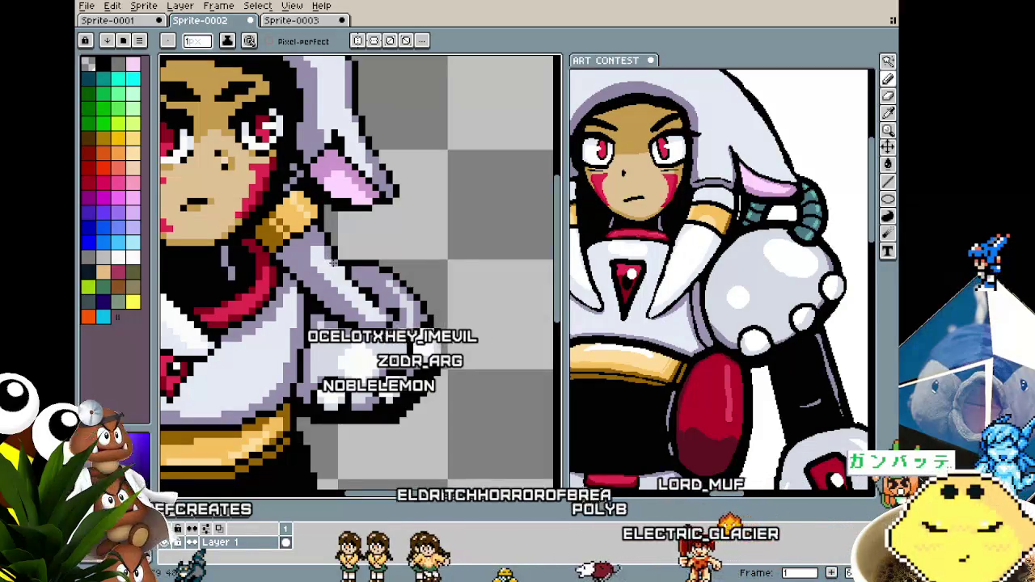
Zoom in and out on the sprite to inspect the clawed gauntlet hand.
{"action": "scroll", "coordinate": [329, 257], "scroll_direction": "down", "scroll_amount": 2}
{"action": "scroll", "coordinate": [312, 338], "scroll_direction": "down", "scroll_amount": 2}
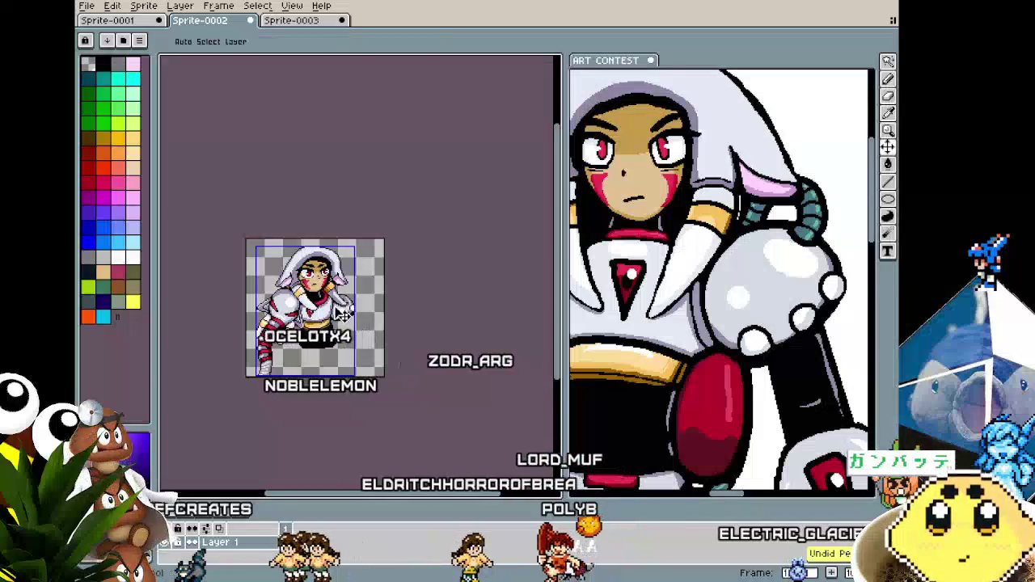
{"action": "scroll", "coordinate": [338, 295], "scroll_direction": "up", "scroll_amount": 4}
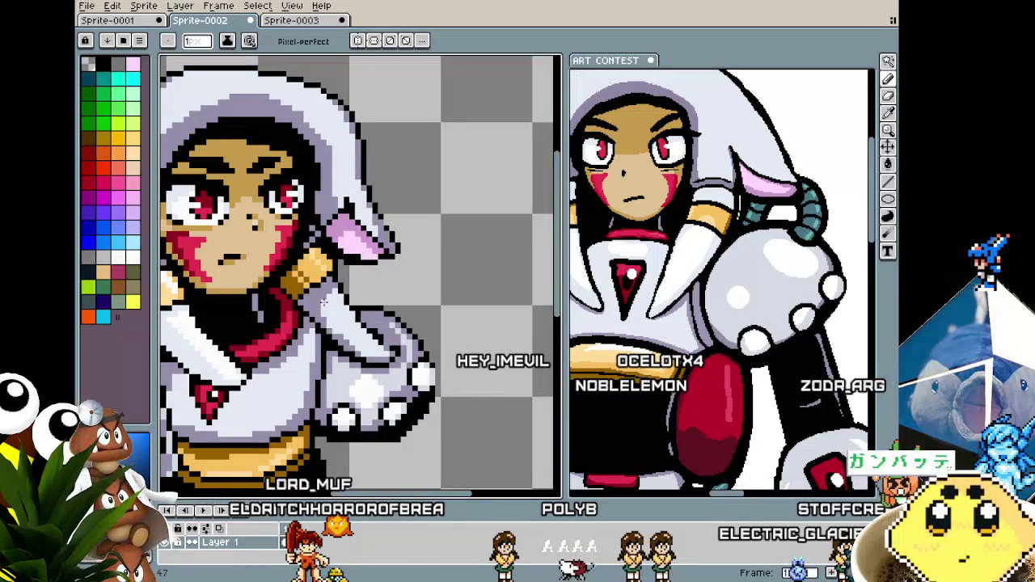
{"action": "scroll", "coordinate": [324, 300], "scroll_direction": "down", "scroll_amount": 3}
{"action": "scroll", "coordinate": [382, 308], "scroll_direction": "up", "scroll_amount": 2}
{"action": "scroll", "coordinate": [382, 308], "scroll_direction": "up", "scroll_amount": 1}
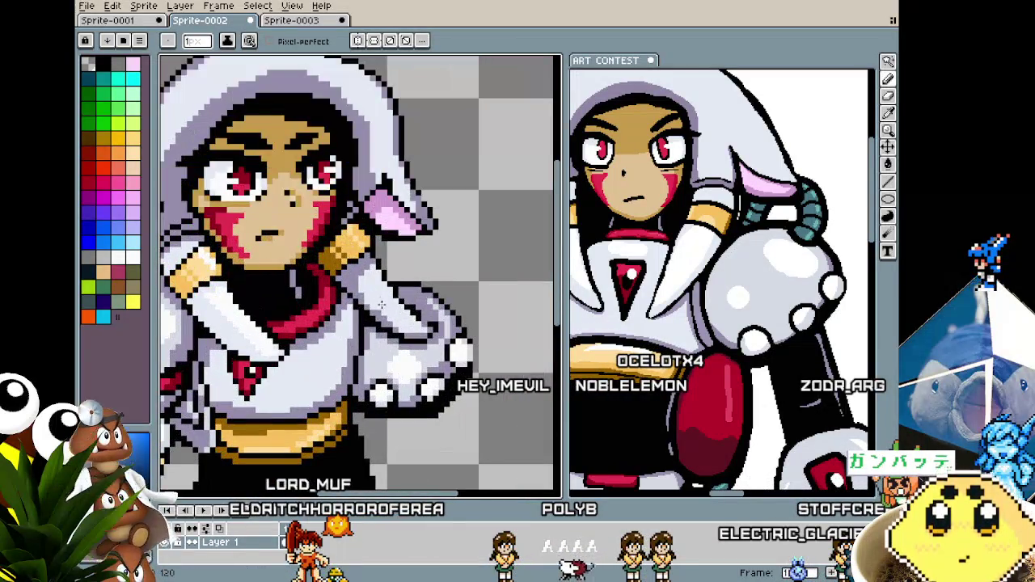
{"action": "scroll", "coordinate": [393, 330], "scroll_direction": "down", "scroll_amount": 2}
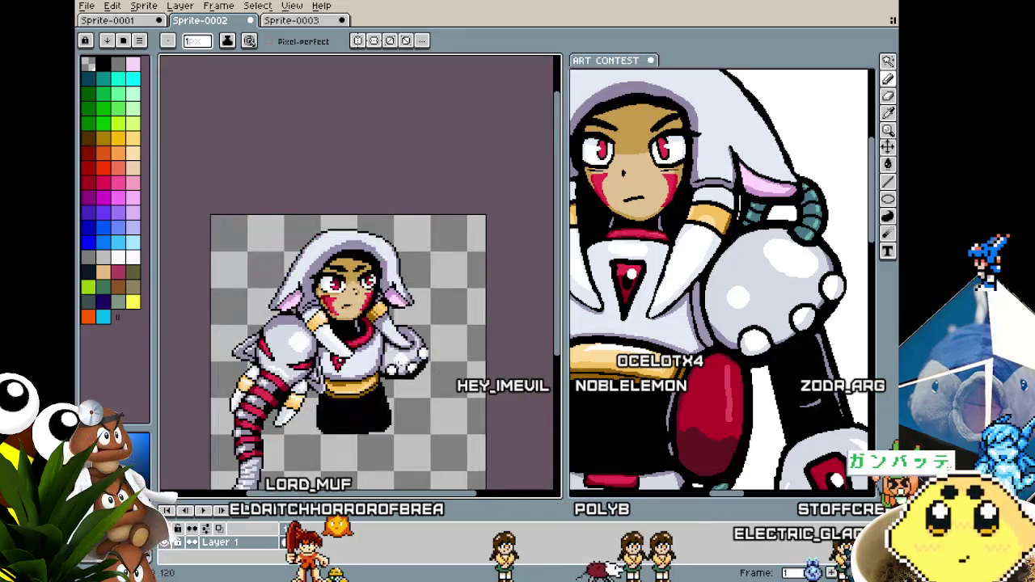
{"action": "scroll", "coordinate": [385, 329], "scroll_direction": "up", "scroll_amount": 2}
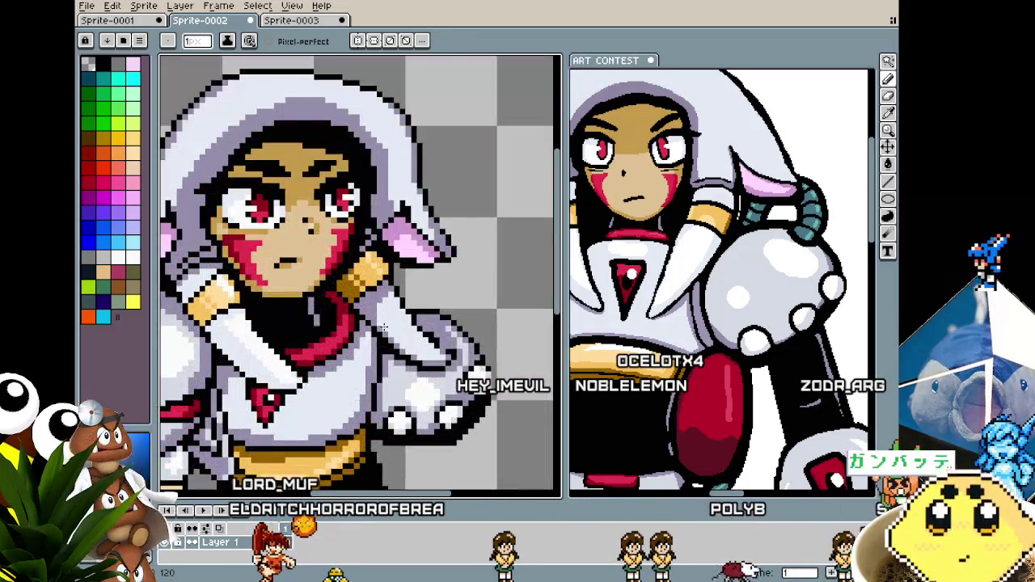
With the pencil, touch up the gauntlet hand's pixels, zooming to check the result.
{"action": "key", "text": "b"}
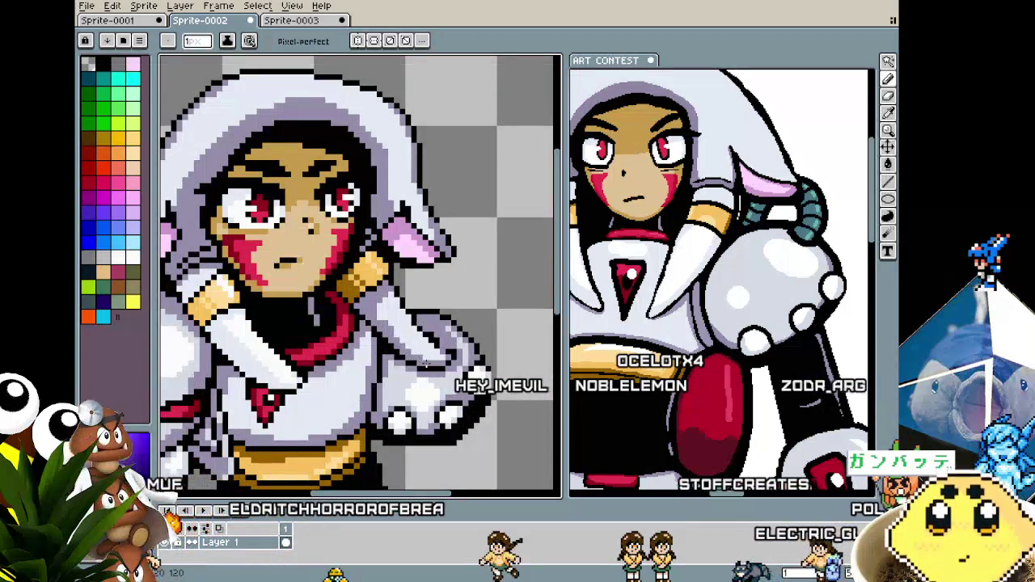
{"action": "scroll", "coordinate": [426, 365], "scroll_direction": "down", "scroll_amount": 2}
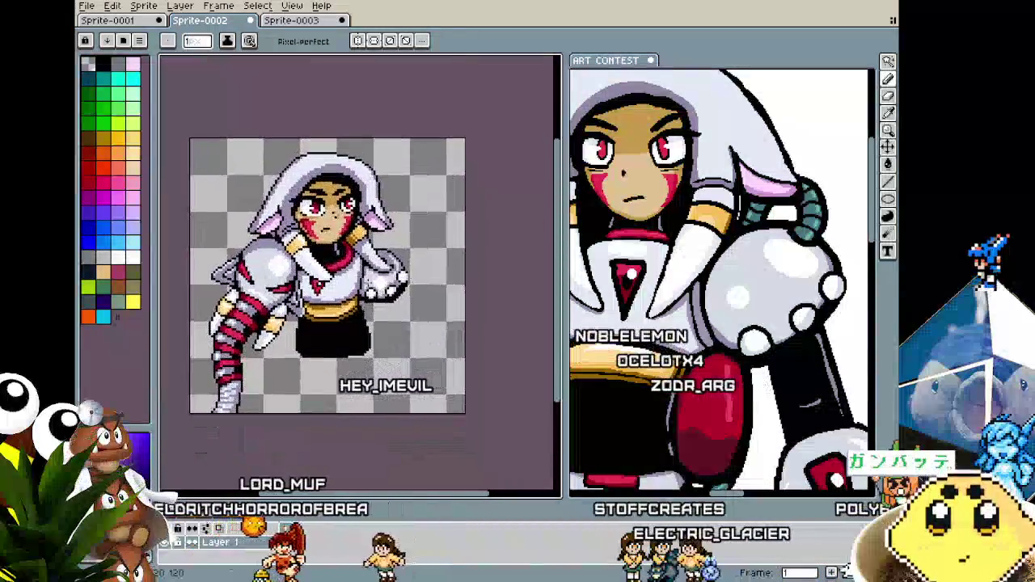
{"action": "scroll", "coordinate": [356, 243], "scroll_direction": "up", "scroll_amount": 2}
{"action": "scroll", "coordinate": [331, 291], "scroll_direction": "down", "scroll_amount": 2}
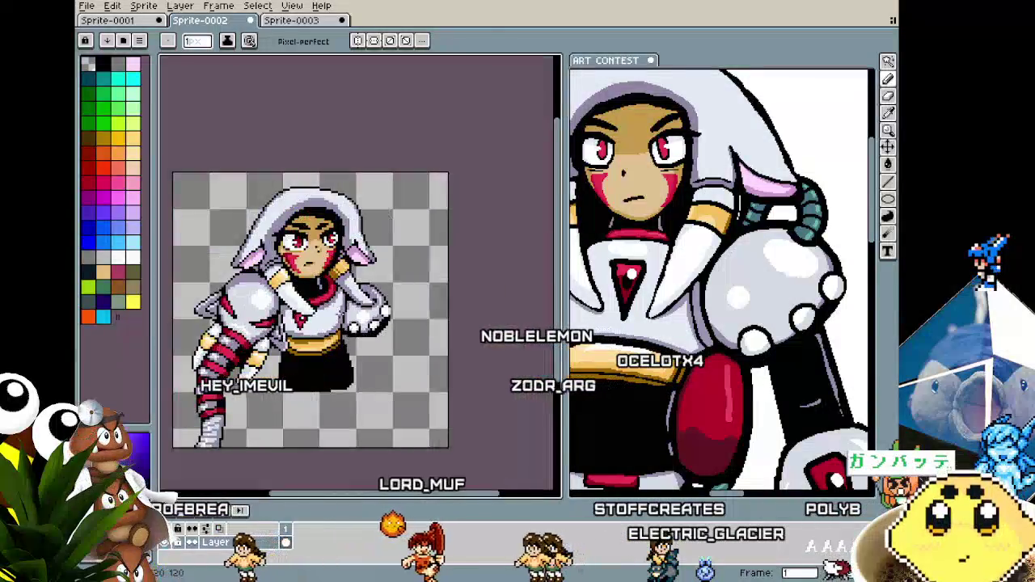
{"action": "scroll", "coordinate": [357, 235], "scroll_direction": "up", "scroll_amount": 3}
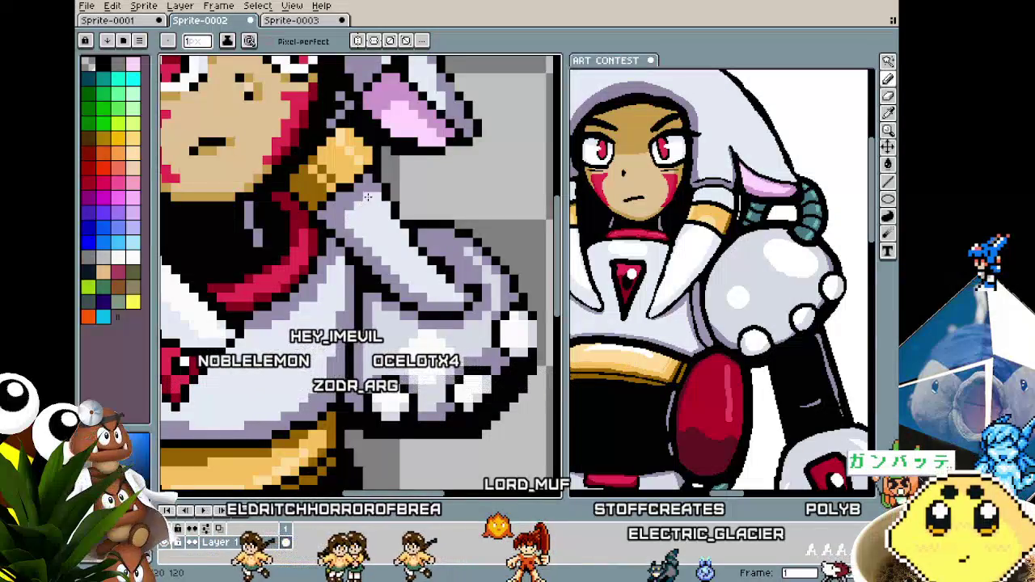
{"action": "scroll", "coordinate": [367, 196], "scroll_direction": "down", "scroll_amount": 3}
{"action": "scroll", "coordinate": [367, 196], "scroll_direction": "down", "scroll_amount": 2}
{"action": "scroll", "coordinate": [429, 275], "scroll_direction": "up", "scroll_amount": 1}
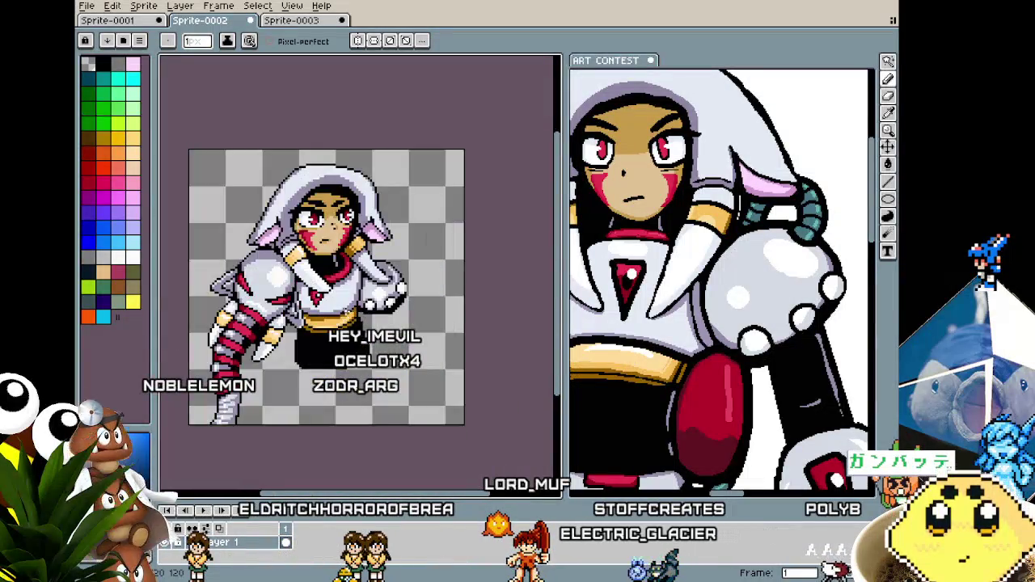
{"action": "scroll", "coordinate": [428, 275], "scroll_direction": "up", "scroll_amount": 1}
{"action": "scroll", "coordinate": [428, 275], "scroll_direction": "up", "scroll_amount": 1}
{"action": "scroll", "coordinate": [429, 275], "scroll_direction": "up", "scroll_amount": 1}
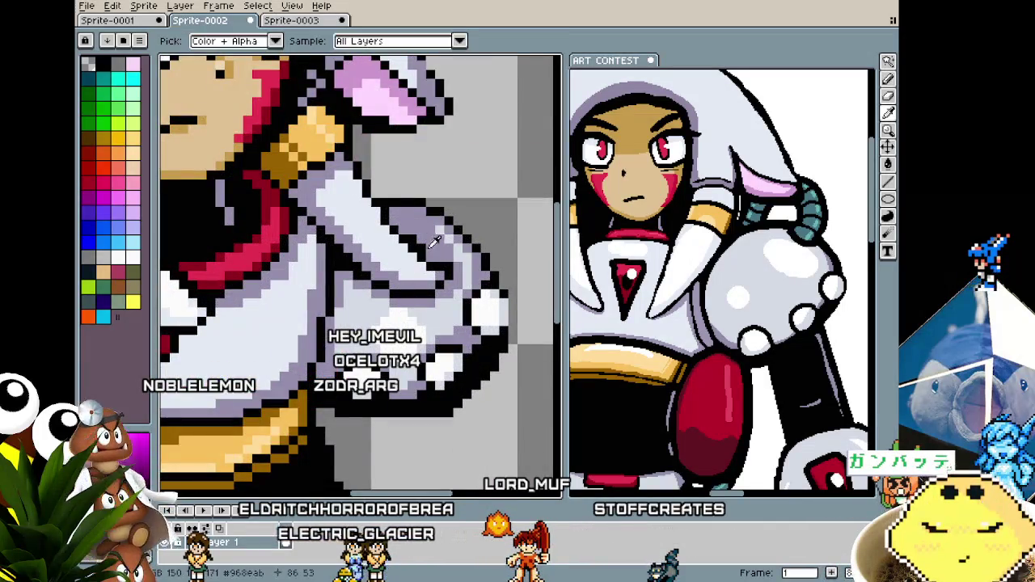
{"action": "scroll", "coordinate": [410, 284], "scroll_direction": "down", "scroll_amount": 3}
{"action": "scroll", "coordinate": [433, 285], "scroll_direction": "up", "scroll_amount": 2}
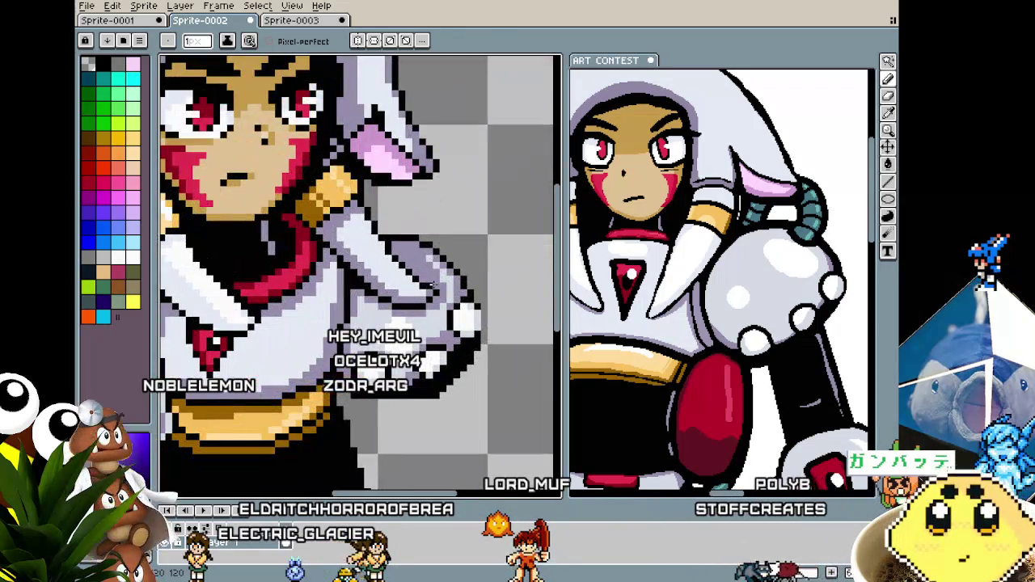
{"action": "scroll", "coordinate": [427, 308], "scroll_direction": "down", "scroll_amount": 2}
{"action": "scroll", "coordinate": [433, 295], "scroll_direction": "up", "scroll_amount": 1}
{"action": "scroll", "coordinate": [437, 287], "scroll_direction": "up", "scroll_amount": 1}
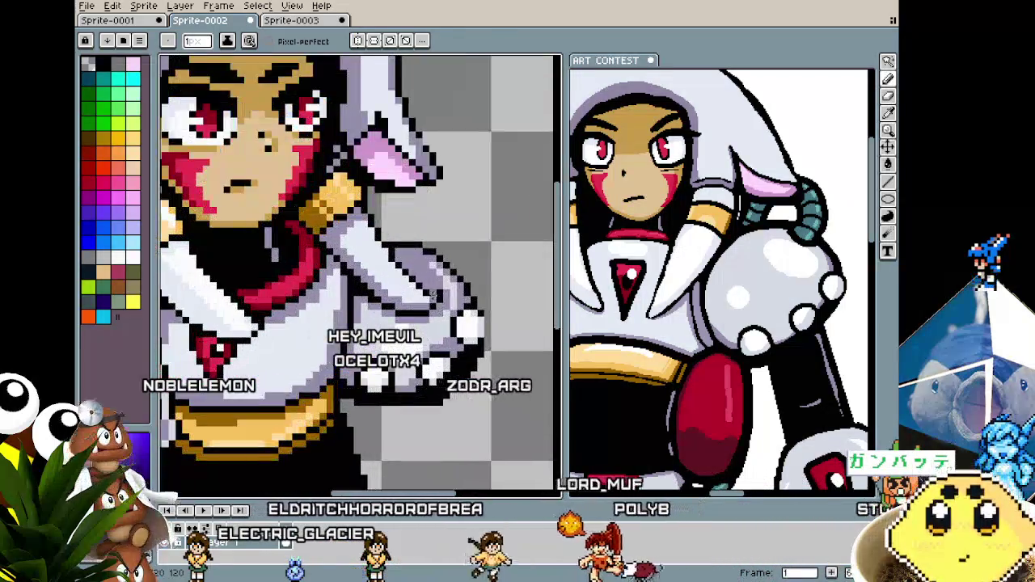
{"action": "scroll", "coordinate": [439, 282], "scroll_direction": "up", "scroll_amount": 2}
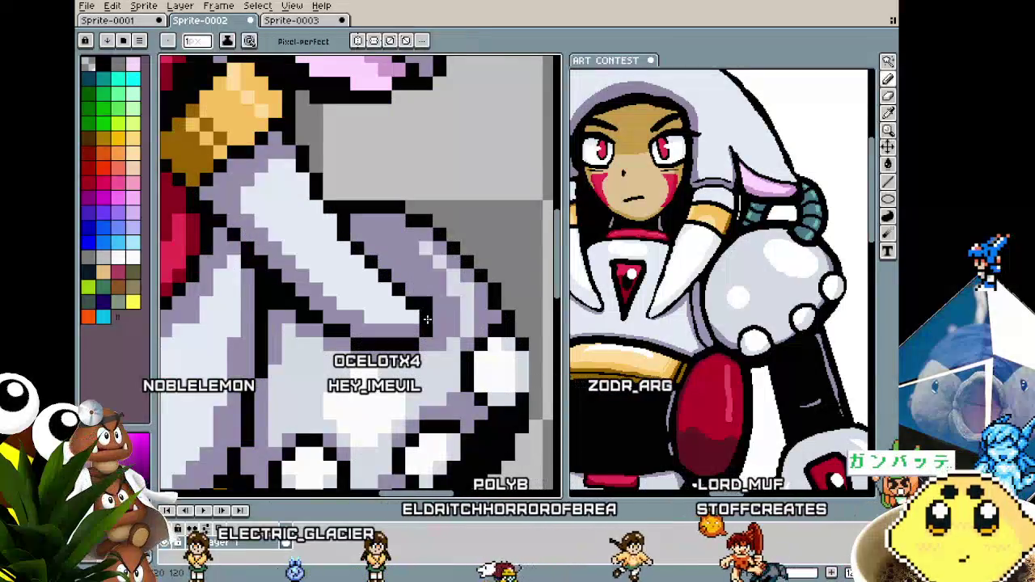
{"action": "scroll", "coordinate": [419, 344], "scroll_direction": "down", "scroll_amount": 1}
{"action": "scroll", "coordinate": [420, 344], "scroll_direction": "down", "scroll_amount": 1}
{"action": "scroll", "coordinate": [420, 336], "scroll_direction": "up", "scroll_amount": 1}
{"action": "scroll", "coordinate": [422, 324], "scroll_direction": "up", "scroll_amount": 1}
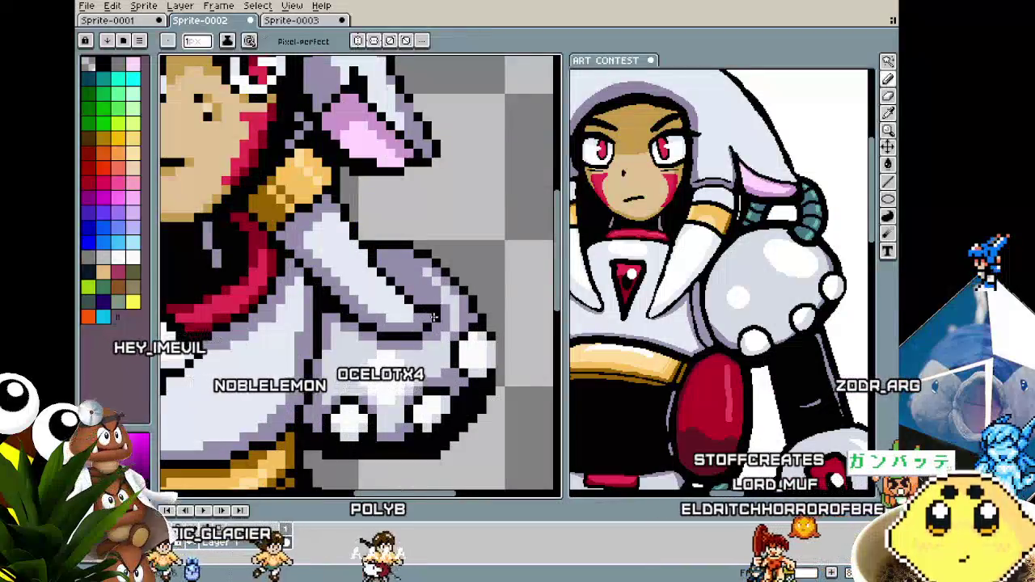
{"action": "scroll", "coordinate": [422, 319], "scroll_direction": "down", "scroll_amount": 1}
{"action": "scroll", "coordinate": [422, 319], "scroll_direction": "down", "scroll_amount": 1}
{"action": "scroll", "coordinate": [428, 323], "scroll_direction": "up", "scroll_amount": 2}
Sample colours from the sprite and paint them onto the gauntlet hand.
{"action": "key", "text": "i"}
{"action": "key", "text": "b"}
{"action": "key", "text": "i"}
{"action": "key", "text": "b"}
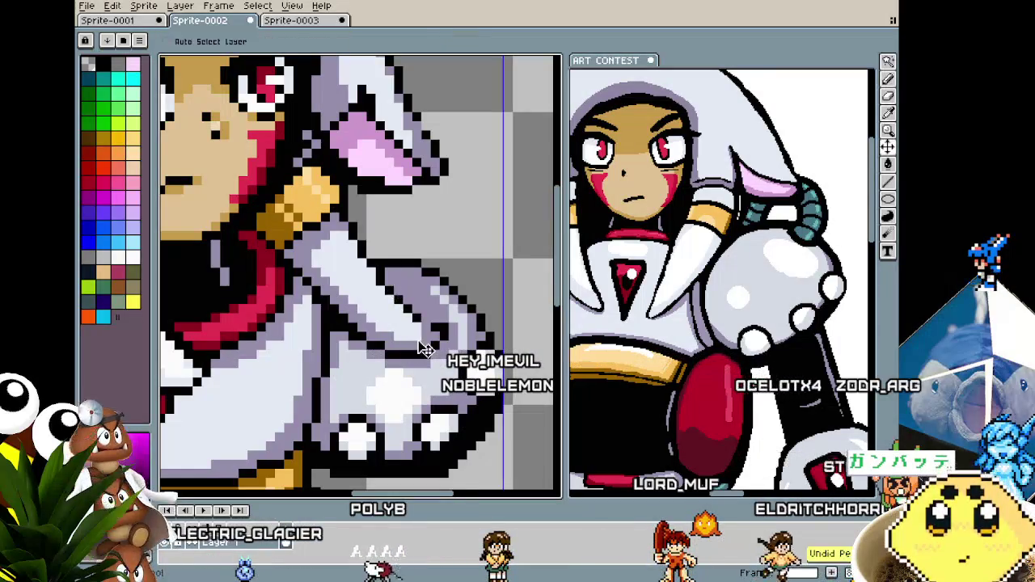
{"action": "scroll", "coordinate": [426, 349], "scroll_direction": "down", "scroll_amount": 2}
{"action": "scroll", "coordinate": [426, 363], "scroll_direction": "down", "scroll_amount": 1}
{"action": "scroll", "coordinate": [415, 356], "scroll_direction": "up", "scroll_amount": 3}
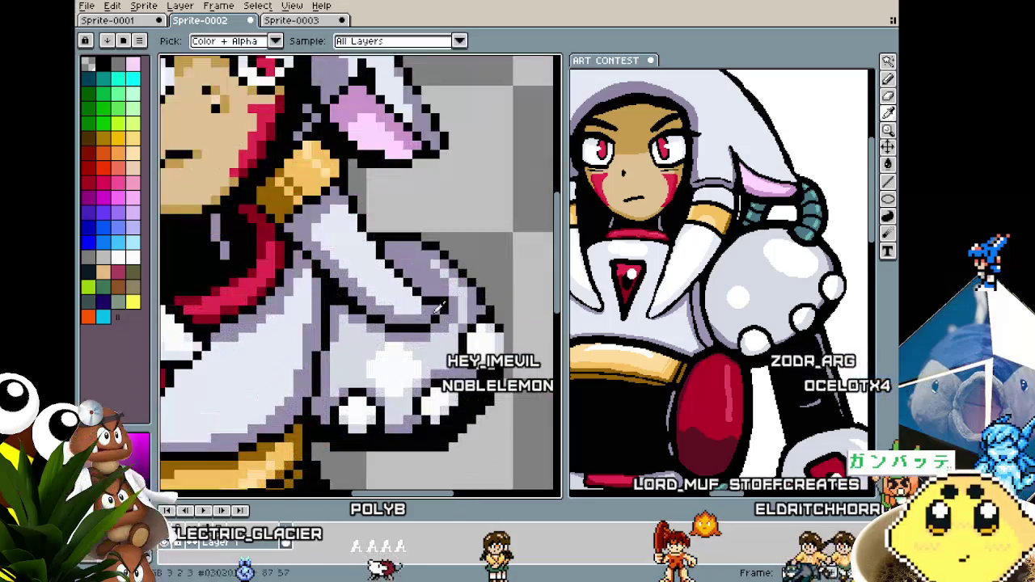
Select a small rectangular block of pixels on the hand, then deselect it.
{"action": "key", "text": "m"}
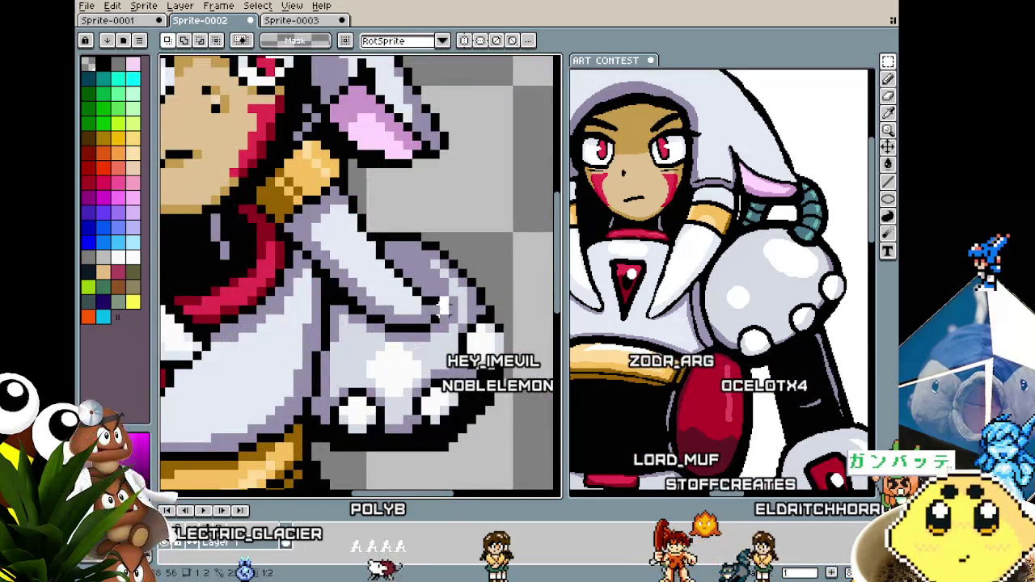
{"action": "left_click_drag", "start_coordinate": [408, 292], "coordinate": [443, 336]}
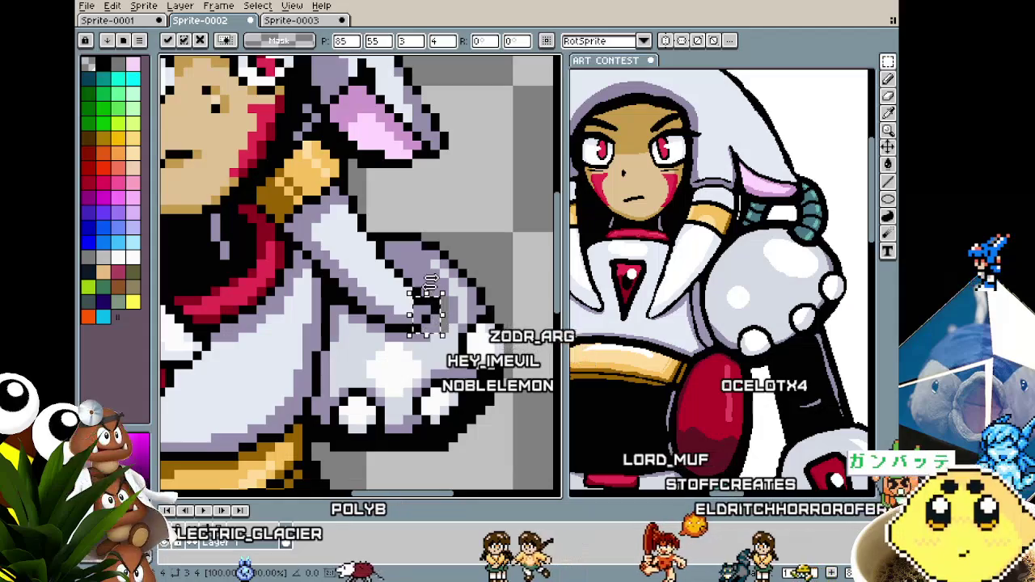
{"action": "key", "text": "ctrl+d"}
{"action": "key", "text": "b"}
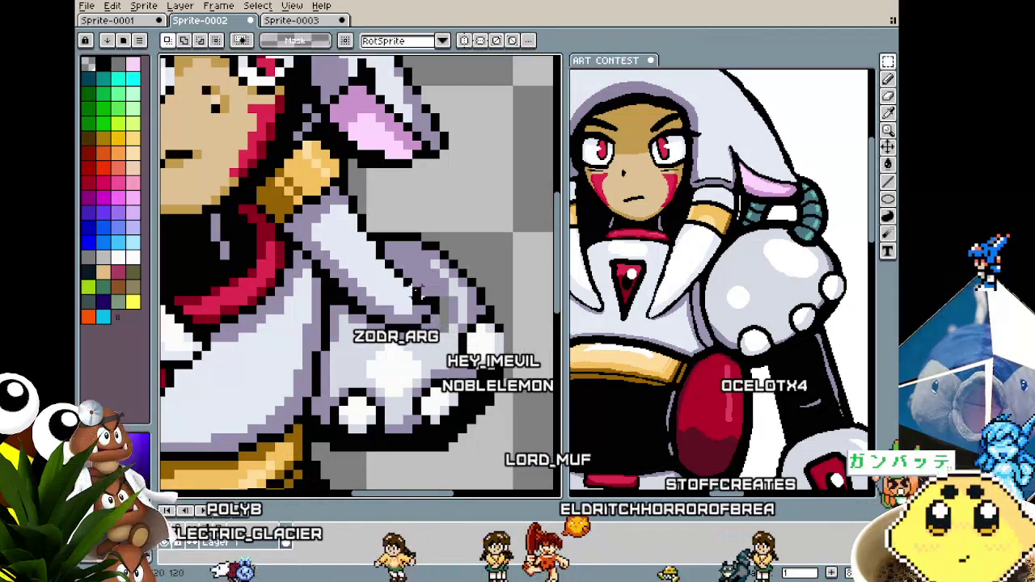
Add lavender sleeve shading and dark outline pixels along the knuckles' right edge.
{"action": "key", "text": "i"}
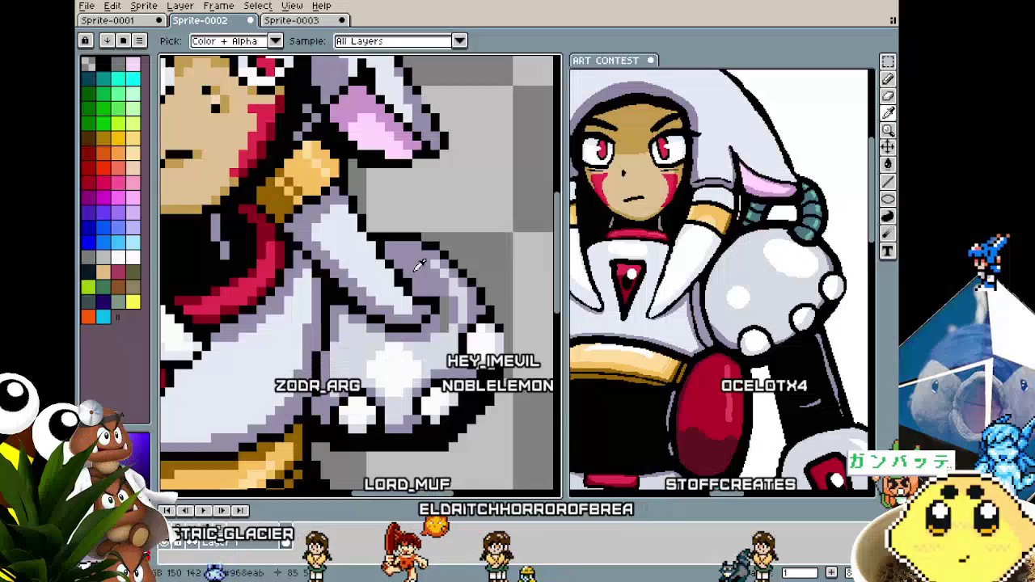
{"action": "scroll", "coordinate": [404, 287], "scroll_direction": "down", "scroll_amount": 3}
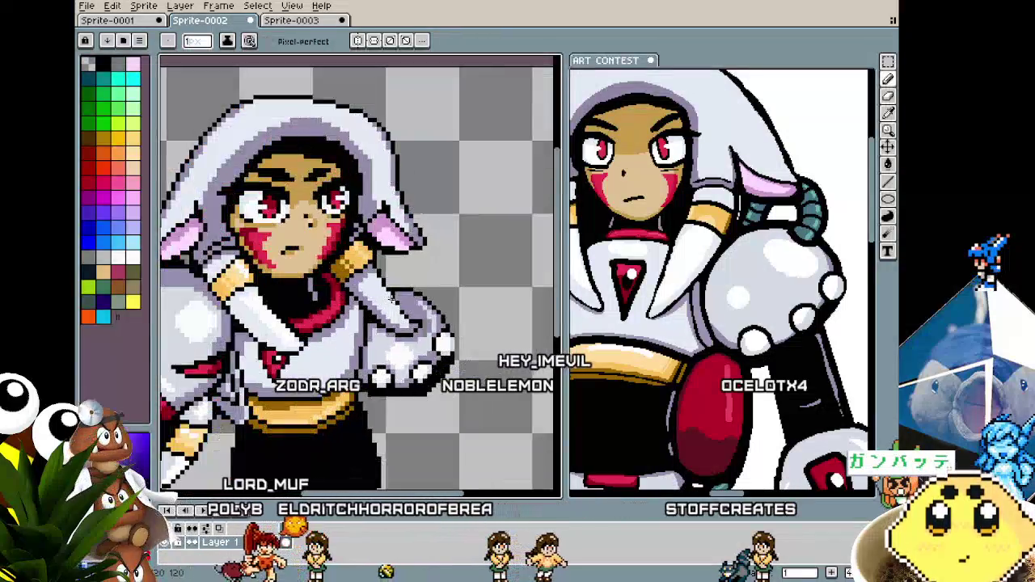
{"action": "scroll", "coordinate": [404, 307], "scroll_direction": "up", "scroll_amount": 2}
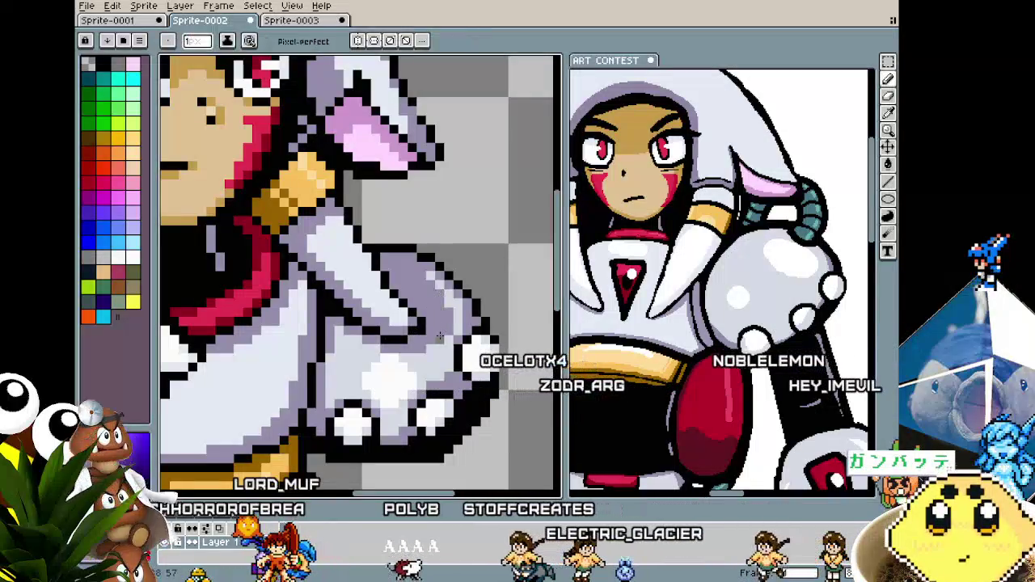
{"action": "key", "text": "i"}
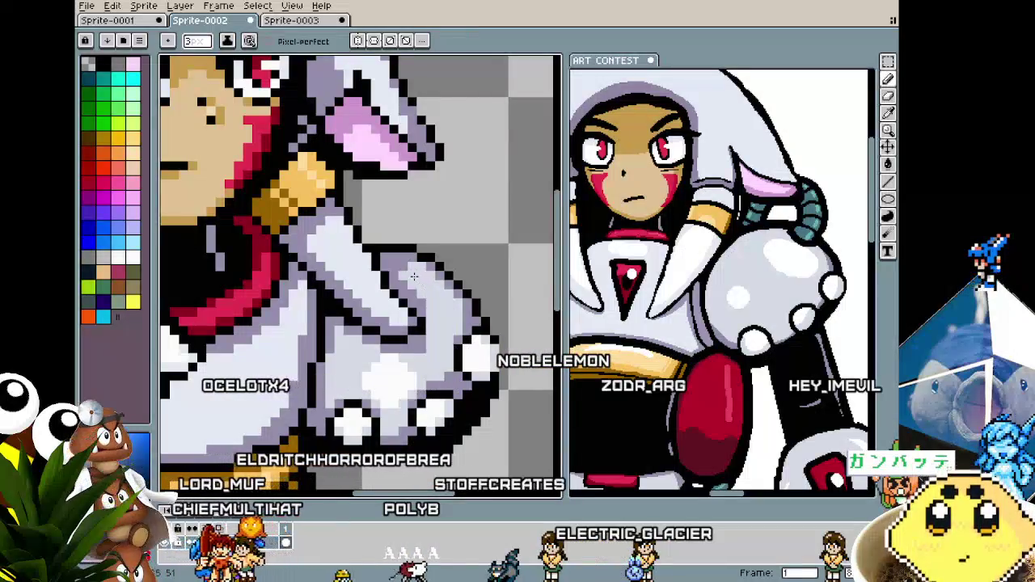
{"action": "scroll", "coordinate": [426, 346], "scroll_direction": "down", "scroll_amount": 2}
{"action": "scroll", "coordinate": [424, 345], "scroll_direction": "up", "scroll_amount": 2}
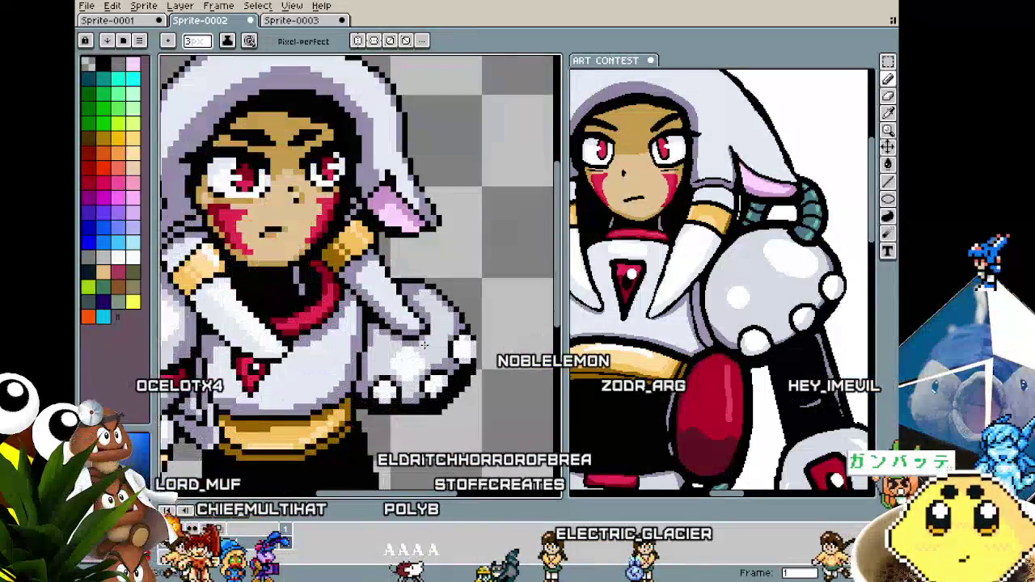
{"action": "scroll", "coordinate": [419, 374], "scroll_direction": "down", "scroll_amount": 2}
{"action": "scroll", "coordinate": [416, 364], "scroll_direction": "up", "scroll_amount": 2}
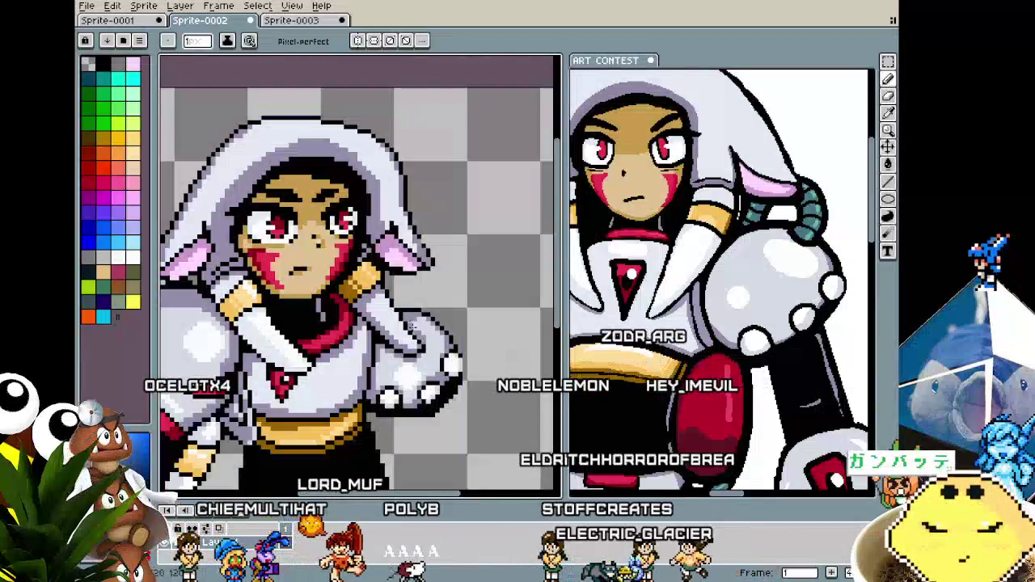
{"action": "scroll", "coordinate": [409, 318], "scroll_direction": "up", "scroll_amount": 1}
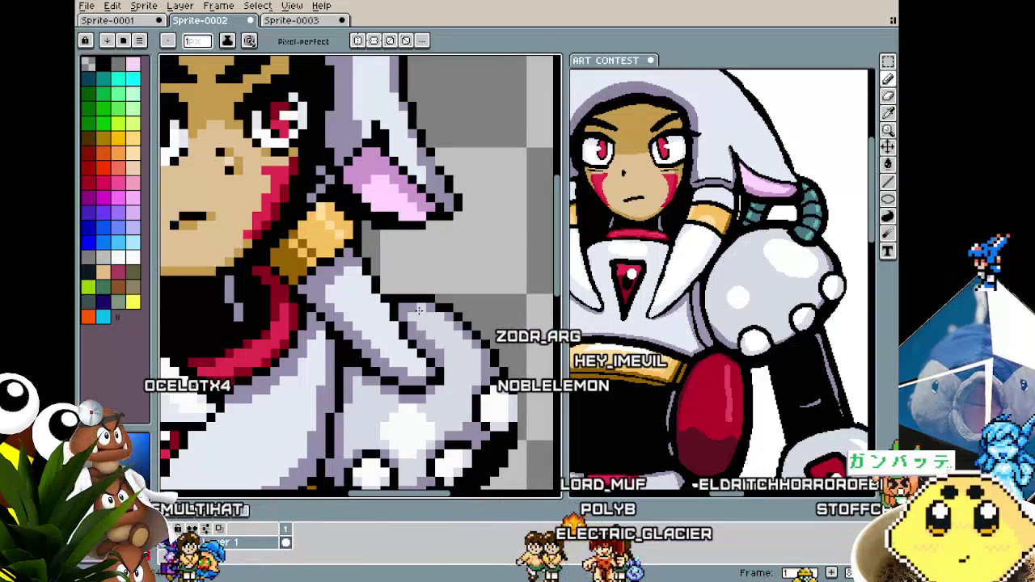
{"action": "scroll", "coordinate": [418, 310], "scroll_direction": "down", "scroll_amount": 2}
{"action": "scroll", "coordinate": [421, 347], "scroll_direction": "down", "scroll_amount": 1}
{"action": "scroll", "coordinate": [424, 387], "scroll_direction": "down", "scroll_amount": 1}
{"action": "scroll", "coordinate": [427, 385], "scroll_direction": "up", "scroll_amount": 2}
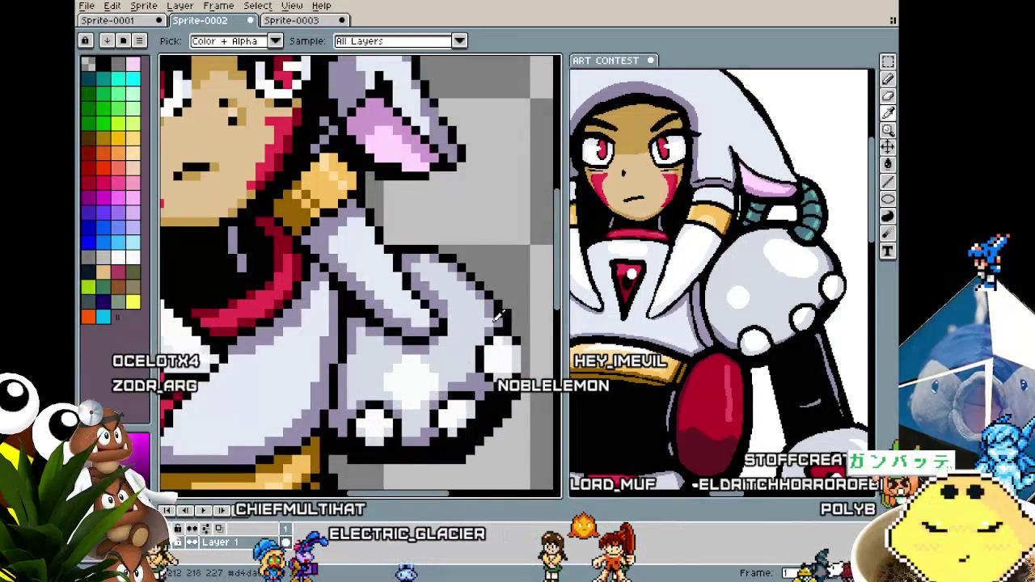
{"action": "scroll", "coordinate": [463, 356], "scroll_direction": "down", "scroll_amount": 2}
{"action": "scroll", "coordinate": [463, 355], "scroll_direction": "down", "scroll_amount": 1}
{"action": "scroll", "coordinate": [453, 339], "scroll_direction": "up", "scroll_amount": 2}
{"action": "scroll", "coordinate": [437, 315], "scroll_direction": "up", "scroll_amount": 1}
{"action": "scroll", "coordinate": [423, 291], "scroll_direction": "up", "scroll_amount": 1}
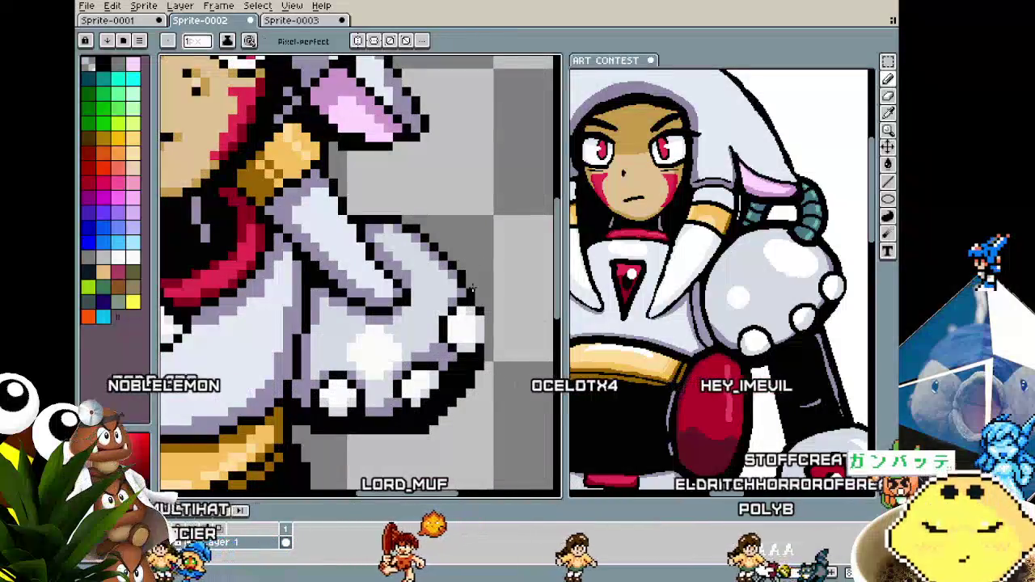
{"action": "scroll", "coordinate": [471, 289], "scroll_direction": "down", "scroll_amount": 2}
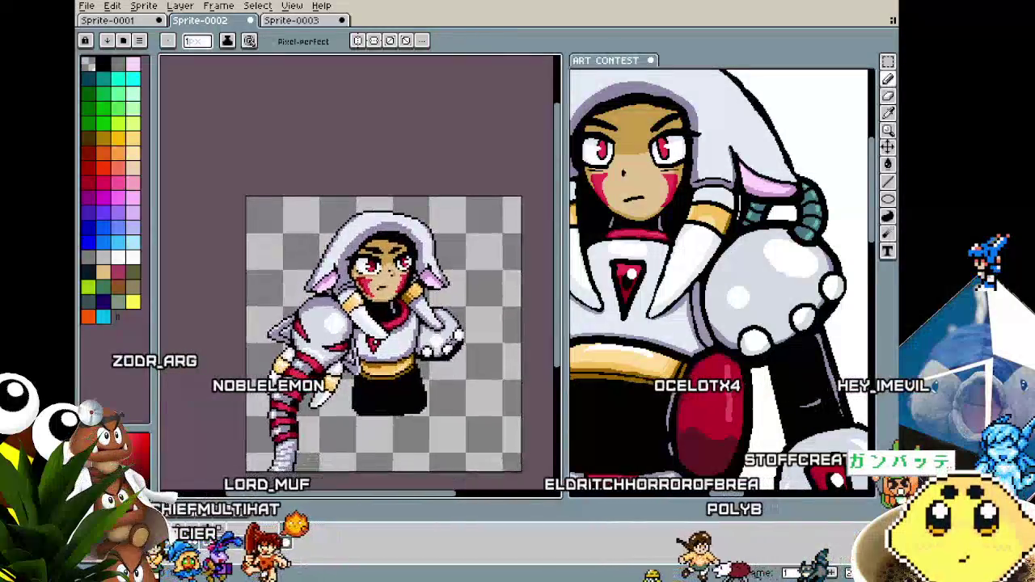
{"action": "scroll", "coordinate": [442, 357], "scroll_direction": "up", "scroll_amount": 2}
{"action": "scroll", "coordinate": [442, 356], "scroll_direction": "down", "scroll_amount": 1}
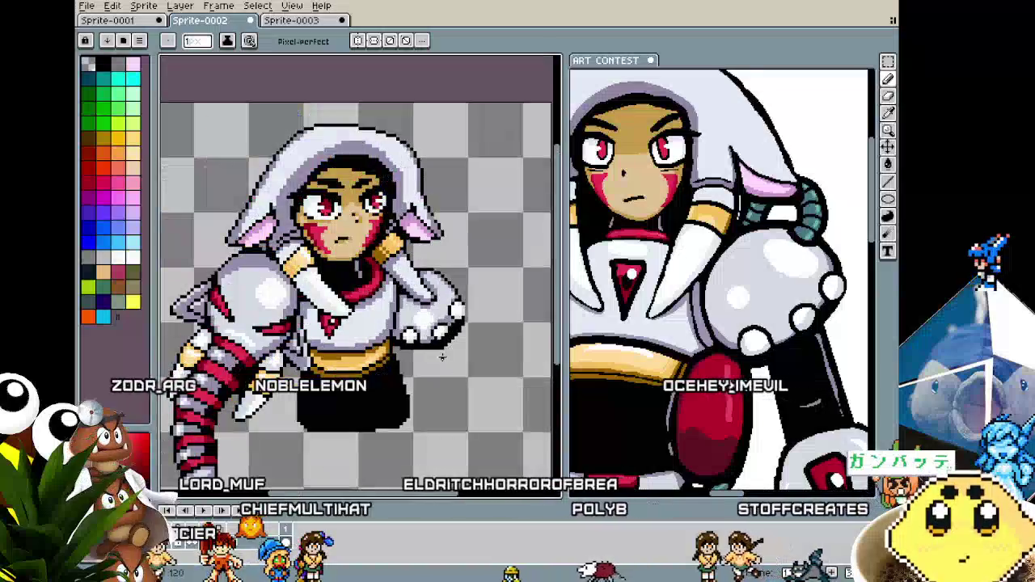
{"action": "scroll", "coordinate": [443, 357], "scroll_direction": "up", "scroll_amount": 1}
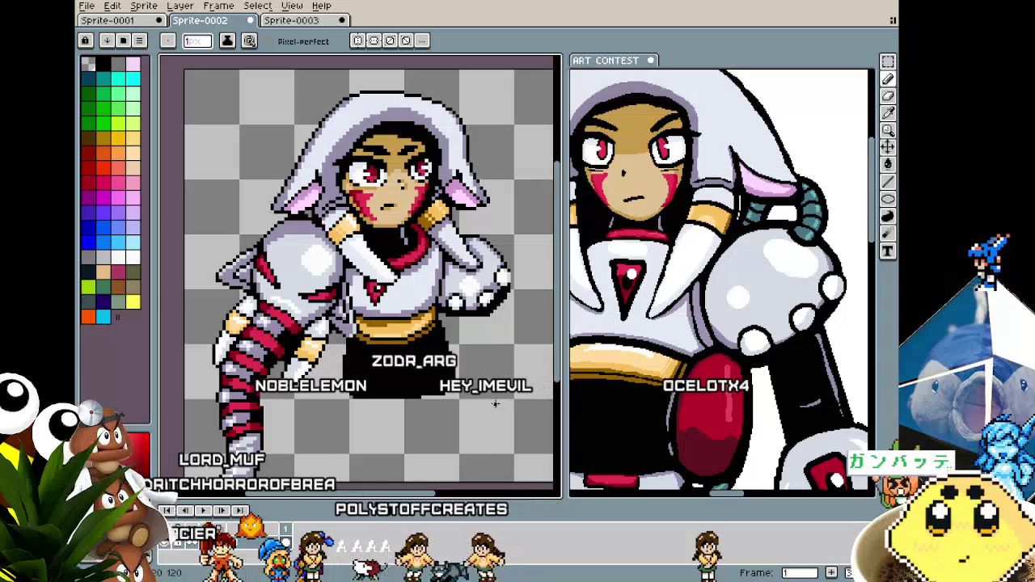
{"action": "scroll", "coordinate": [488, 402], "scroll_direction": "up", "scroll_amount": 1}
{"action": "scroll", "coordinate": [457, 285], "scroll_direction": "up", "scroll_amount": 1}
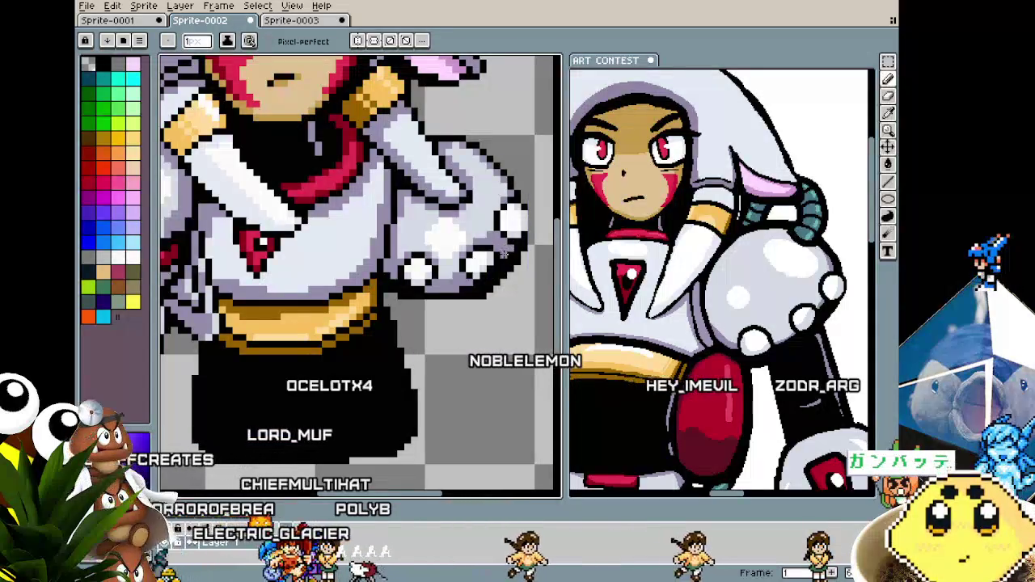
Sample gauntlet colours and tidy the dark outline beneath the knuckles.
{"action": "key", "text": "i"}
{"action": "key", "text": "b"}
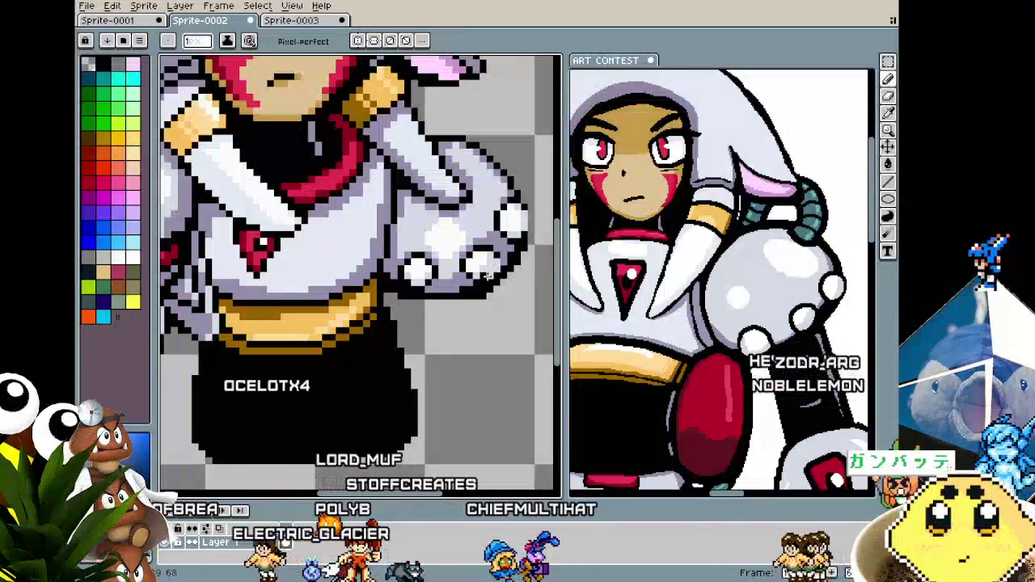
{"action": "key", "text": "i"}
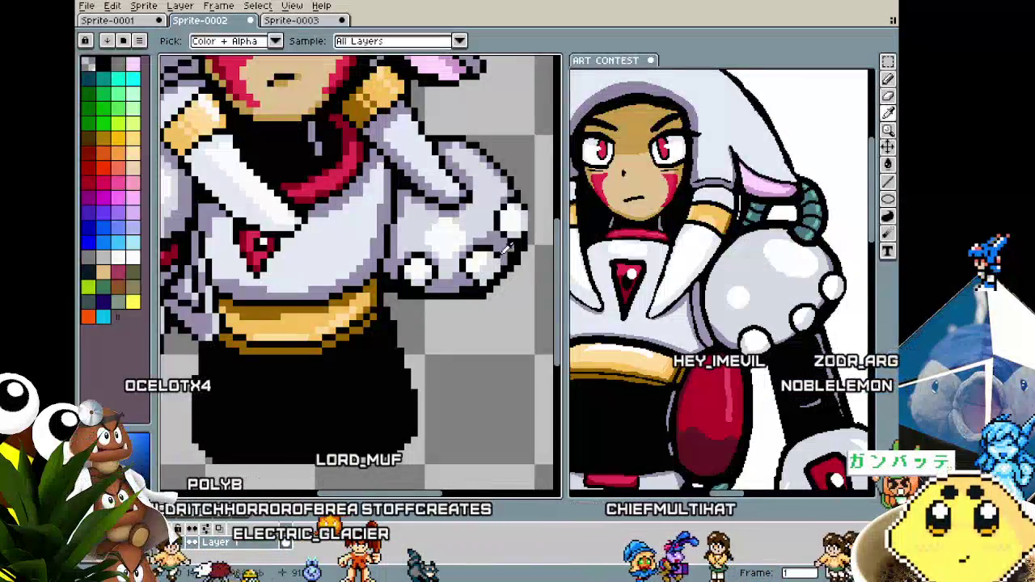
{"action": "key", "text": "b"}
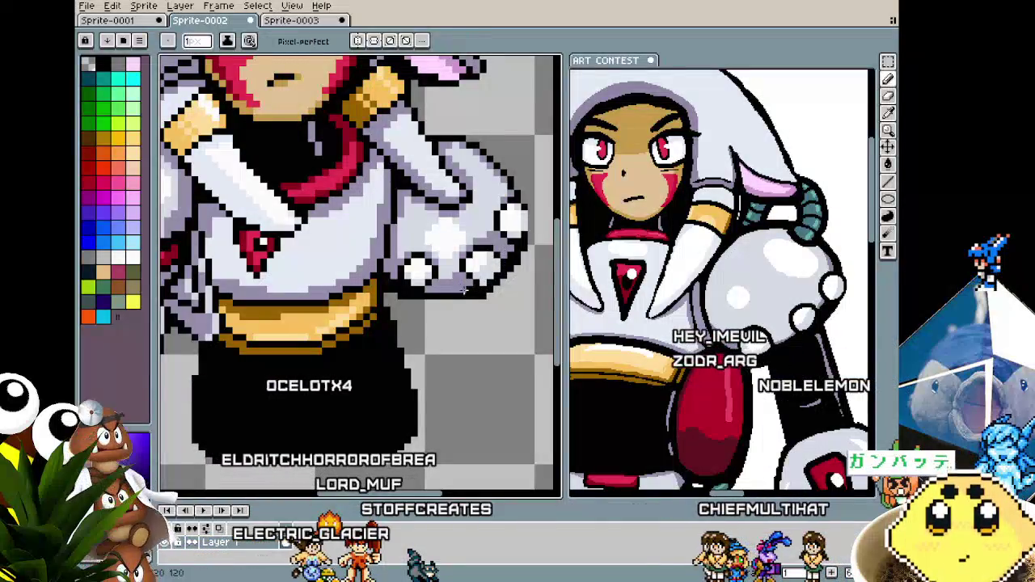
{"action": "scroll", "coordinate": [462, 297], "scroll_direction": "down", "scroll_amount": 3}
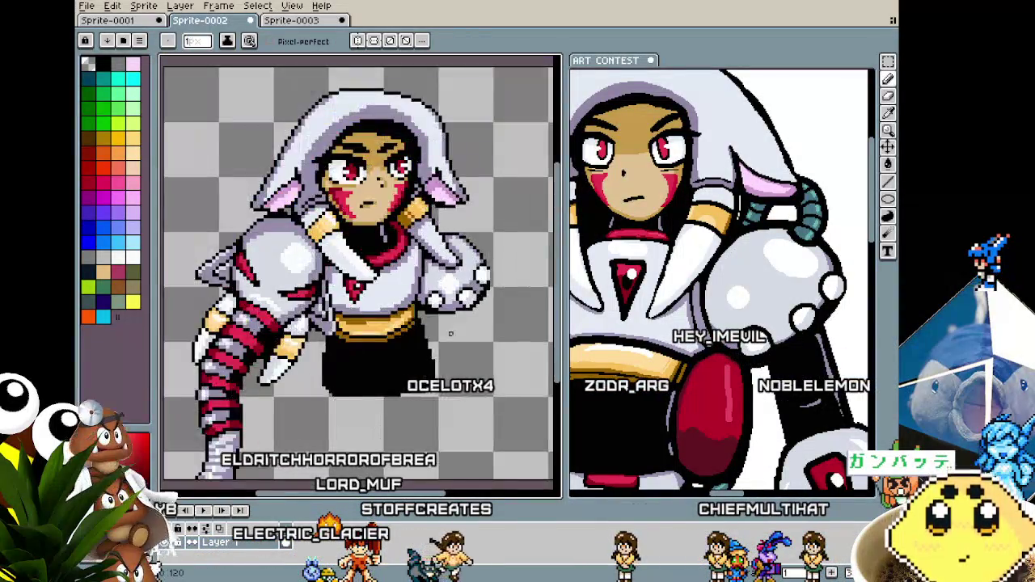
{"action": "scroll", "coordinate": [462, 297], "scroll_direction": "down", "scroll_amount": 1}
{"action": "scroll", "coordinate": [461, 295], "scroll_direction": "up", "scroll_amount": 5}
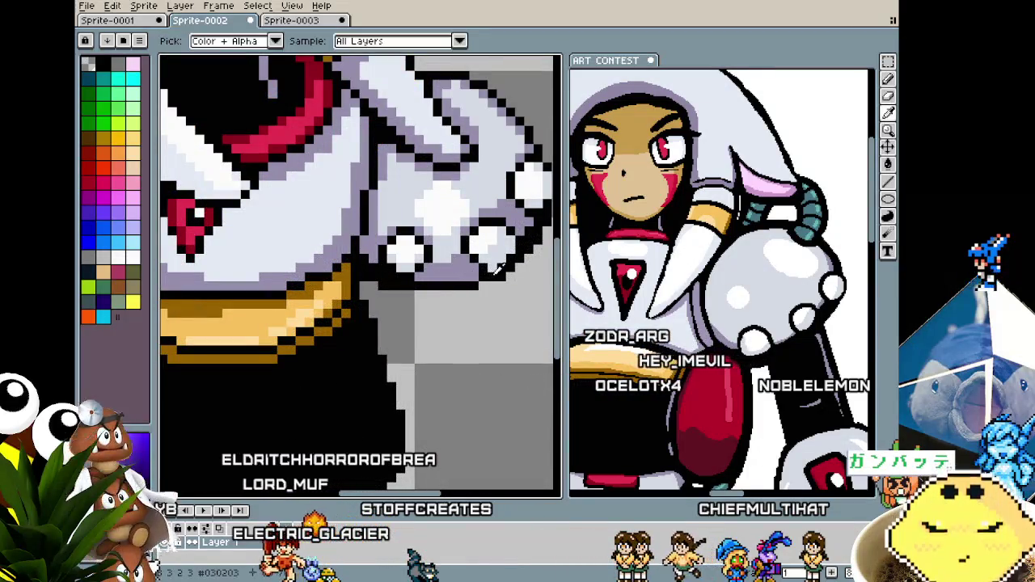
{"action": "scroll", "coordinate": [485, 283], "scroll_direction": "down", "scroll_amount": 3}
{"action": "scroll", "coordinate": [469, 275], "scroll_direction": "up", "scroll_amount": 1}
{"action": "scroll", "coordinate": [453, 271], "scroll_direction": "up", "scroll_amount": 2}
{"action": "scroll", "coordinate": [434, 265], "scroll_direction": "up", "scroll_amount": 1}
Sample hand colours and paint lavender shading along the hand's lower edge.
{"action": "key", "text": "i"}
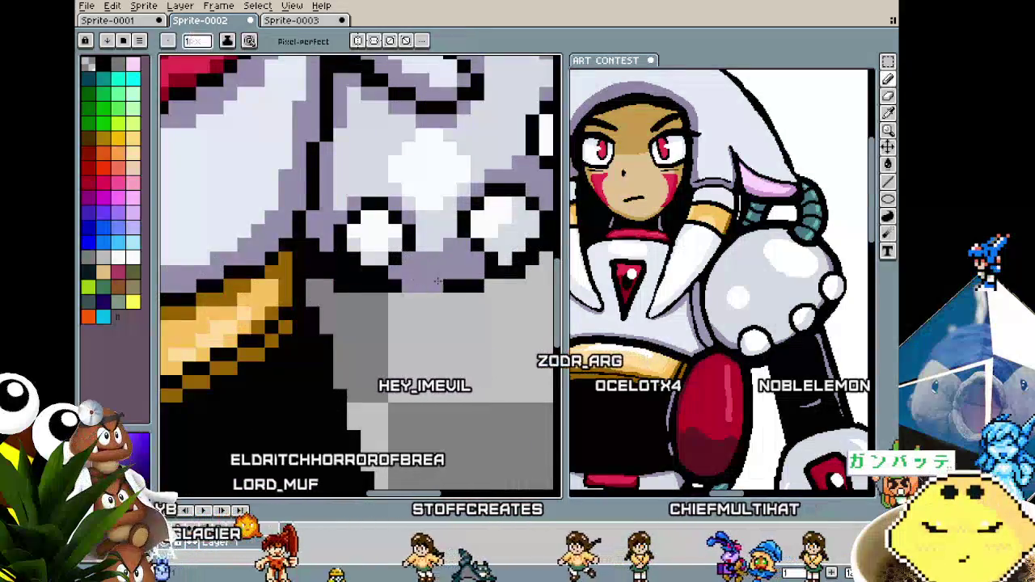
{"action": "scroll", "coordinate": [434, 265], "scroll_direction": "down", "scroll_amount": 4}
{"action": "key", "text": "b"}
{"action": "scroll", "coordinate": [453, 346], "scroll_direction": "up", "scroll_amount": 2}
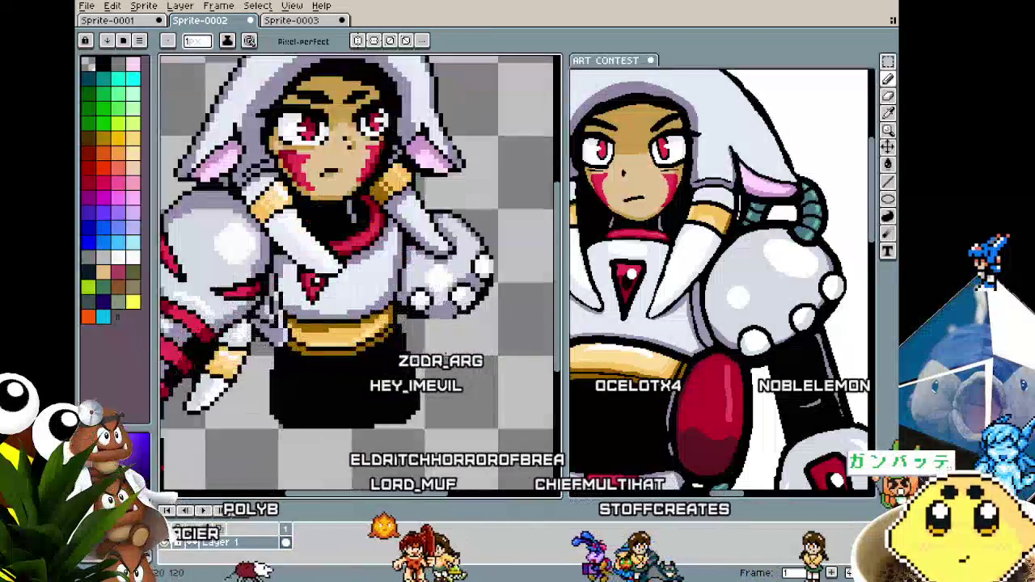
{"action": "scroll", "coordinate": [452, 346], "scroll_direction": "up", "scroll_amount": 2}
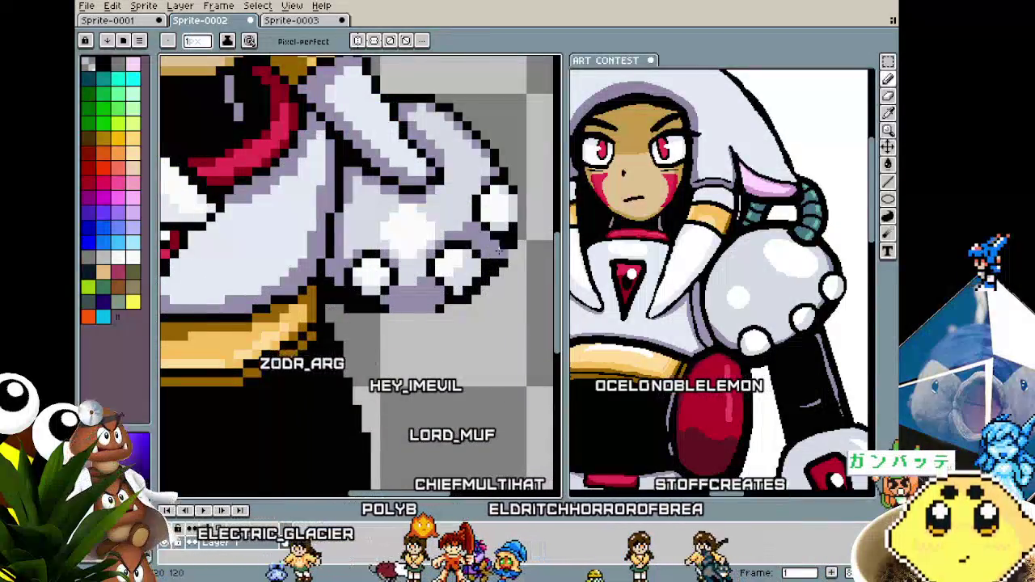
{"action": "key", "text": "i"}
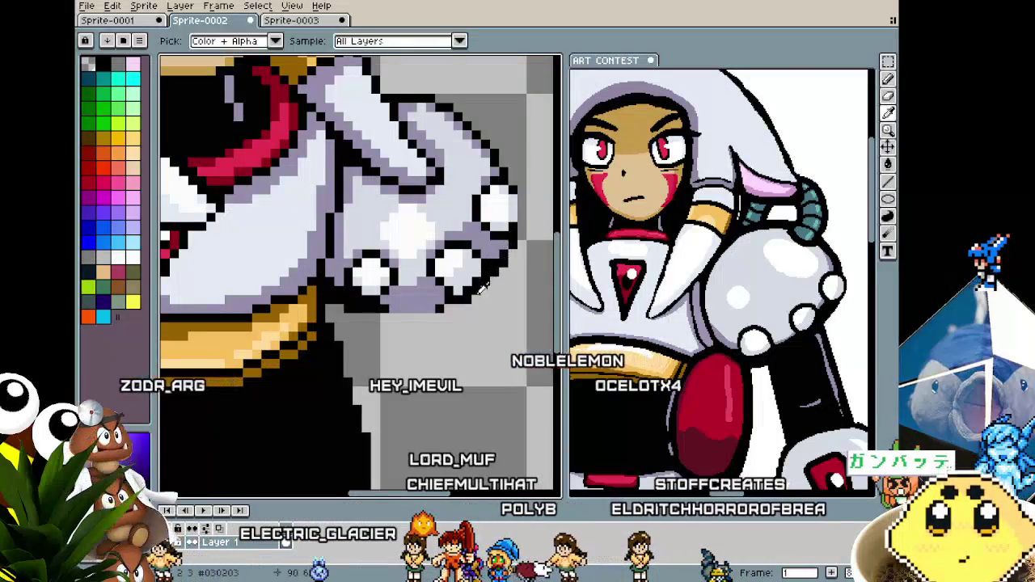
{"action": "key", "text": "b"}
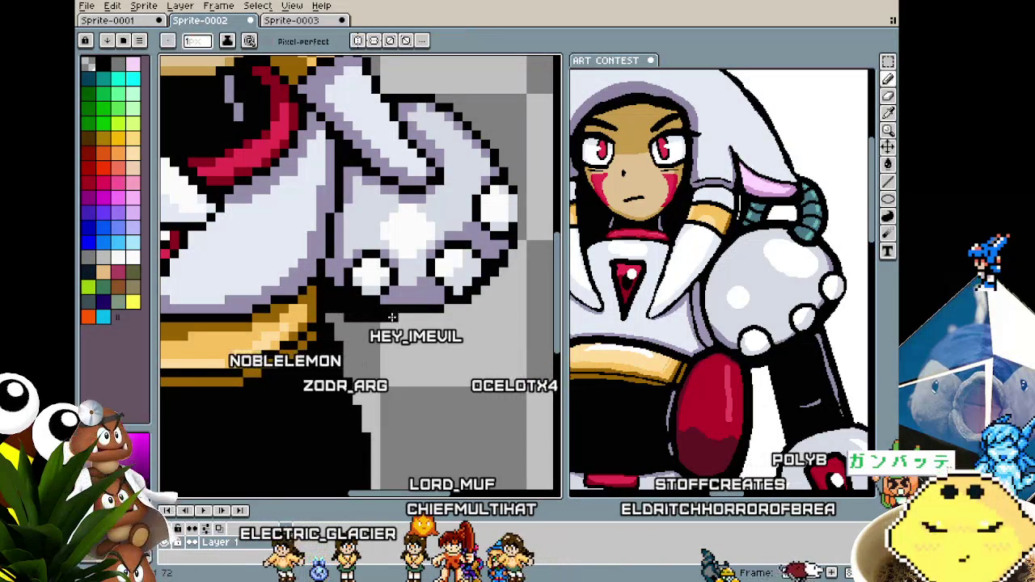
{"action": "key", "text": "i"}
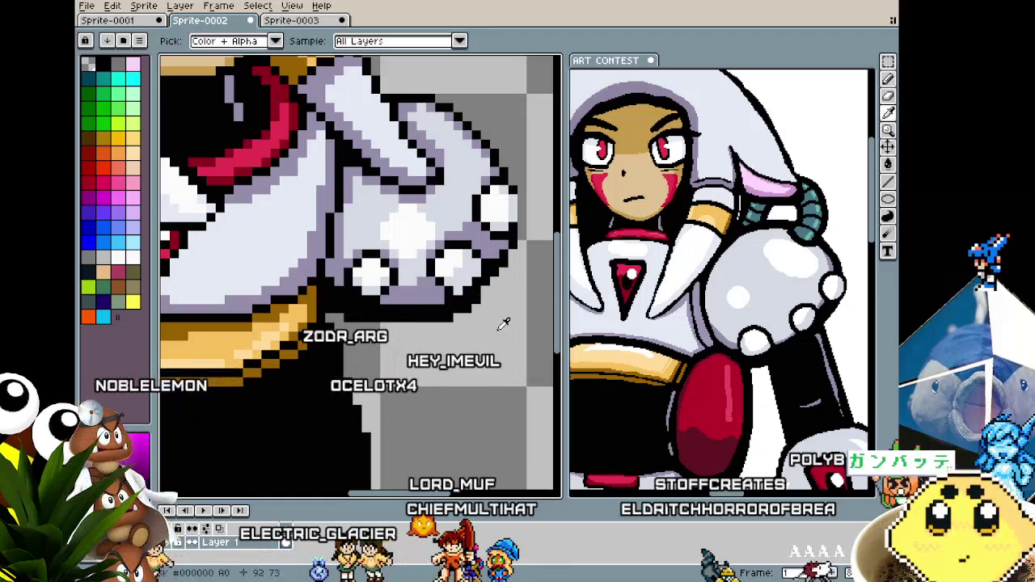
{"action": "scroll", "coordinate": [414, 334], "scroll_direction": "down", "scroll_amount": 1}
{"action": "scroll", "coordinate": [400, 344], "scroll_direction": "down", "scroll_amount": 1}
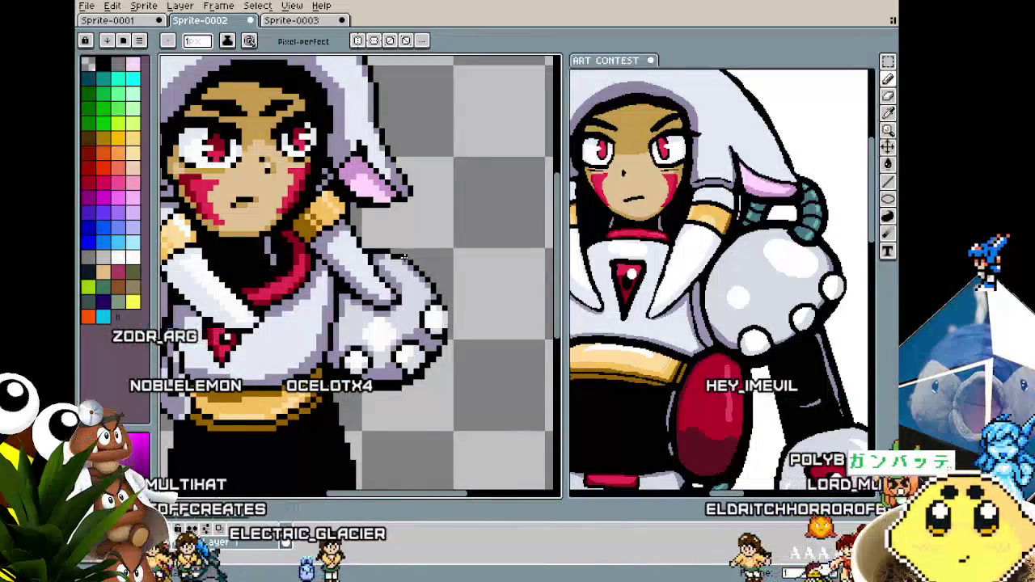
Pan and zoom onto the red chest gem and switch to the Rectangular Marquee tool.
{"action": "scroll", "coordinate": [381, 353], "scroll_direction": "down", "scroll_amount": 2}
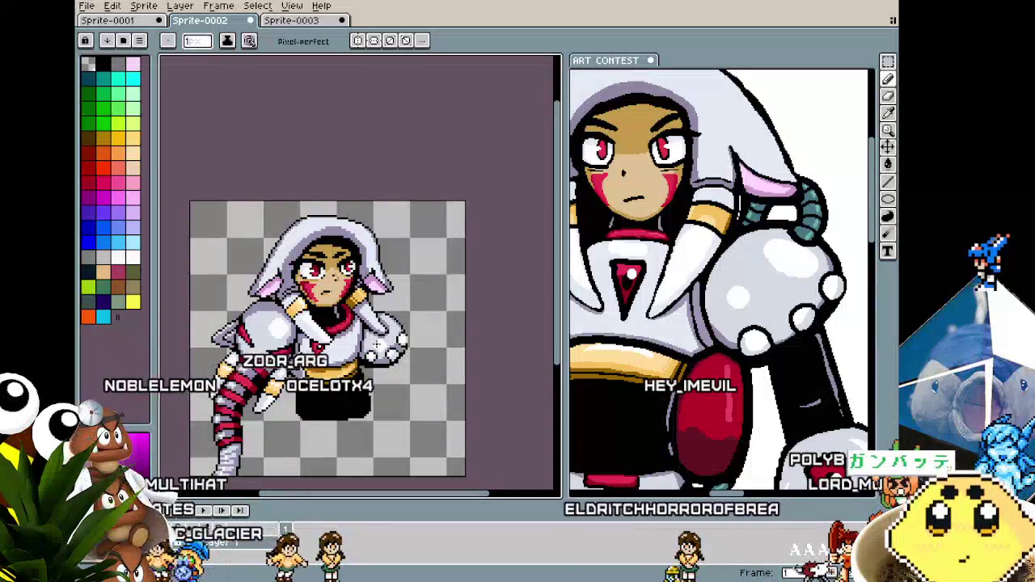
{"action": "left_click_drag", "start_coordinate": [382, 353], "coordinate": [415, 316]}
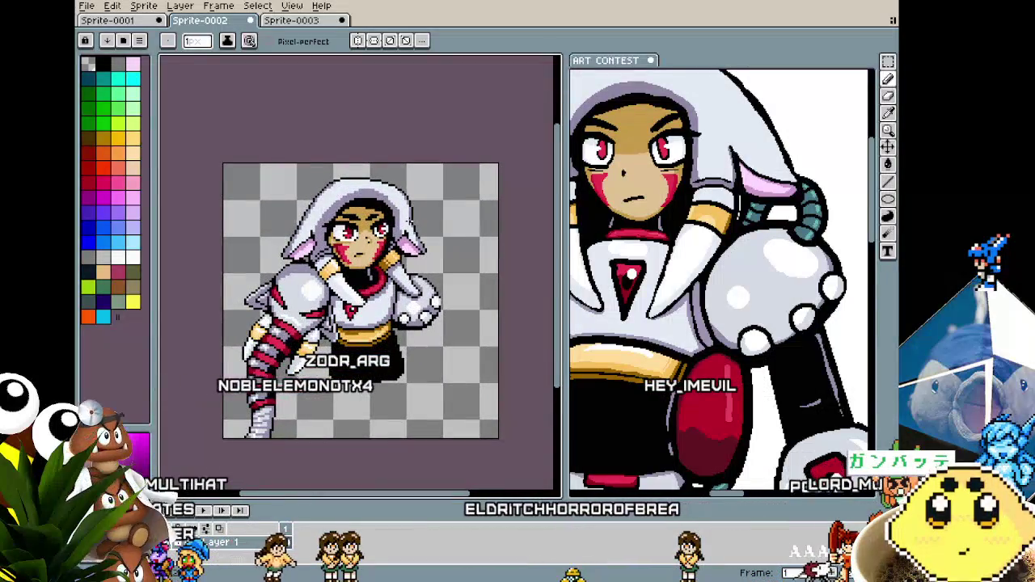
{"action": "scroll", "coordinate": [421, 349], "scroll_direction": "up", "scroll_amount": 2}
{"action": "left_click_drag", "start_coordinate": [421, 349], "coordinate": [447, 352]}
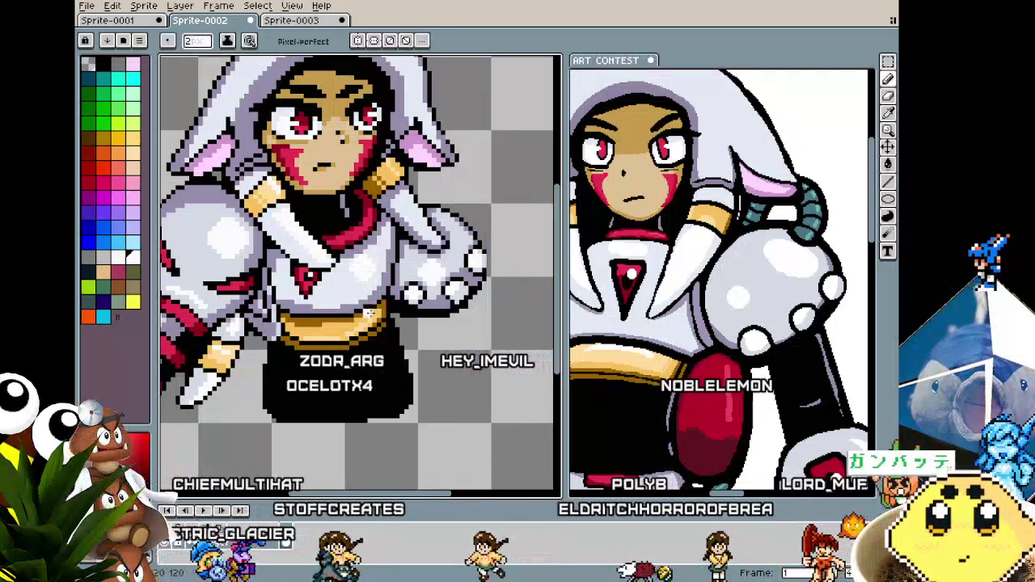
{"action": "scroll", "coordinate": [366, 271], "scroll_direction": "down", "scroll_amount": 1}
{"action": "scroll", "coordinate": [365, 271], "scroll_direction": "down", "scroll_amount": 3}
{"action": "scroll", "coordinate": [367, 349], "scroll_direction": "up", "scroll_amount": 1}
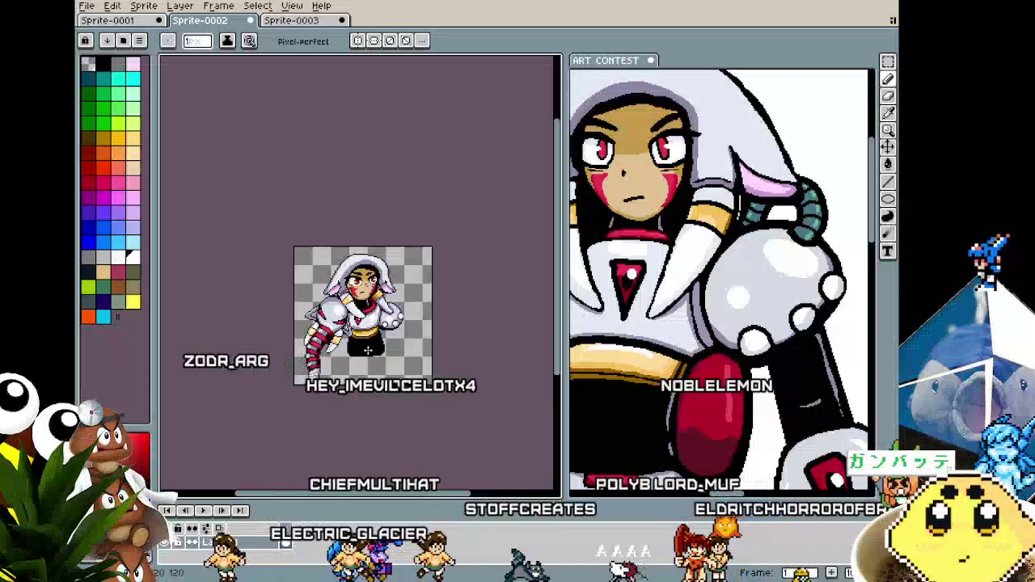
{"action": "scroll", "coordinate": [367, 349], "scroll_direction": "up", "scroll_amount": 3}
{"action": "scroll", "coordinate": [367, 350], "scroll_direction": "up", "scroll_amount": 2}
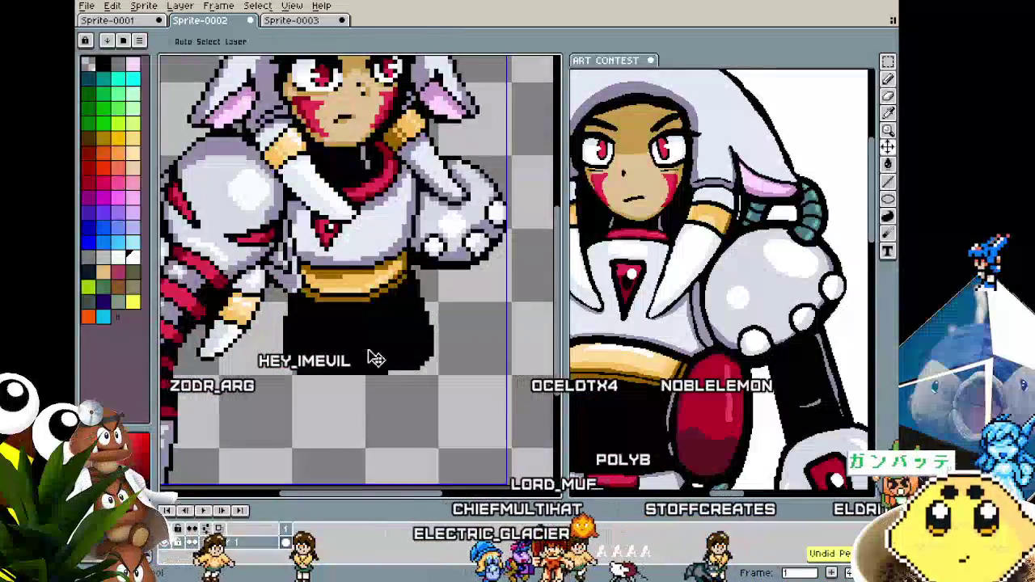
{"action": "scroll", "coordinate": [334, 259], "scroll_direction": "up", "scroll_amount": 1}
{"action": "left_click_drag", "start_coordinate": [334, 260], "coordinate": [355, 326]}
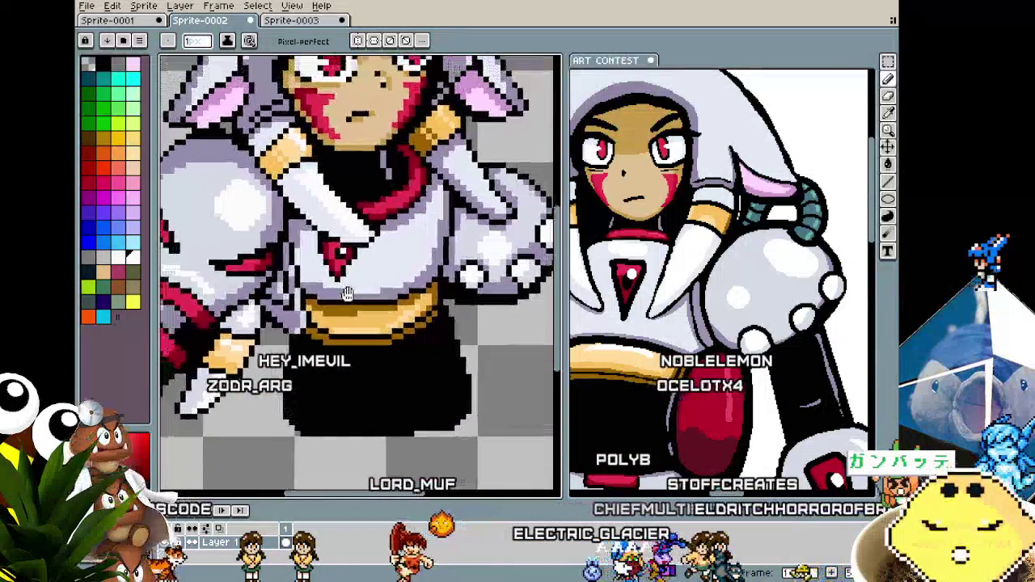
{"action": "scroll", "coordinate": [356, 326], "scroll_direction": "down", "scroll_amount": 2}
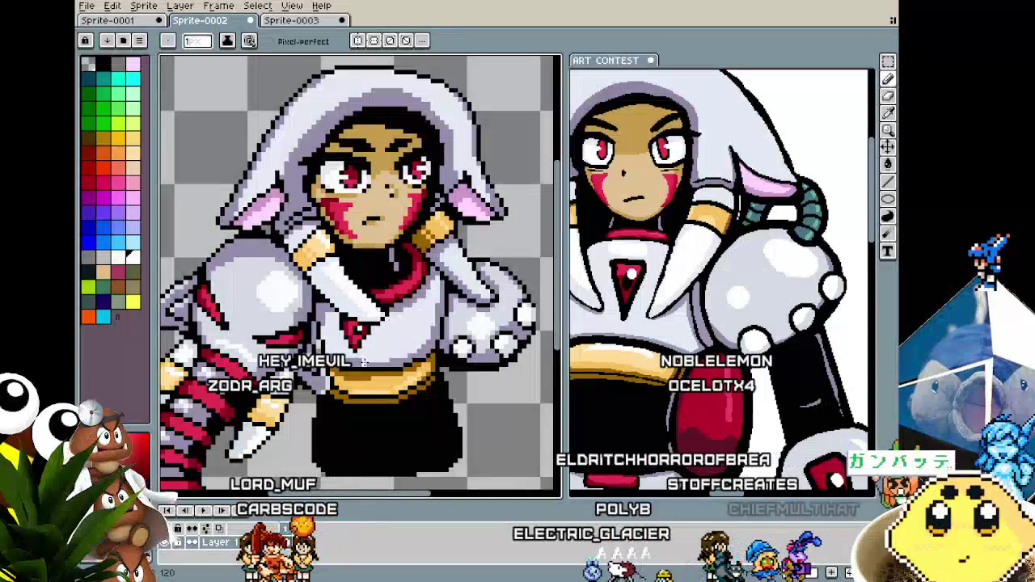
{"action": "scroll", "coordinate": [365, 320], "scroll_direction": "up", "scroll_amount": 2}
{"action": "scroll", "coordinate": [365, 320], "scroll_direction": "up", "scroll_amount": 2}
{"action": "key", "text": "m"}
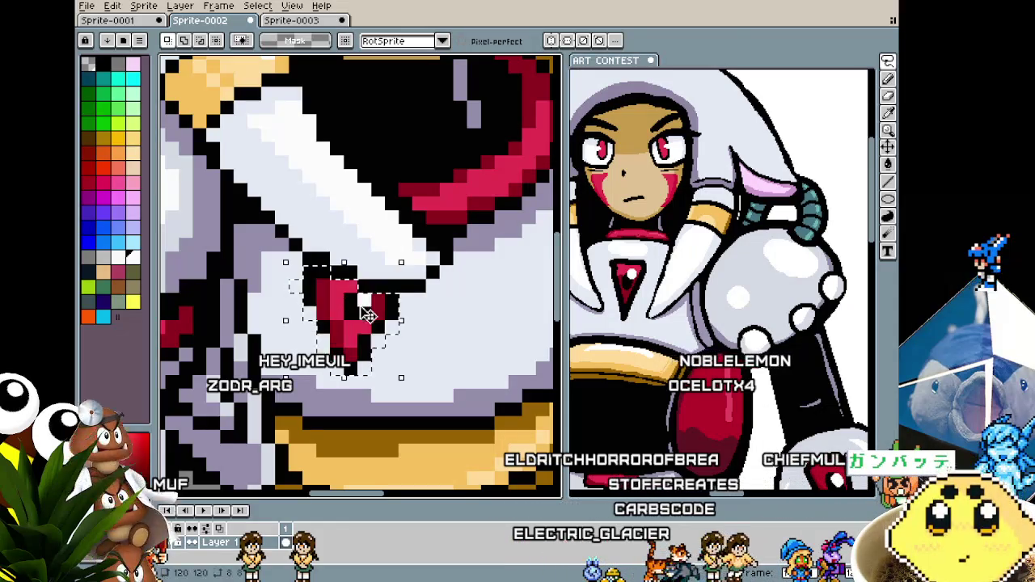
Move the selected red chest gem to the right and drop it in place.
{"action": "left_click_drag", "start_coordinate": [368, 313], "coordinate": [482, 323]}
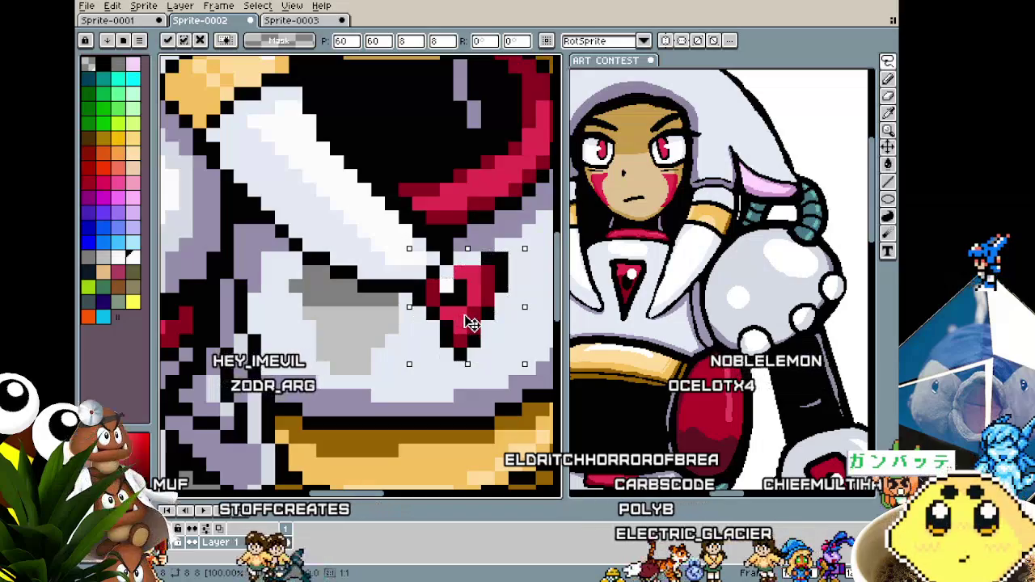
{"action": "left_click_drag", "start_coordinate": [469, 323], "coordinate": [457, 327]}
{"action": "key", "text": "b"}
{"action": "scroll", "coordinate": [384, 360], "scroll_direction": "down", "scroll_amount": 2}
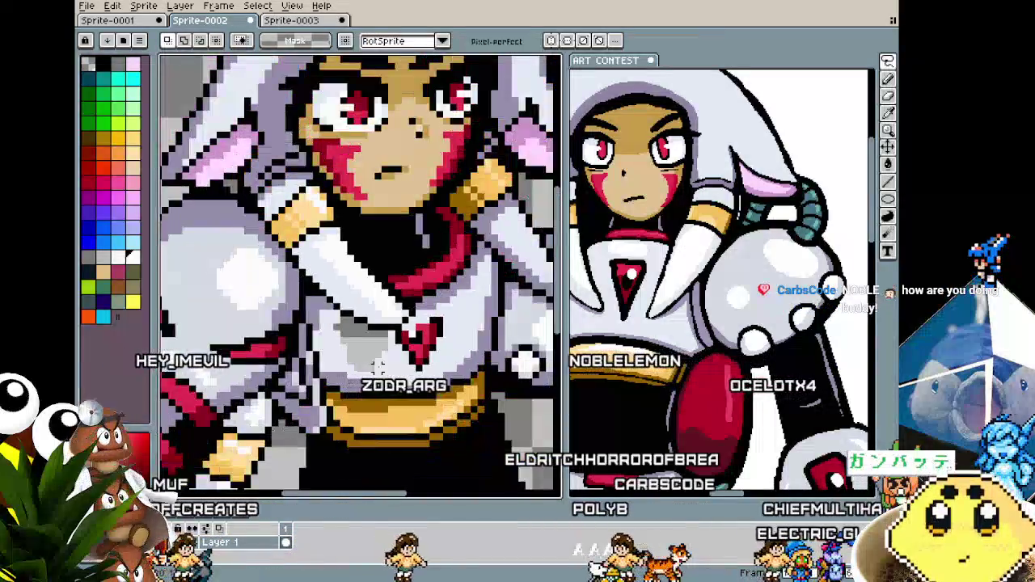
Paint-bucket fill the leftover grey gap with the light armor colour.
{"action": "key", "text": "g"}
{"action": "left_click", "coordinate": [338, 351]}
{"action": "scroll", "coordinate": [338, 351], "scroll_direction": "down", "scroll_amount": 2}
{"action": "scroll", "coordinate": [280, 288], "scroll_direction": "up", "scroll_amount": 3}
{"action": "key", "text": "b"}
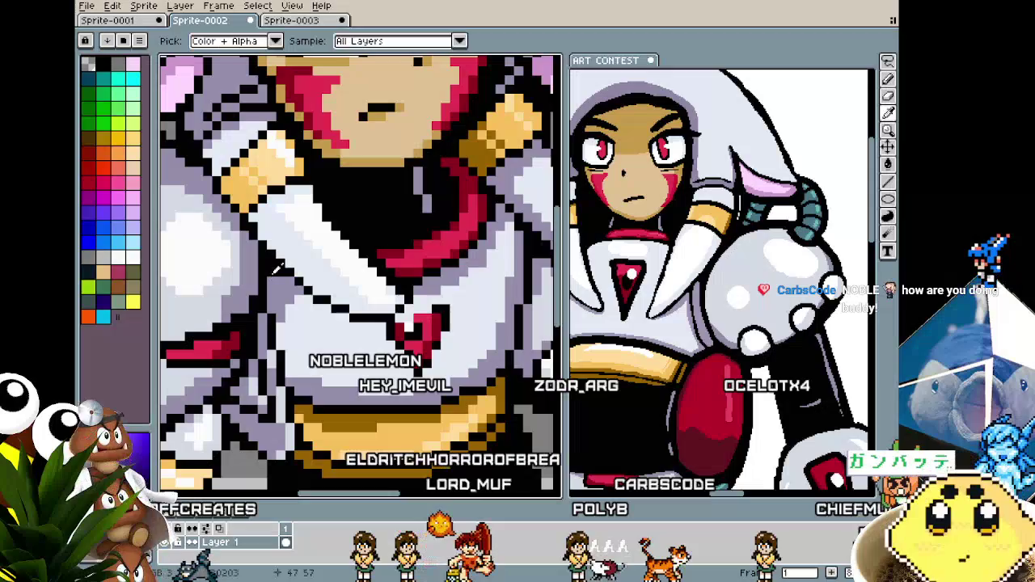
{"action": "scroll", "coordinate": [338, 368], "scroll_direction": "down", "scroll_amount": 2}
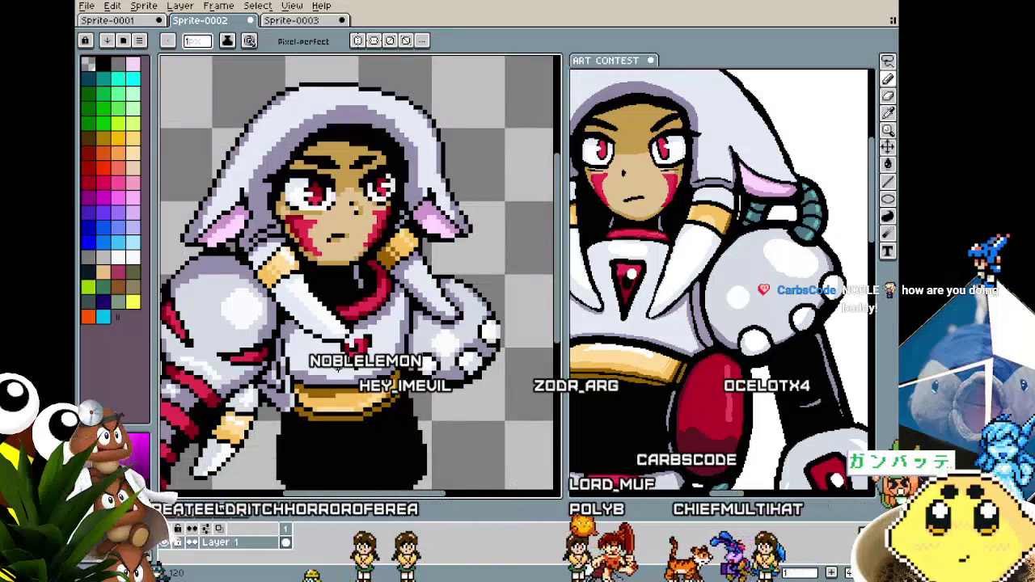
Zoom out to view the face, collar and red chest gem together.
{"action": "scroll", "coordinate": [339, 360], "scroll_direction": "up", "scroll_amount": 3}
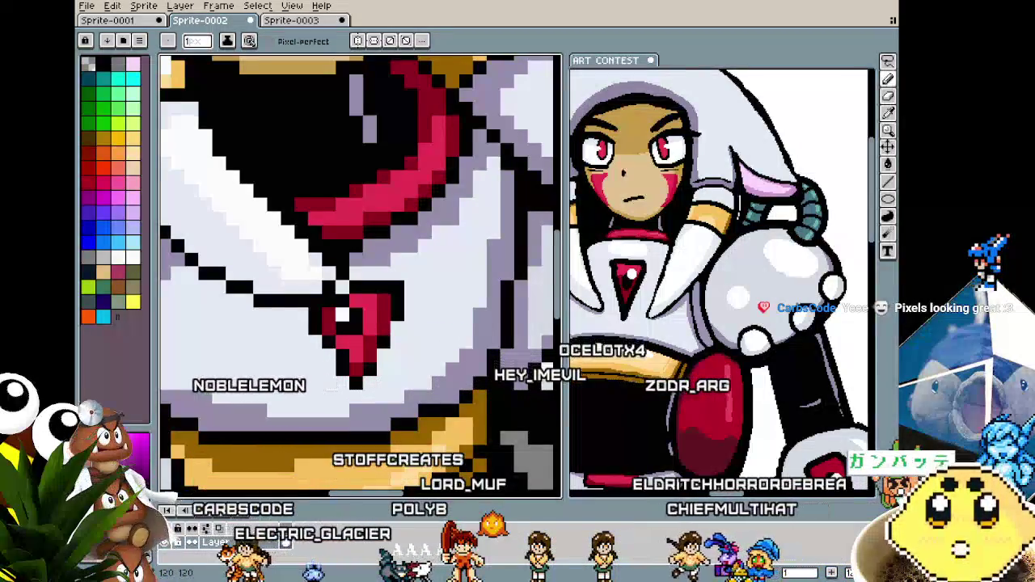
{"action": "scroll", "coordinate": [382, 396], "scroll_direction": "down", "scroll_amount": 3}
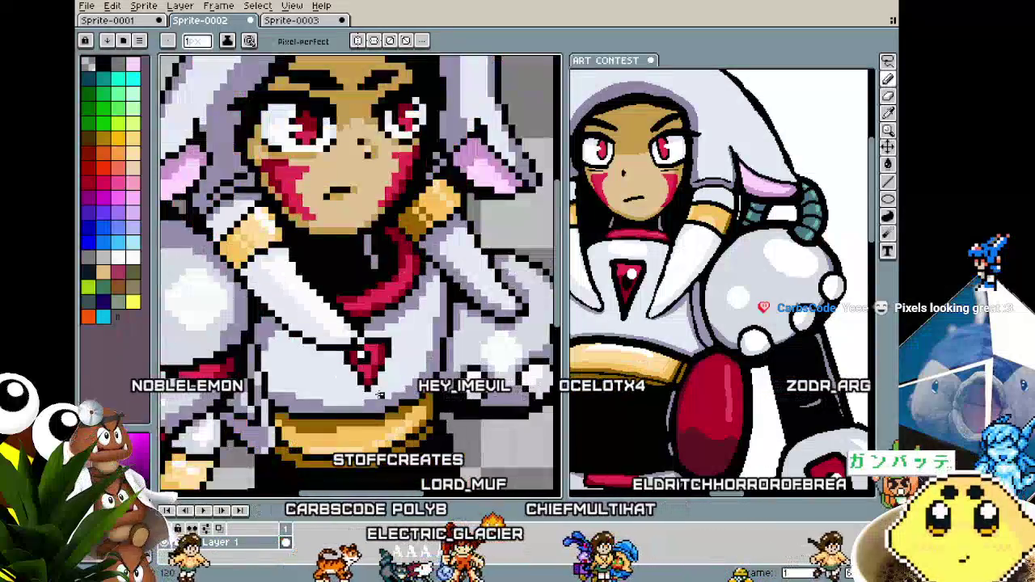
{"action": "scroll", "coordinate": [289, 399], "scroll_direction": "up", "scroll_amount": 1}
{"action": "scroll", "coordinate": [288, 400], "scroll_direction": "down", "scroll_amount": 2}
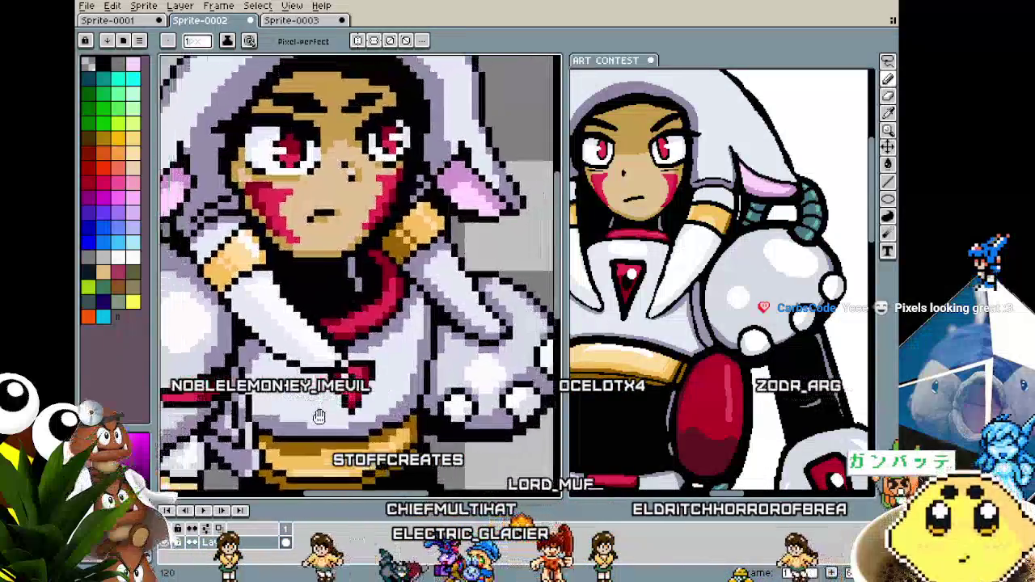
{"action": "scroll", "coordinate": [288, 399], "scroll_direction": "up", "scroll_amount": 3}
Widen the reference panel and pan it to reveal the ART CONTEST title text.
{"action": "scroll", "coordinate": [611, 400], "scroll_direction": "down", "scroll_amount": 3}
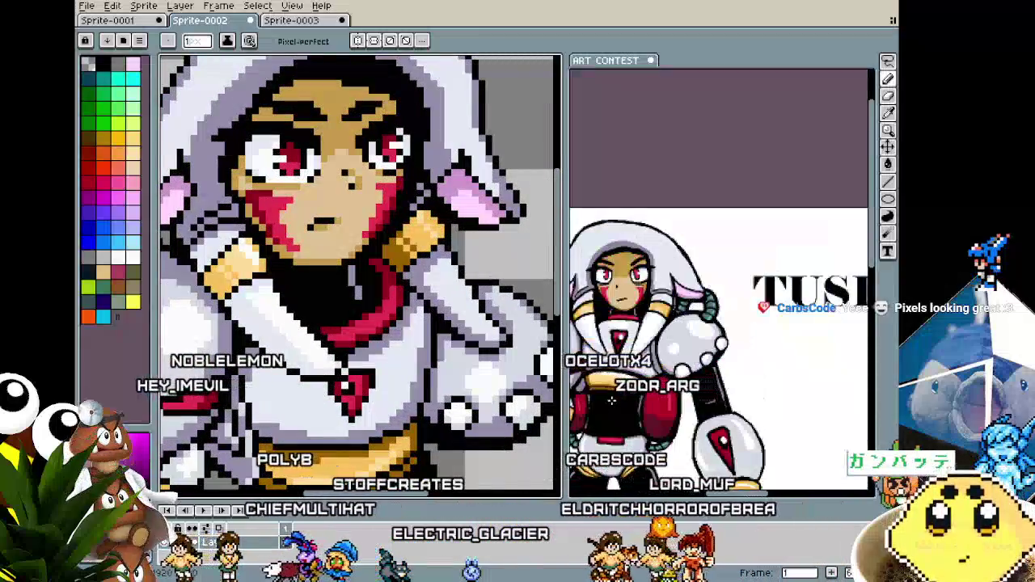
{"action": "scroll", "coordinate": [710, 275], "scroll_direction": "up", "scroll_amount": 2}
{"action": "scroll", "coordinate": [710, 275], "scroll_direction": "up", "scroll_amount": 1}
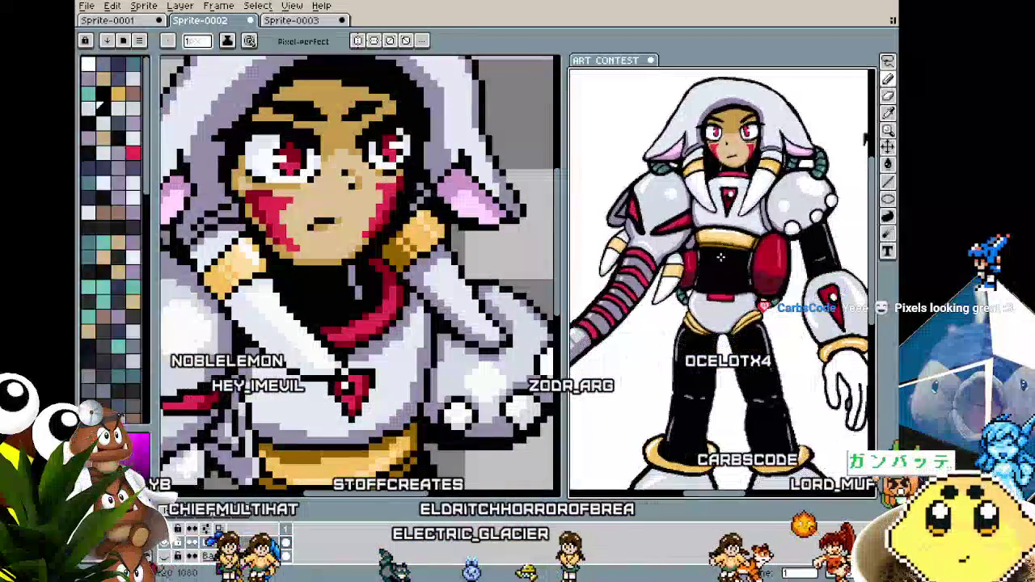
{"action": "left_click_drag", "start_coordinate": [564, 391], "coordinate": [479, 391]}
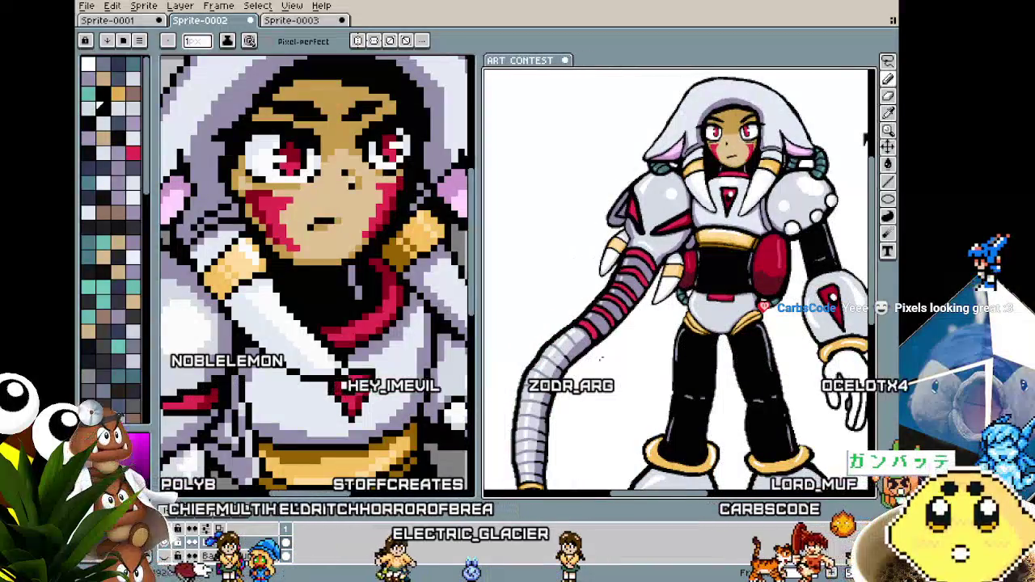
{"action": "scroll", "coordinate": [601, 358], "scroll_direction": "up", "scroll_amount": 3}
{"action": "scroll", "coordinate": [601, 358], "scroll_direction": "down", "scroll_amount": 3}
{"action": "mouse_move", "coordinate": [651, 339]}
{"action": "left_mouse_down"}
{"action": "mouse_move", "coordinate": [579, 283]}
{"action": "mouse_move", "coordinate": [566, 297]}
{"action": "left_mouse_up"}
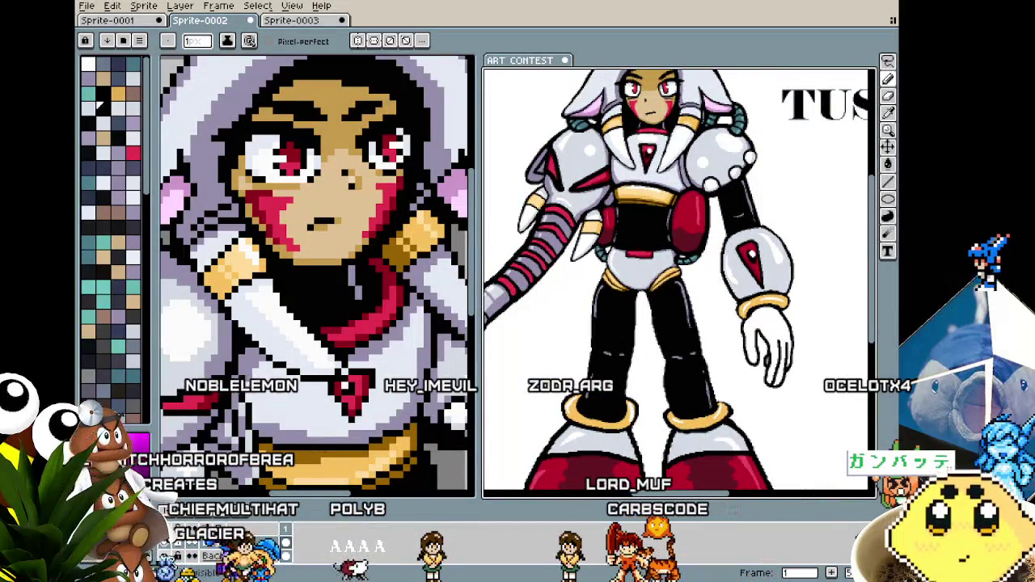
Briefly view the robot drawing reference, then switch back to the armored girl.
{"action": "key", "text": "Right"}
{"action": "scroll", "coordinate": [582, 408], "scroll_direction": "down", "scroll_amount": 2}
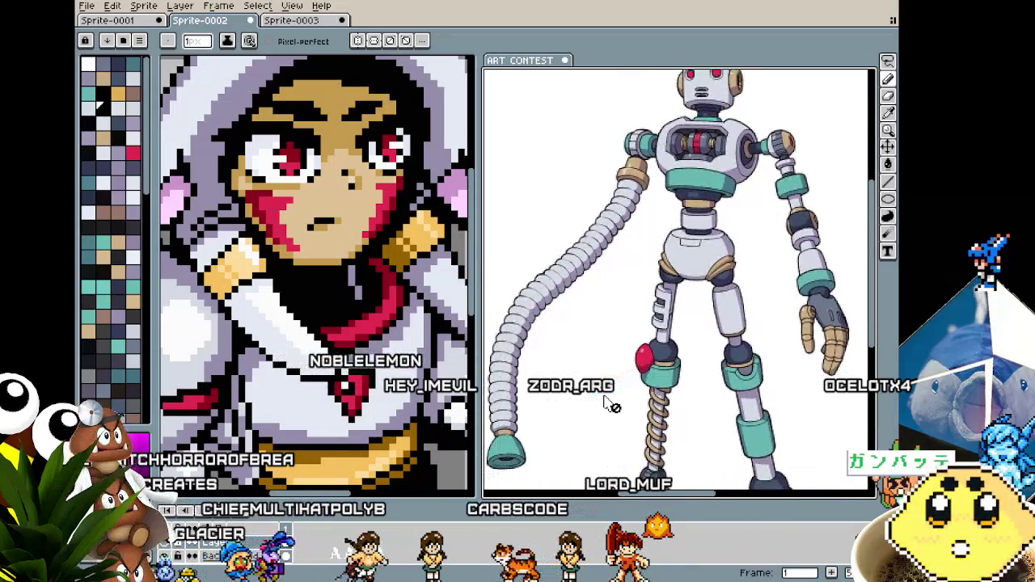
{"action": "scroll", "coordinate": [606, 388], "scroll_direction": "up", "scroll_amount": 1}
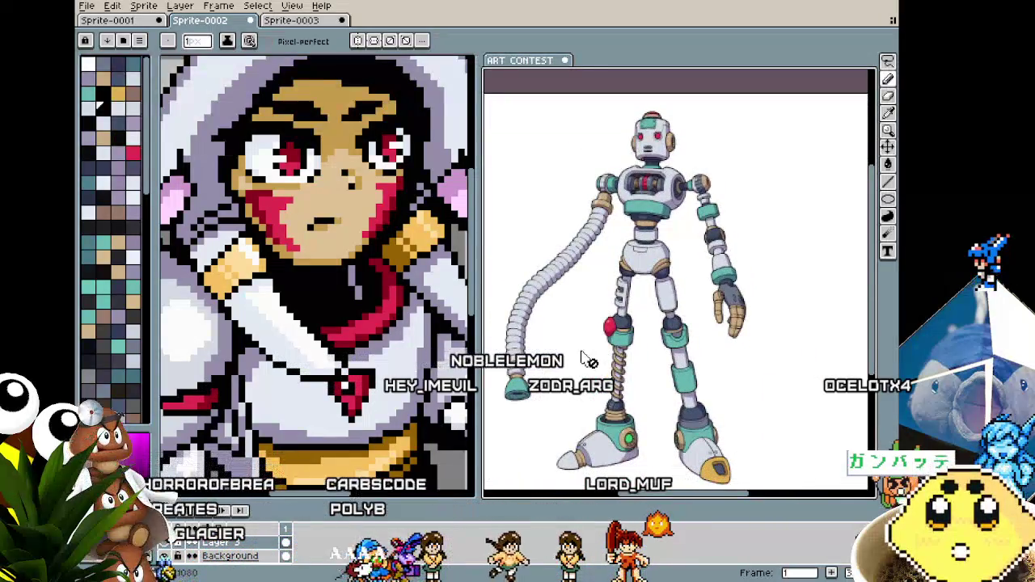
{"action": "left_click_drag", "start_coordinate": [583, 279], "coordinate": [591, 278]}
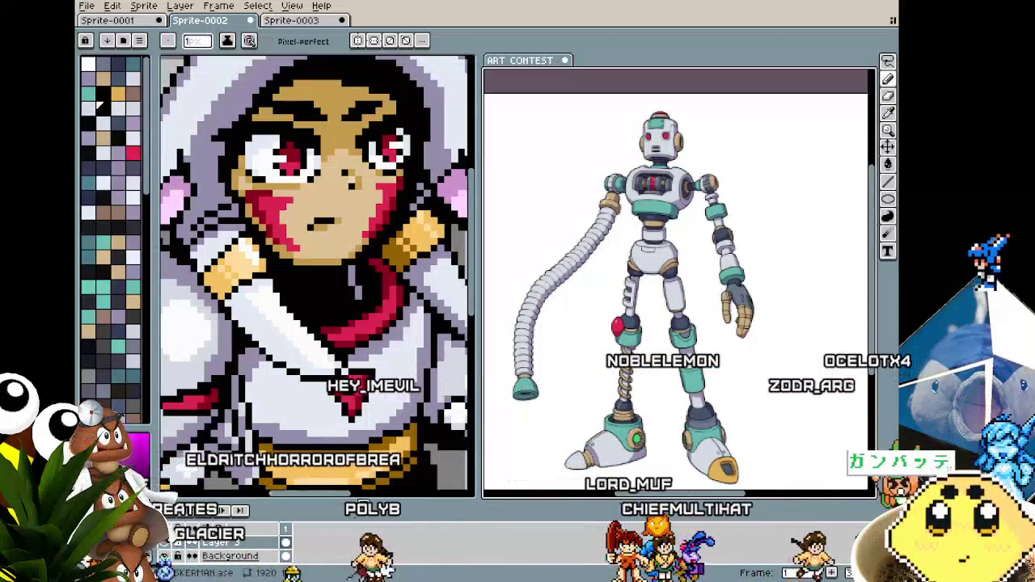
{"action": "left_click", "coordinate": [170, 548]}
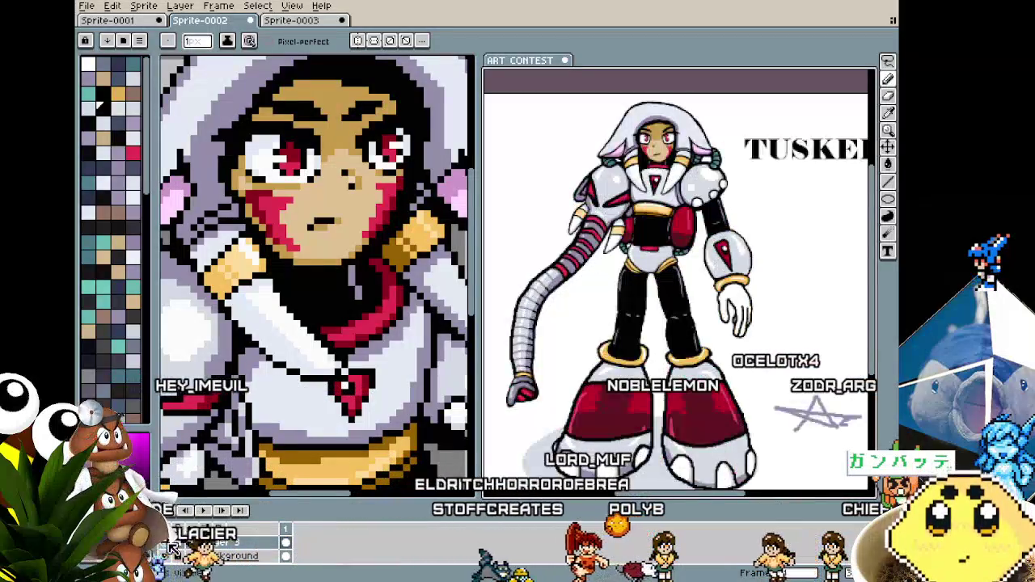
Widen the reference panel and pan the reference girl from her legs up to her head and title.
{"action": "mouse_move", "coordinate": [507, 438]}
{"action": "left_mouse_down"}
{"action": "mouse_move", "coordinate": [491, 424]}
{"action": "mouse_move", "coordinate": [318, 421]}
{"action": "left_mouse_up"}
{"action": "mouse_move", "coordinate": [485, 417]}
{"action": "left_mouse_down"}
{"action": "mouse_move", "coordinate": [645, 417]}
{"action": "mouse_move", "coordinate": [630, 417]}
{"action": "left_mouse_up"}
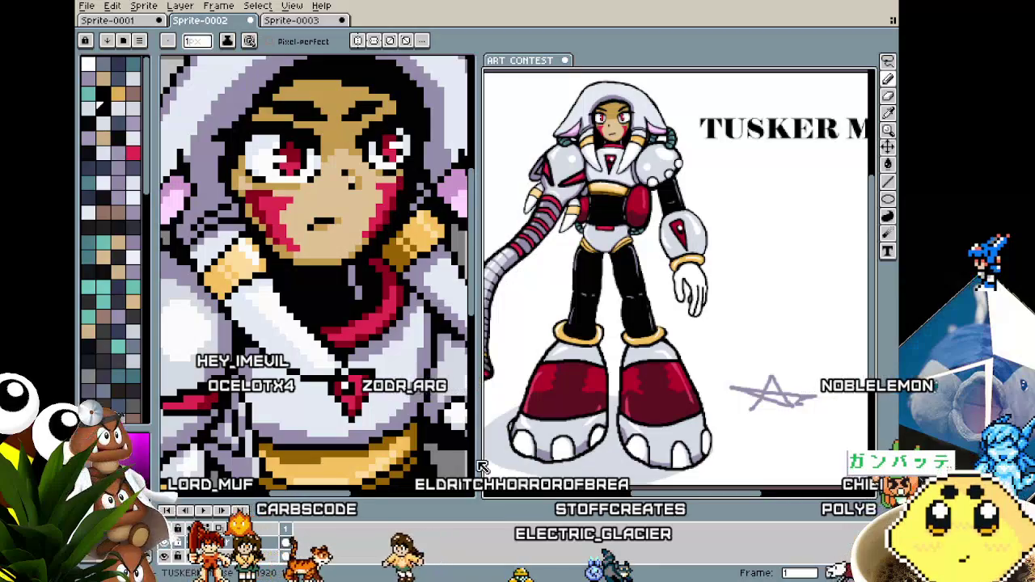
{"action": "left_click_drag", "start_coordinate": [478, 459], "coordinate": [433, 459]}
{"action": "scroll", "coordinate": [590, 352], "scroll_direction": "up", "scroll_amount": 1}
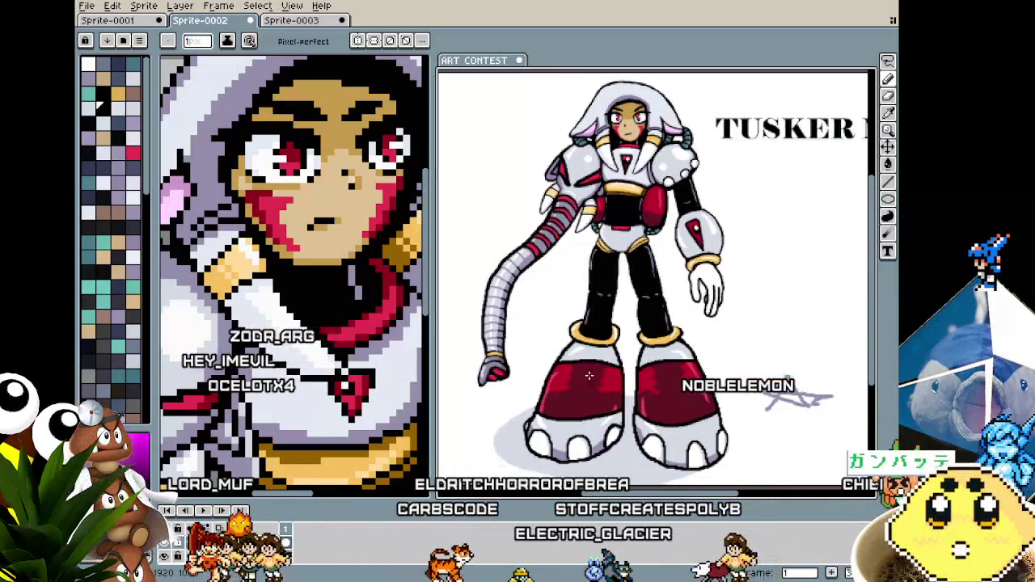
{"action": "scroll", "coordinate": [590, 352], "scroll_direction": "up", "scroll_amount": 1}
{"action": "left_click_drag", "start_coordinate": [590, 351], "coordinate": [619, 399]}
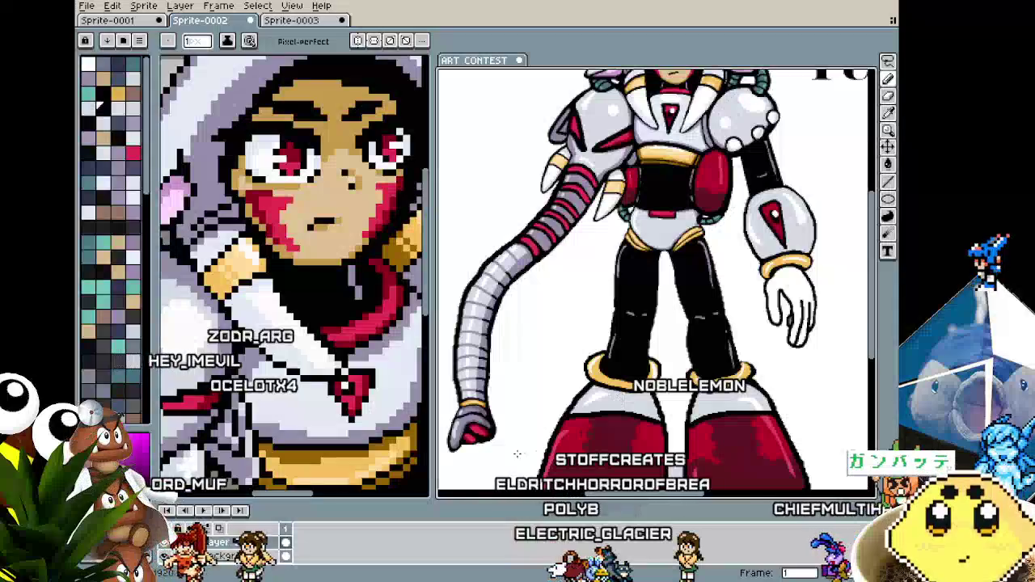
{"action": "left_click_drag", "start_coordinate": [519, 453], "coordinate": [499, 526]}
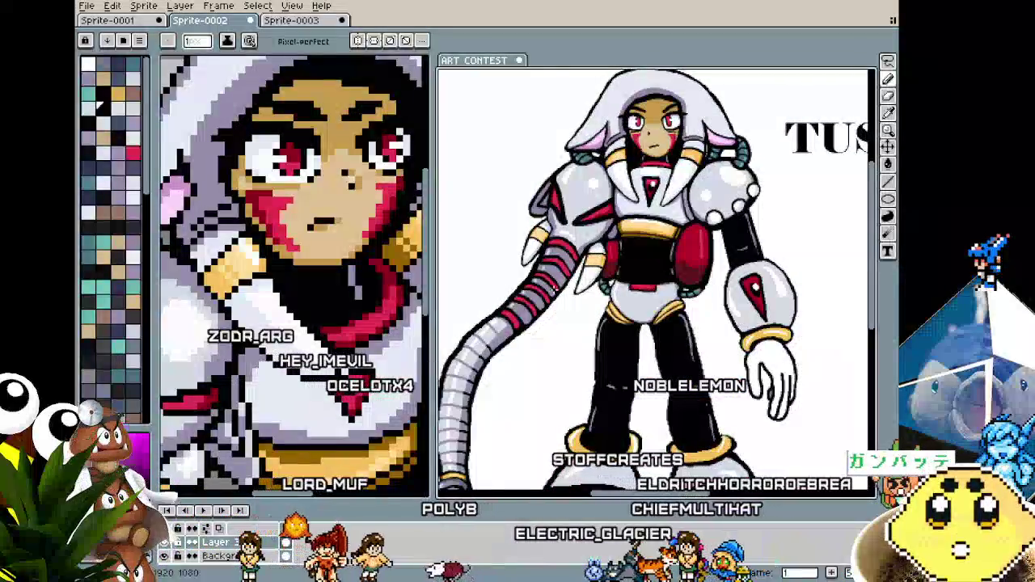
Zoom in and out on the reference girl's torso, shifting the view right.
{"action": "scroll", "coordinate": [646, 276], "scroll_direction": "up", "scroll_amount": 1}
{"action": "scroll", "coordinate": [647, 276], "scroll_direction": "up", "scroll_amount": 2}
{"action": "scroll", "coordinate": [647, 276], "scroll_direction": "down", "scroll_amount": 1}
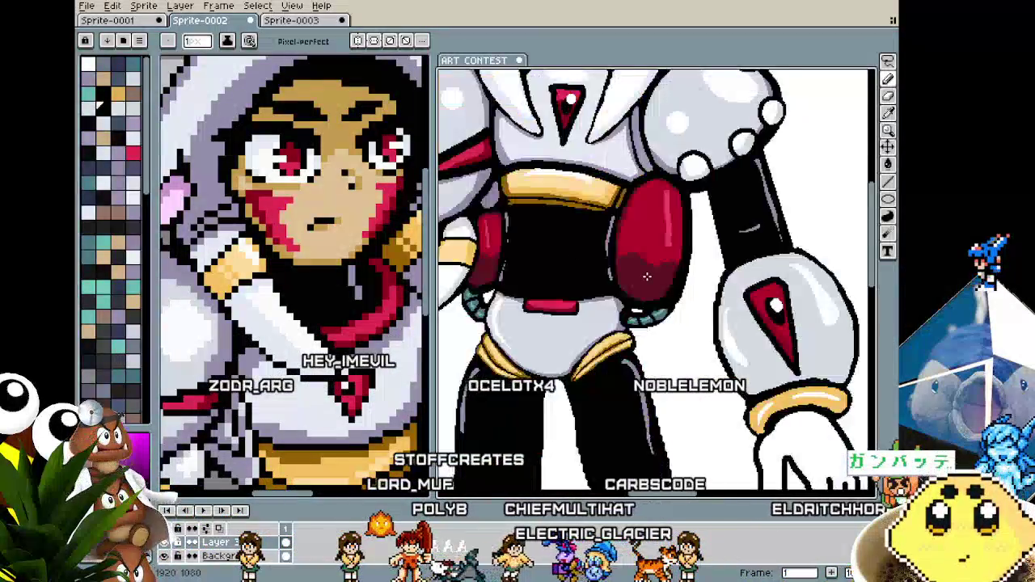
{"action": "scroll", "coordinate": [646, 276], "scroll_direction": "down", "scroll_amount": 2}
{"action": "scroll", "coordinate": [647, 276], "scroll_direction": "up", "scroll_amount": 1}
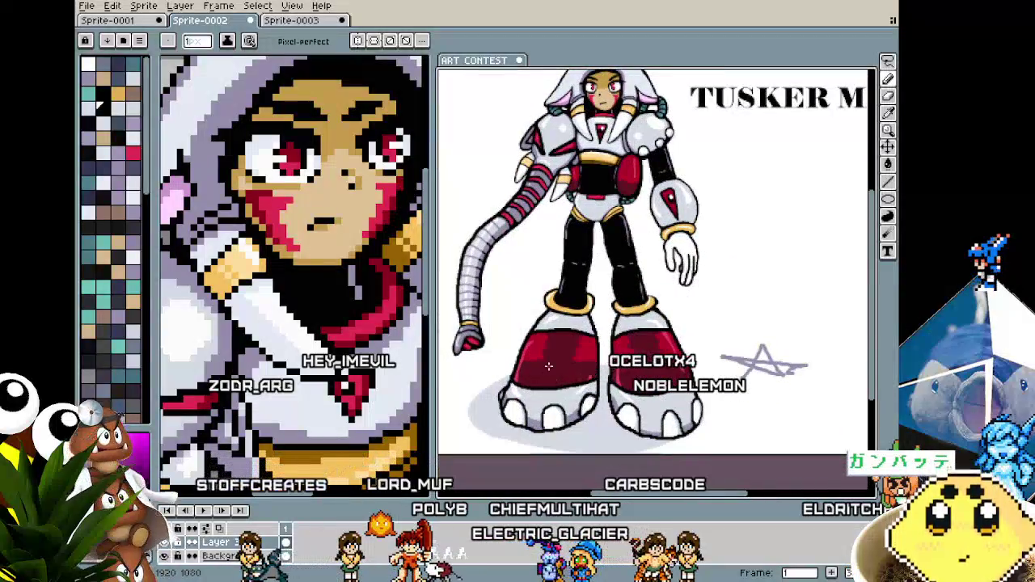
{"action": "mouse_move", "coordinate": [567, 347]}
{"action": "left_mouse_down"}
{"action": "mouse_move", "coordinate": [658, 369]}
{"action": "mouse_move", "coordinate": [596, 361]}
{"action": "left_mouse_up"}
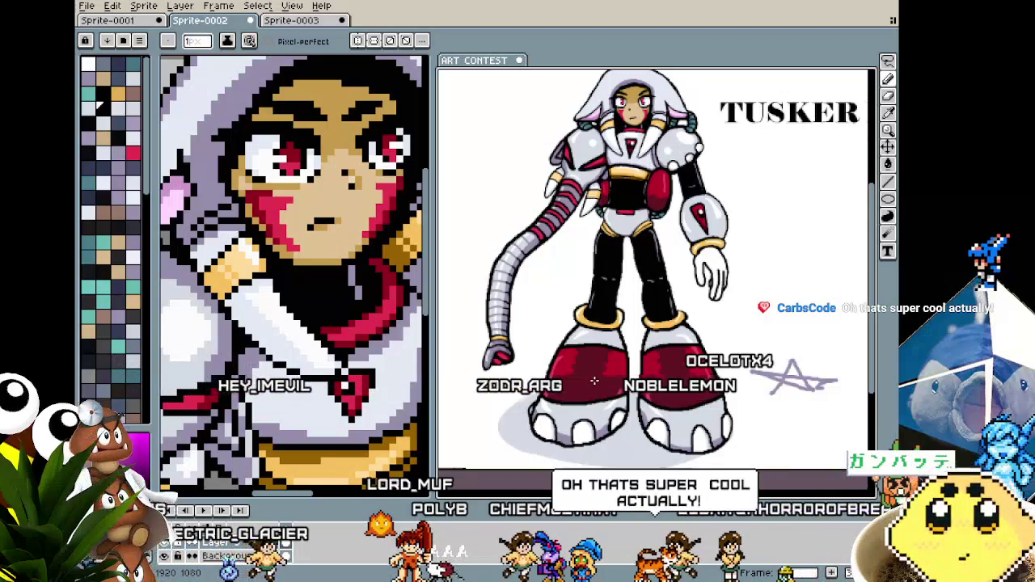
{"action": "scroll", "coordinate": [655, 266], "scroll_direction": "down", "scroll_amount": 1}
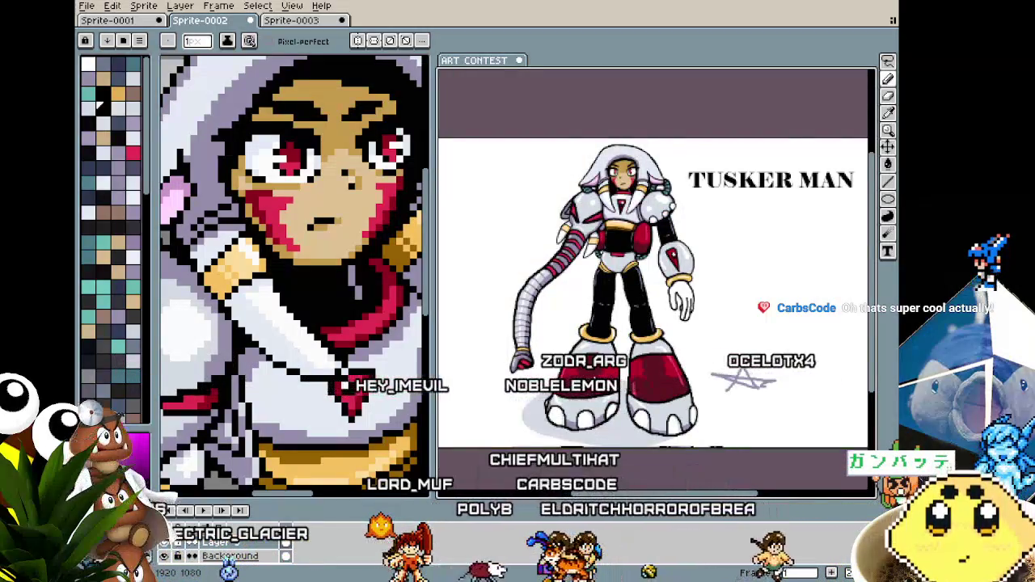
{"action": "scroll", "coordinate": [655, 267], "scroll_direction": "up", "scroll_amount": 1}
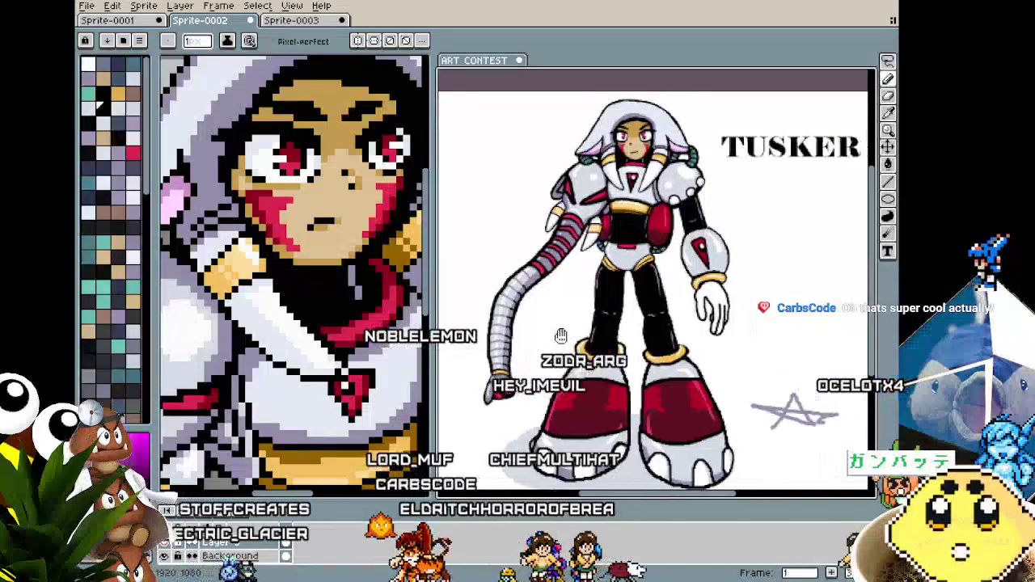
{"action": "scroll", "coordinate": [500, 336], "scroll_direction": "up", "scroll_amount": 1}
Frame the reference's whole trunk arm, then widen the Sprite-0002 panel beside it.
{"action": "left_click_drag", "start_coordinate": [500, 335], "coordinate": [482, 336]}
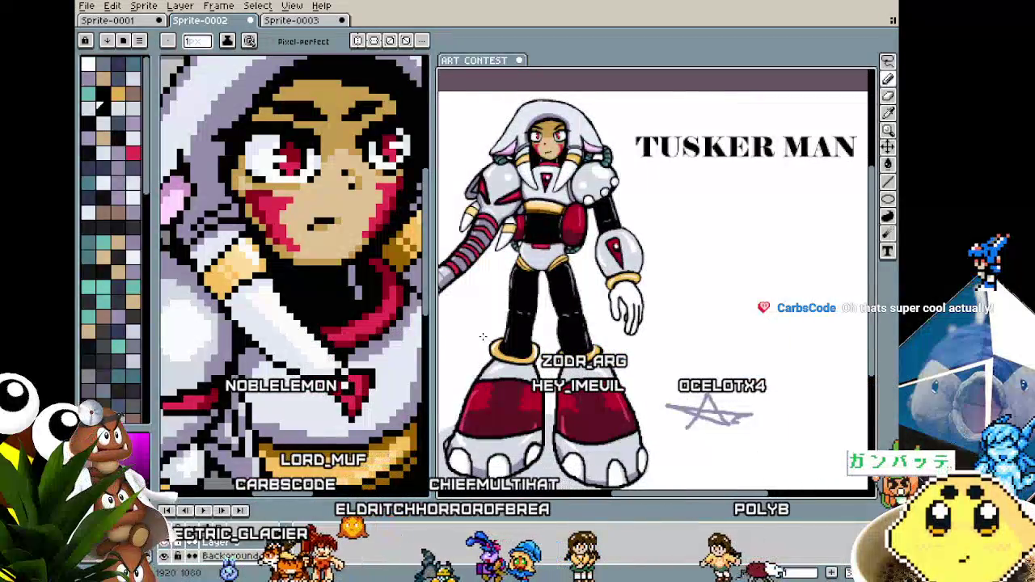
{"action": "scroll", "coordinate": [483, 336], "scroll_direction": "up", "scroll_amount": 1}
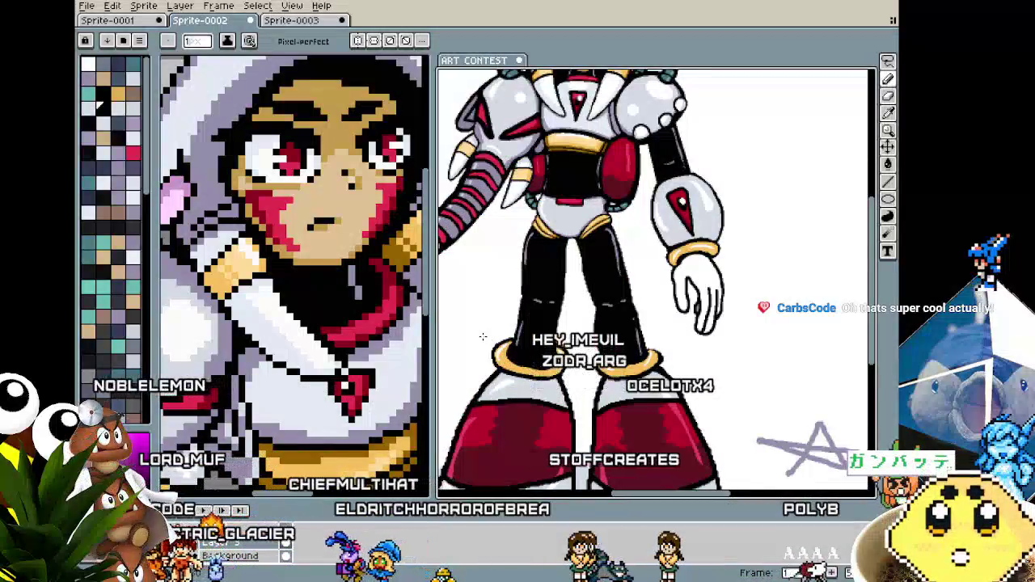
{"action": "scroll", "coordinate": [483, 336], "scroll_direction": "down", "scroll_amount": 1}
{"action": "left_click_drag", "start_coordinate": [484, 337], "coordinate": [521, 336]}
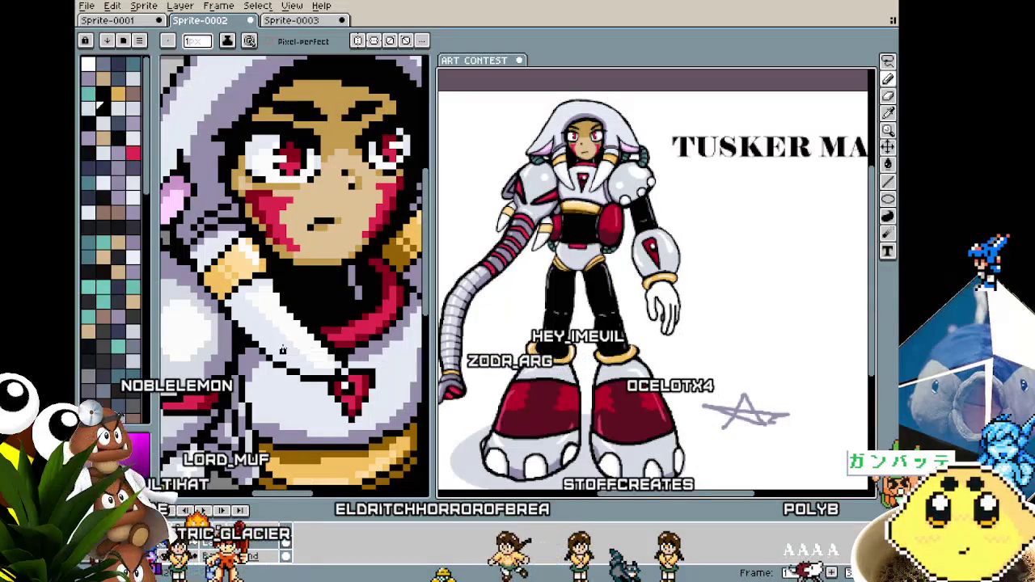
{"action": "left_click_drag", "start_coordinate": [521, 337], "coordinate": [632, 340]}
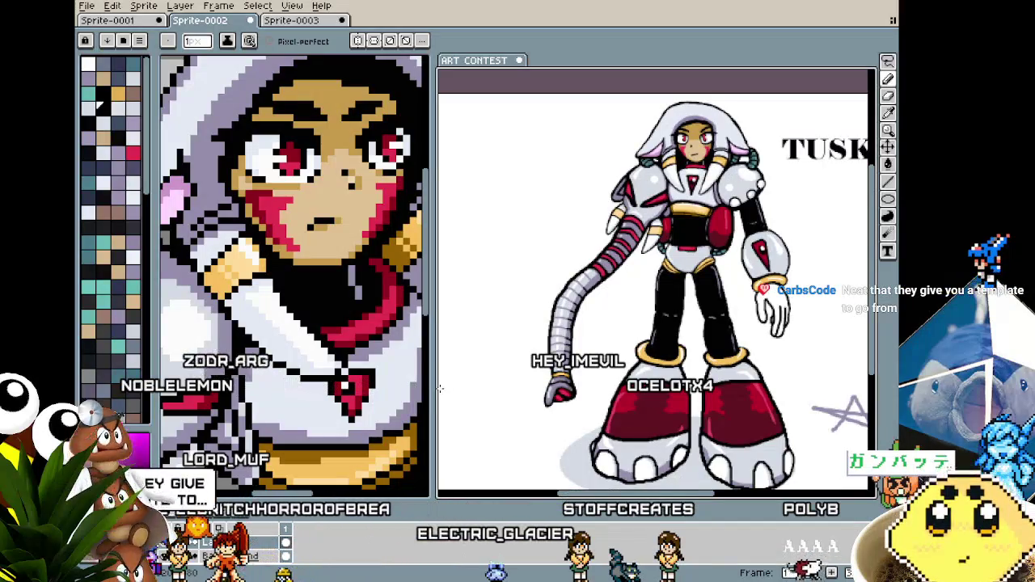
{"action": "mouse_move", "coordinate": [433, 396]}
{"action": "left_mouse_down"}
{"action": "mouse_move", "coordinate": [547, 396]}
{"action": "mouse_move", "coordinate": [667, 367]}
{"action": "left_mouse_up"}
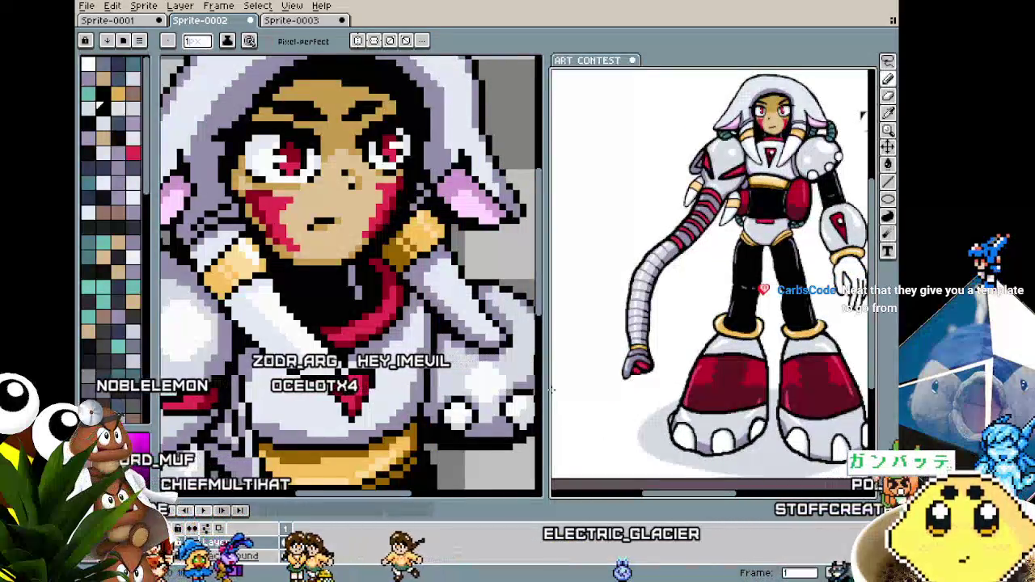
{"action": "scroll", "coordinate": [709, 243], "scroll_direction": "up", "scroll_amount": 1}
{"action": "scroll", "coordinate": [709, 242], "scroll_direction": "up", "scroll_amount": 1}
{"action": "scroll", "coordinate": [709, 242], "scroll_direction": "down", "scroll_amount": 1}
{"action": "scroll", "coordinate": [709, 243], "scroll_direction": "up", "scroll_amount": 1}
{"action": "scroll", "coordinate": [709, 243], "scroll_direction": "up", "scroll_amount": 1}
{"action": "scroll", "coordinate": [709, 243], "scroll_direction": "up", "scroll_amount": 1}
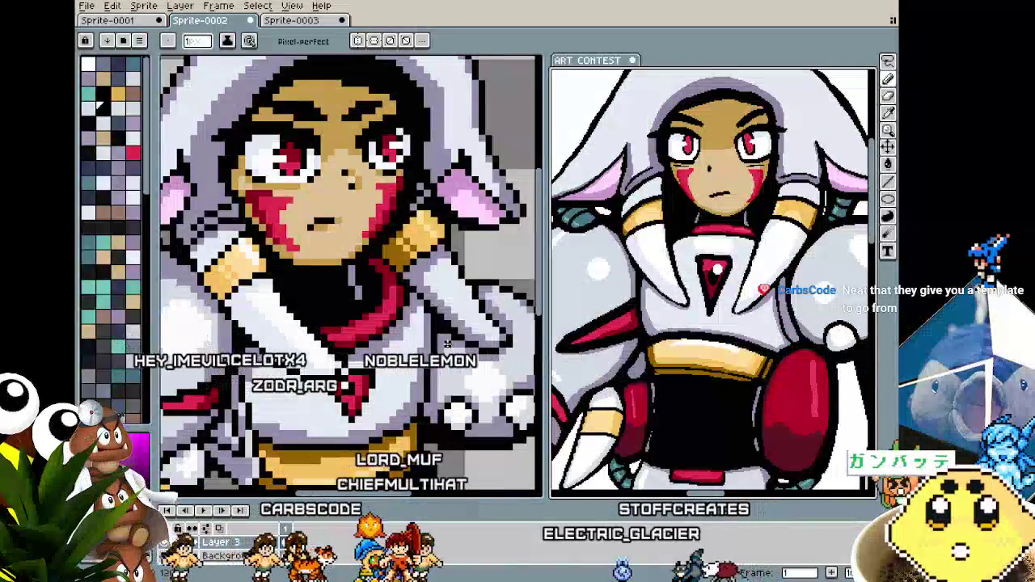
{"action": "left_click_drag", "start_coordinate": [447, 343], "coordinate": [407, 345]}
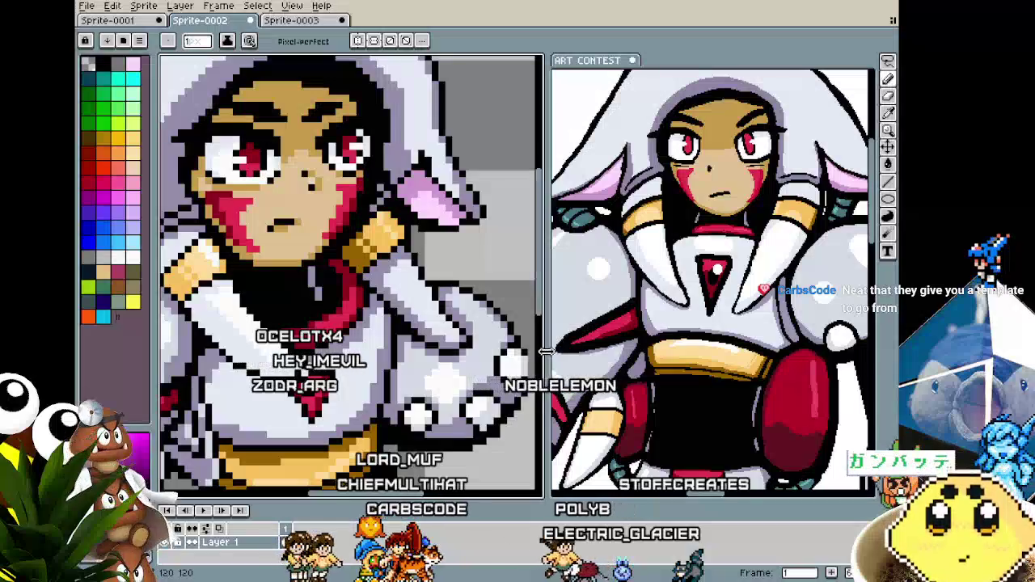
{"action": "left_click_drag", "start_coordinate": [546, 351], "coordinate": [715, 355]}
{"action": "left_click", "coordinate": [683, 353]}
{"action": "scroll", "coordinate": [497, 374], "scroll_direction": "down", "scroll_amount": 1}
{"action": "scroll", "coordinate": [496, 375], "scroll_direction": "down", "scroll_amount": 1}
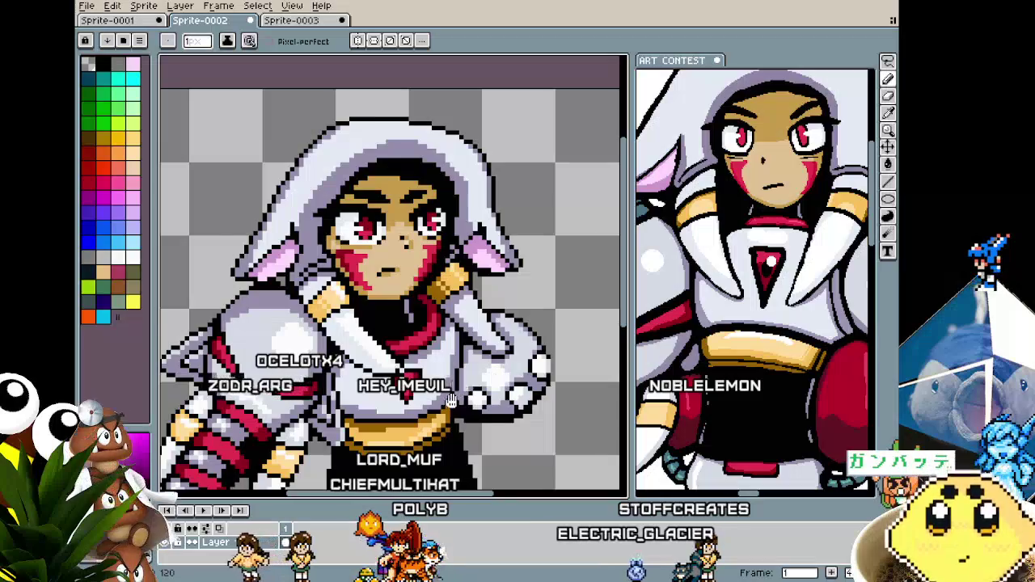
{"action": "left_click_drag", "start_coordinate": [450, 400], "coordinate": [468, 254]}
{"action": "scroll", "coordinate": [469, 255], "scroll_direction": "down", "scroll_amount": 1}
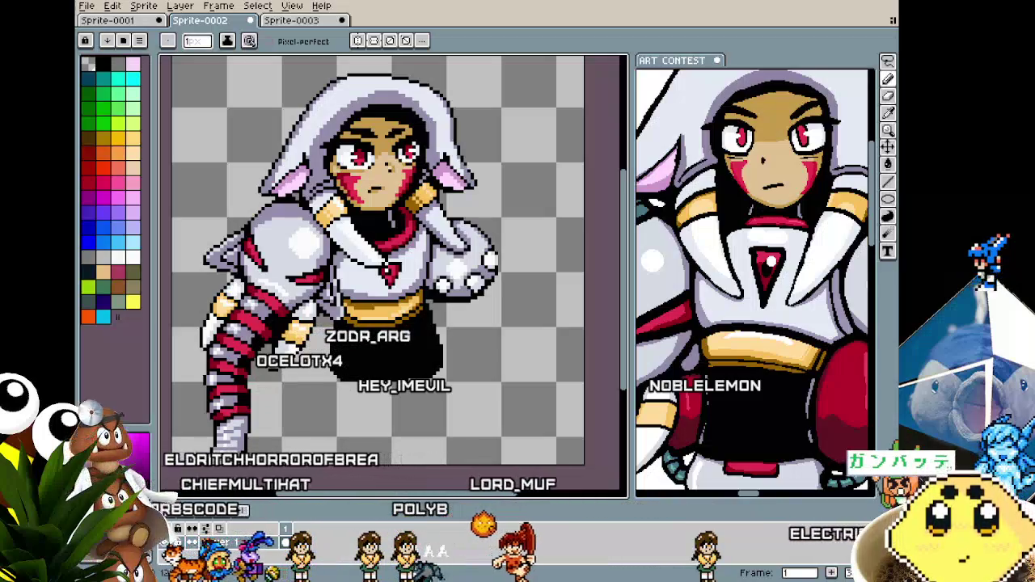
{"action": "scroll", "coordinate": [340, 243], "scroll_direction": "up", "scroll_amount": 1}
{"action": "scroll", "coordinate": [324, 227], "scroll_direction": "up", "scroll_amount": 1}
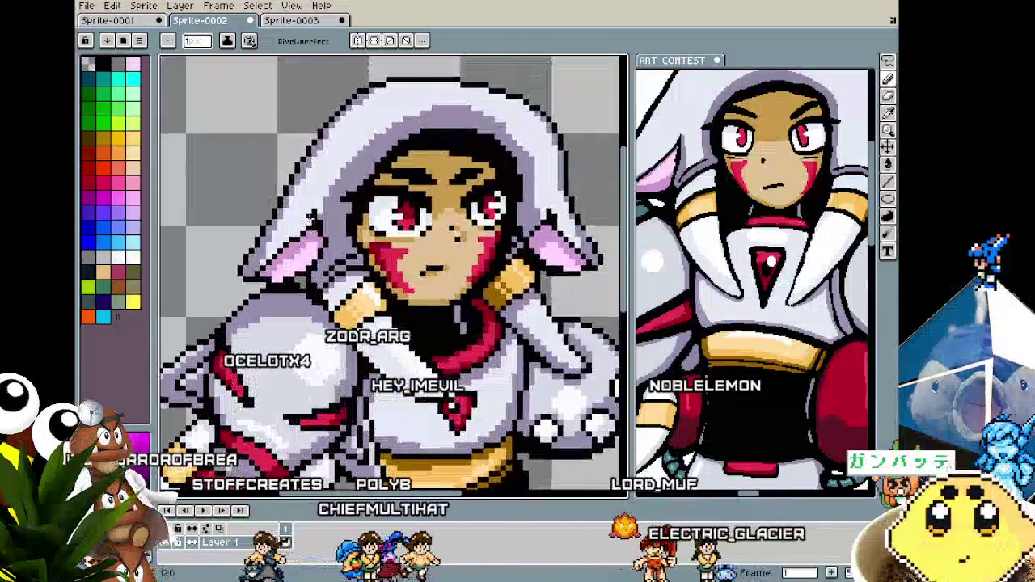
{"action": "scroll", "coordinate": [307, 210], "scroll_direction": "up", "scroll_amount": 1}
{"action": "key", "text": "i"}
{"action": "key", "text": "b"}
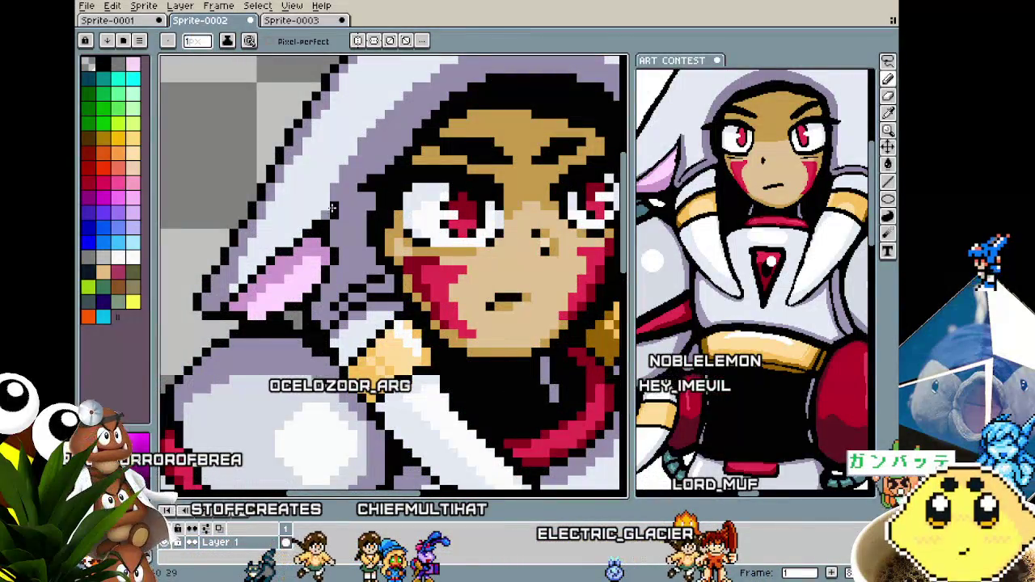
{"action": "scroll", "coordinate": [320, 271], "scroll_direction": "down", "scroll_amount": 3}
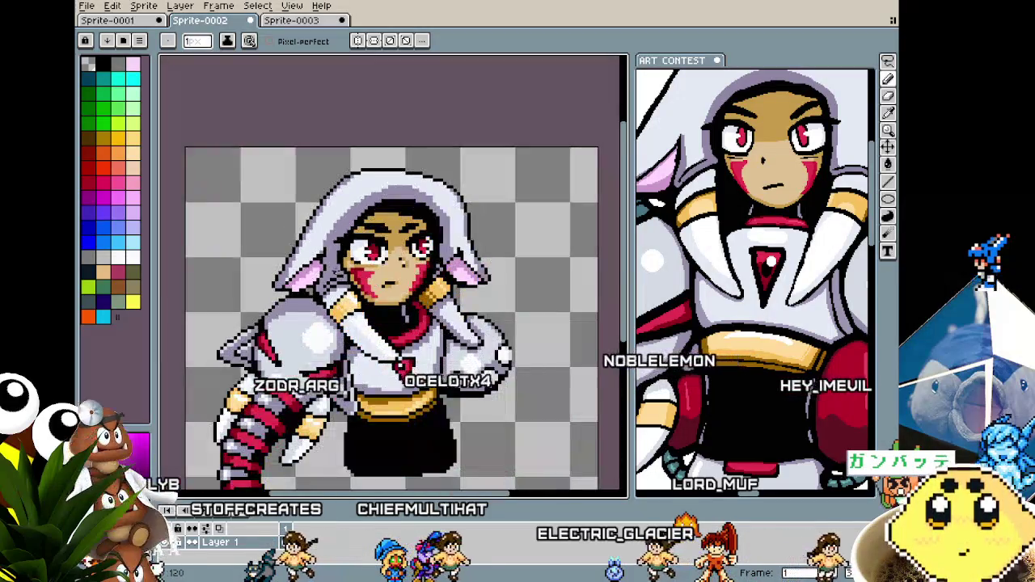
{"action": "scroll", "coordinate": [481, 237], "scroll_direction": "up", "scroll_amount": 2}
{"action": "scroll", "coordinate": [481, 237], "scroll_direction": "up", "scroll_amount": 2}
{"action": "key", "text": "i"}
{"action": "key", "text": "b"}
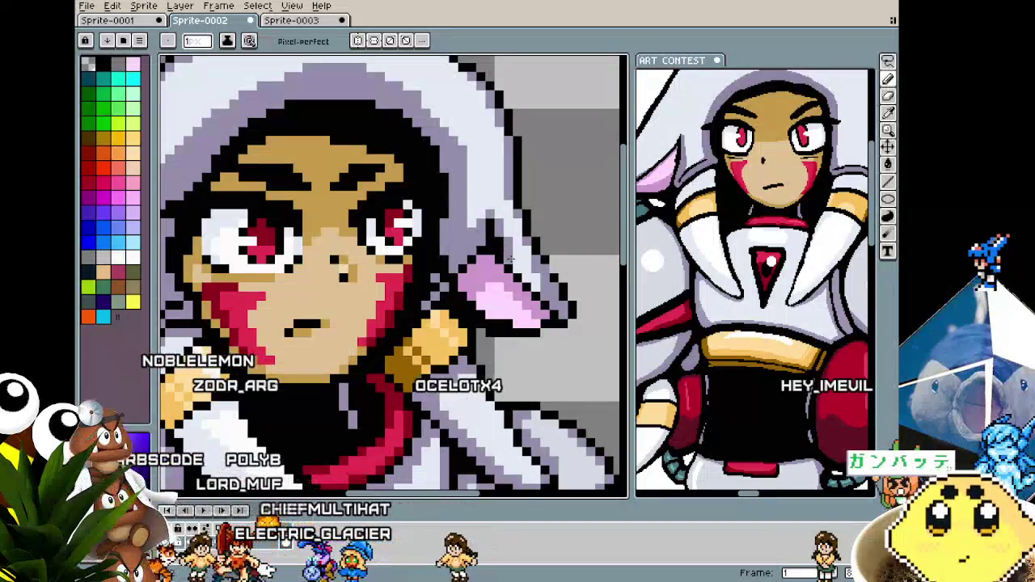
{"action": "scroll", "coordinate": [510, 277], "scroll_direction": "down", "scroll_amount": 2}
{"action": "scroll", "coordinate": [511, 277], "scroll_direction": "down", "scroll_amount": 1}
{"action": "scroll", "coordinate": [485, 307], "scroll_direction": "up", "scroll_amount": 1}
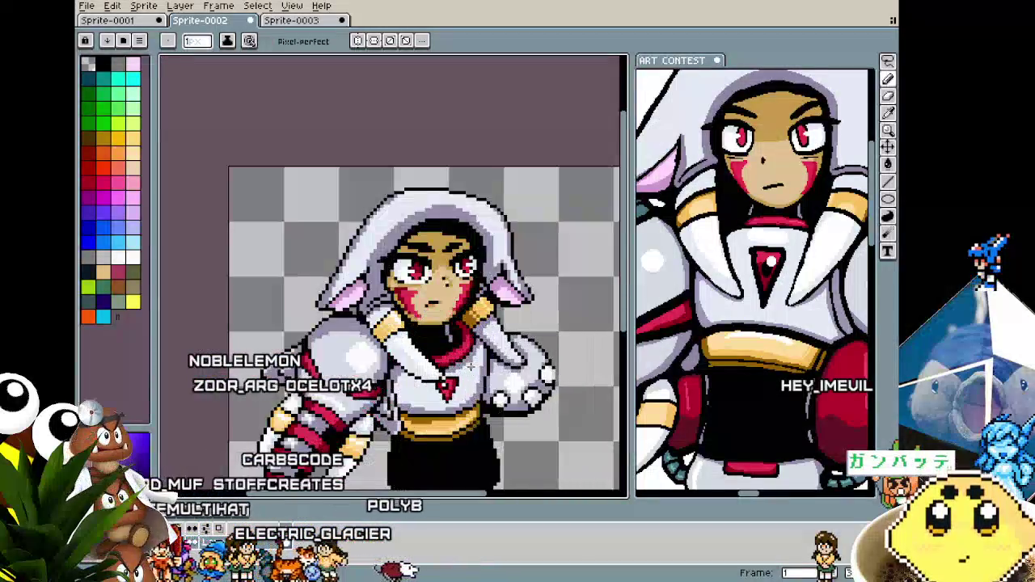
{"action": "scroll", "coordinate": [473, 321], "scroll_direction": "up", "scroll_amount": 1}
{"action": "scroll", "coordinate": [473, 322], "scroll_direction": "up", "scroll_amount": 1}
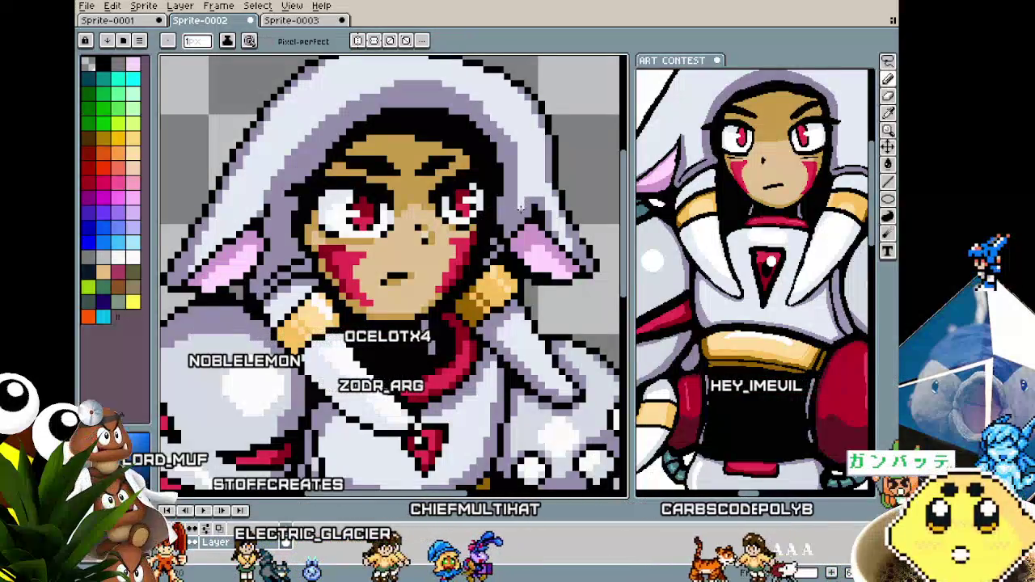
{"action": "scroll", "coordinate": [527, 201], "scroll_direction": "down", "scroll_amount": 1}
{"action": "scroll", "coordinate": [526, 201], "scroll_direction": "down", "scroll_amount": 1}
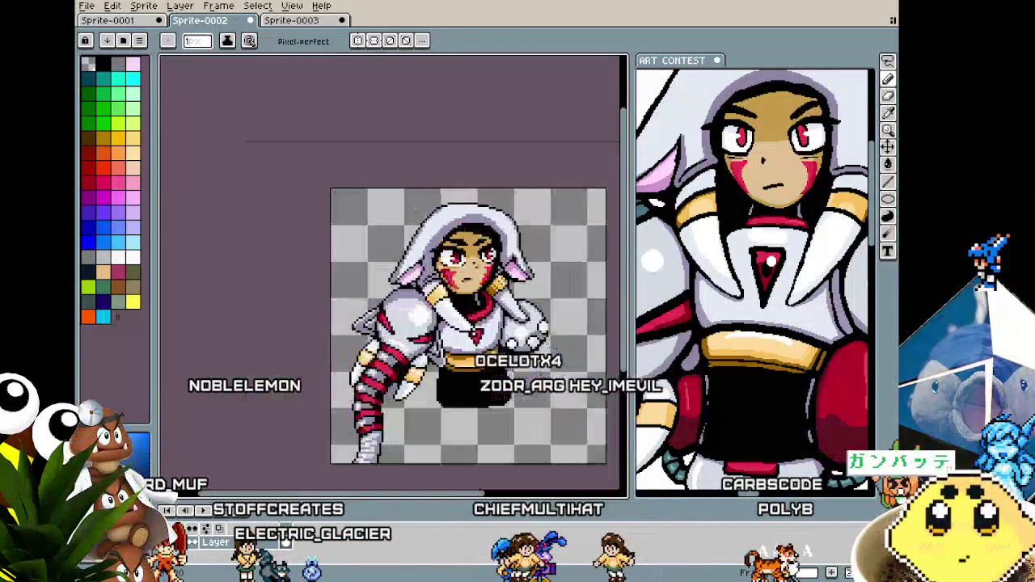
{"action": "scroll", "coordinate": [423, 215], "scroll_direction": "up", "scroll_amount": 3}
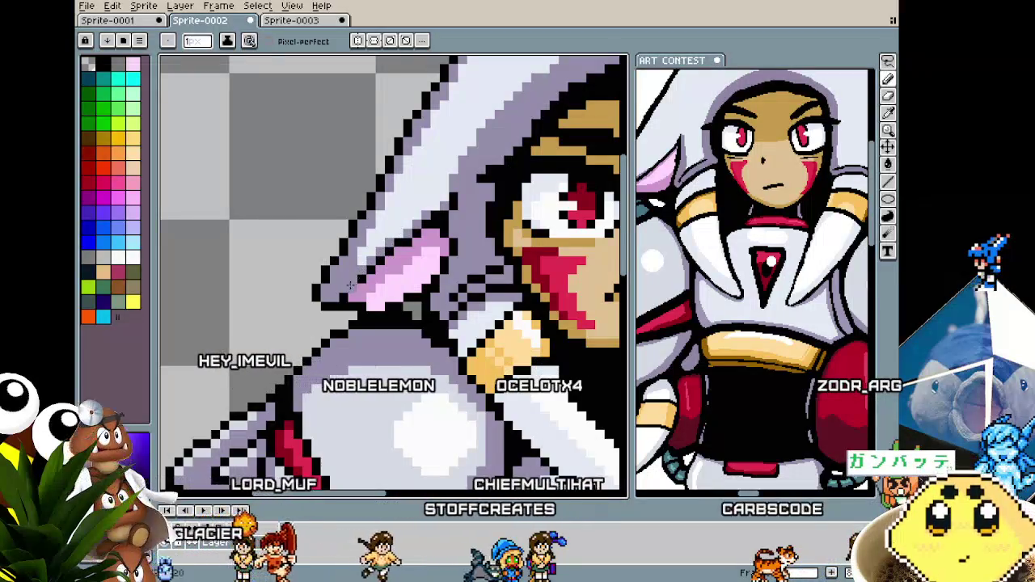
{"action": "scroll", "coordinate": [369, 261], "scroll_direction": "down", "scroll_amount": 1}
{"action": "scroll", "coordinate": [369, 260], "scroll_direction": "down", "scroll_amount": 1}
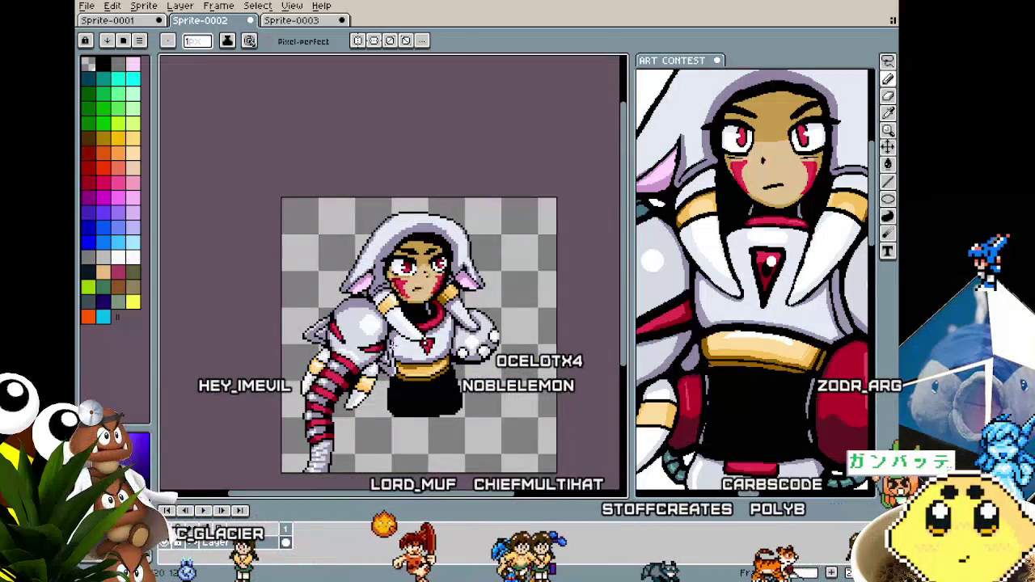
{"action": "scroll", "coordinate": [431, 301], "scroll_direction": "up", "scroll_amount": 2}
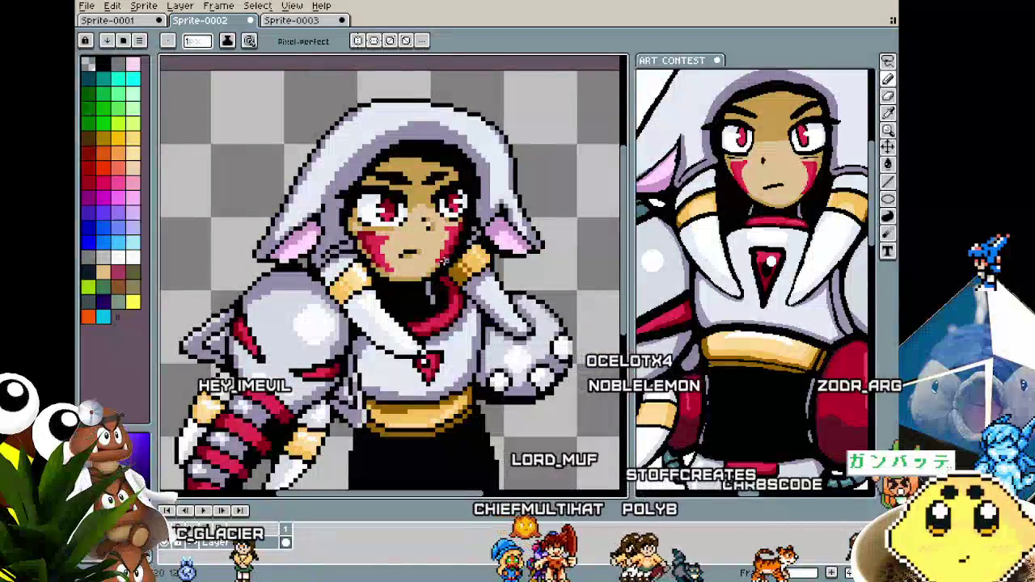
{"action": "scroll", "coordinate": [431, 300], "scroll_direction": "down", "scroll_amount": 2}
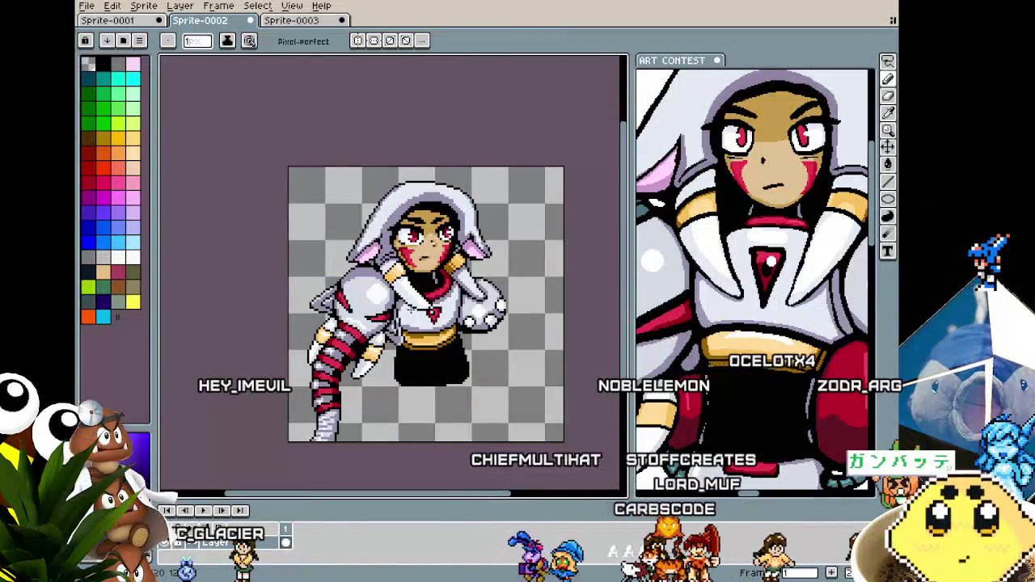
{"action": "scroll", "coordinate": [406, 224], "scroll_direction": "up", "scroll_amount": 2}
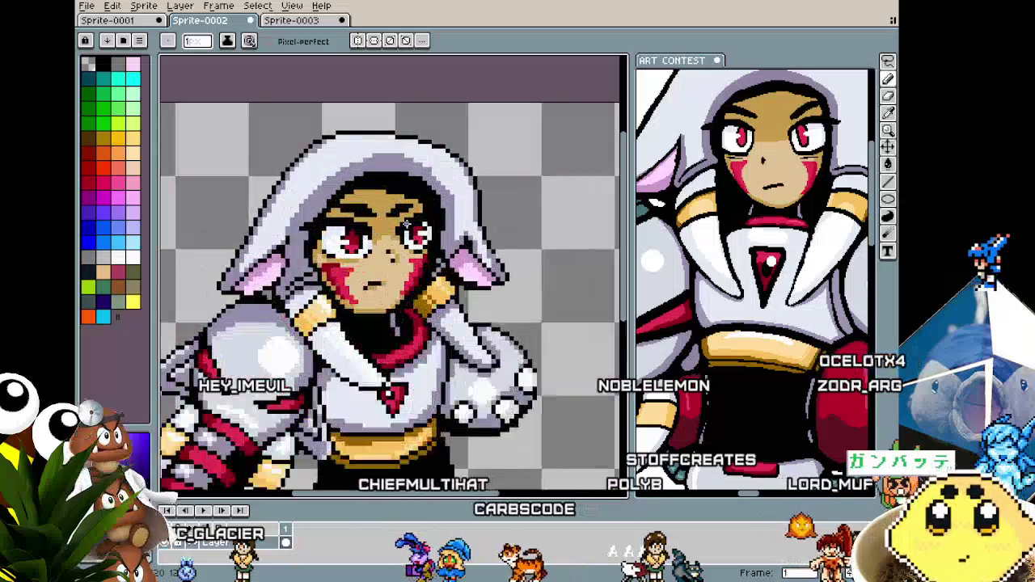
{"action": "scroll", "coordinate": [406, 226], "scroll_direction": "down", "scroll_amount": 1}
{"action": "scroll", "coordinate": [407, 227], "scroll_direction": "down", "scroll_amount": 1}
{"action": "scroll", "coordinate": [406, 226], "scroll_direction": "down", "scroll_amount": 1}
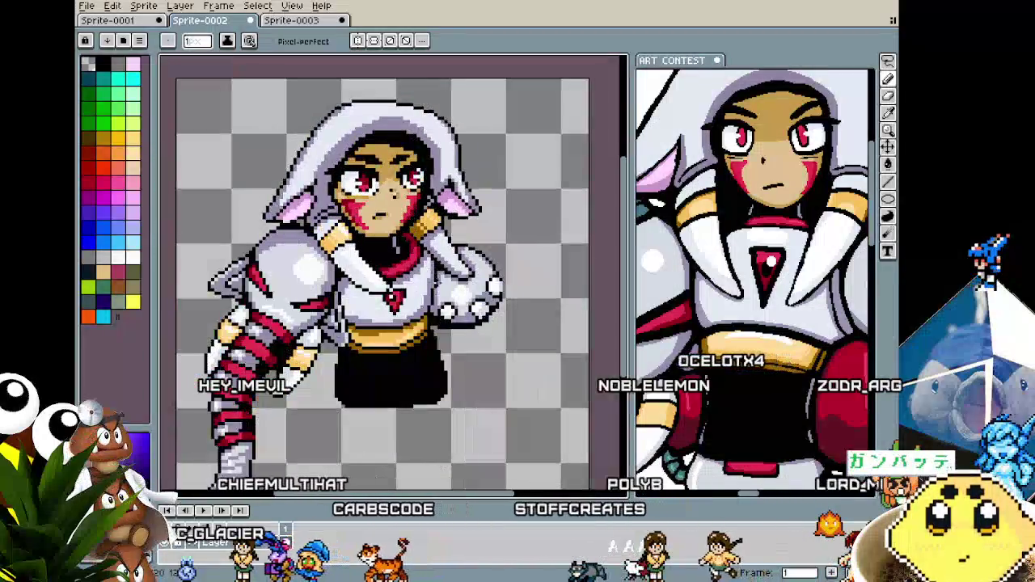
{"action": "scroll", "coordinate": [415, 176], "scroll_direction": "down", "scroll_amount": 2}
{"action": "key", "text": "i"}
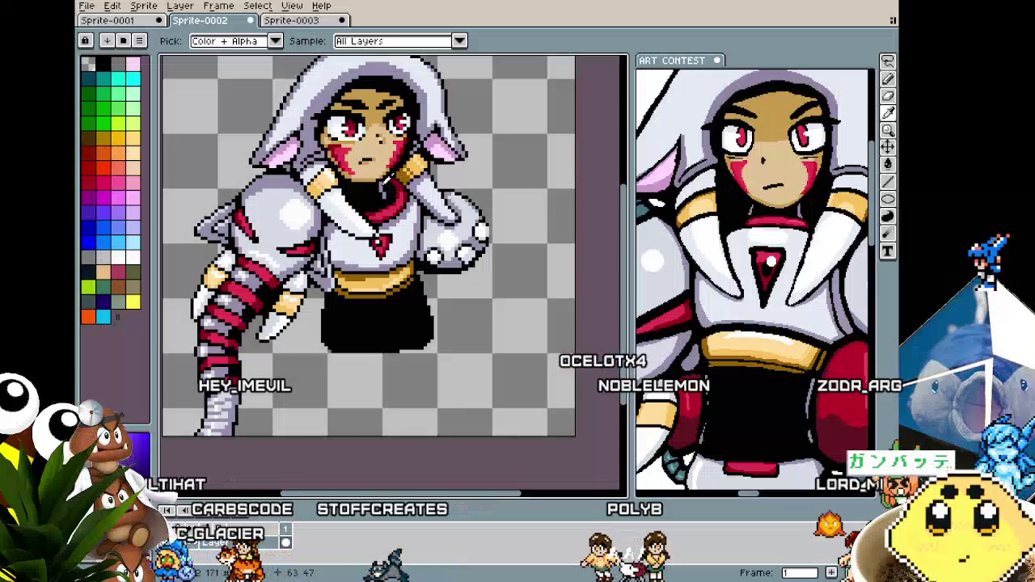
Zoom into the sprite and reposition it to frame the gold belt.
{"action": "scroll", "coordinate": [409, 298], "scroll_direction": "up", "scroll_amount": 1}
{"action": "scroll", "coordinate": [409, 298], "scroll_direction": "up", "scroll_amount": 1}
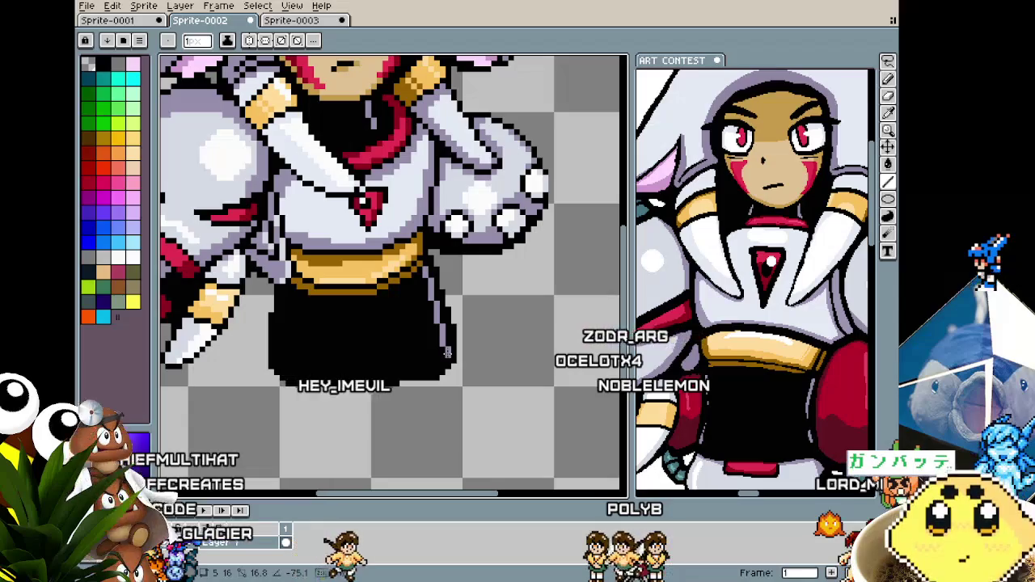
{"action": "scroll", "coordinate": [407, 362], "scroll_direction": "down", "scroll_amount": 2}
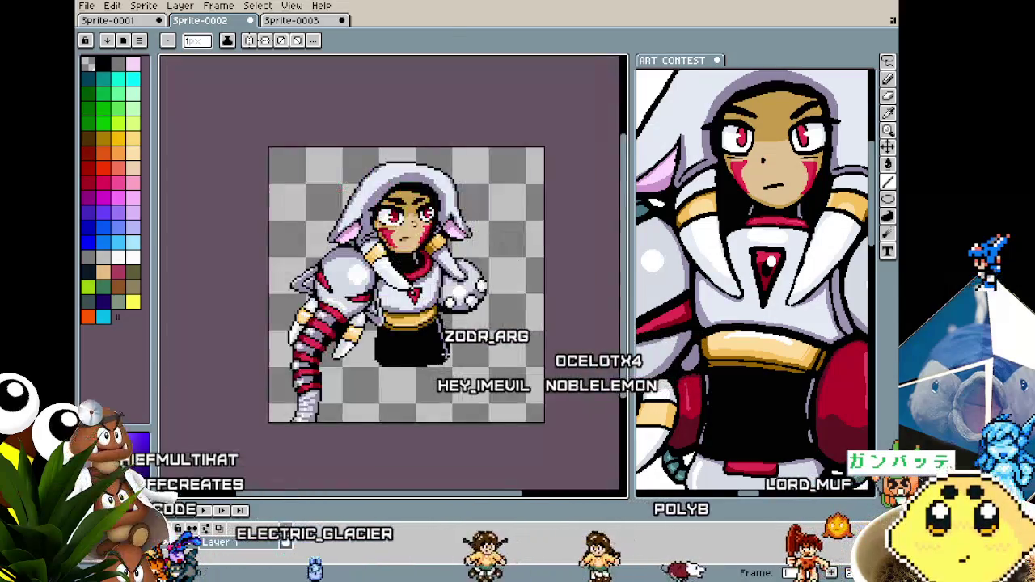
{"action": "scroll", "coordinate": [406, 363], "scroll_direction": "up", "scroll_amount": 1}
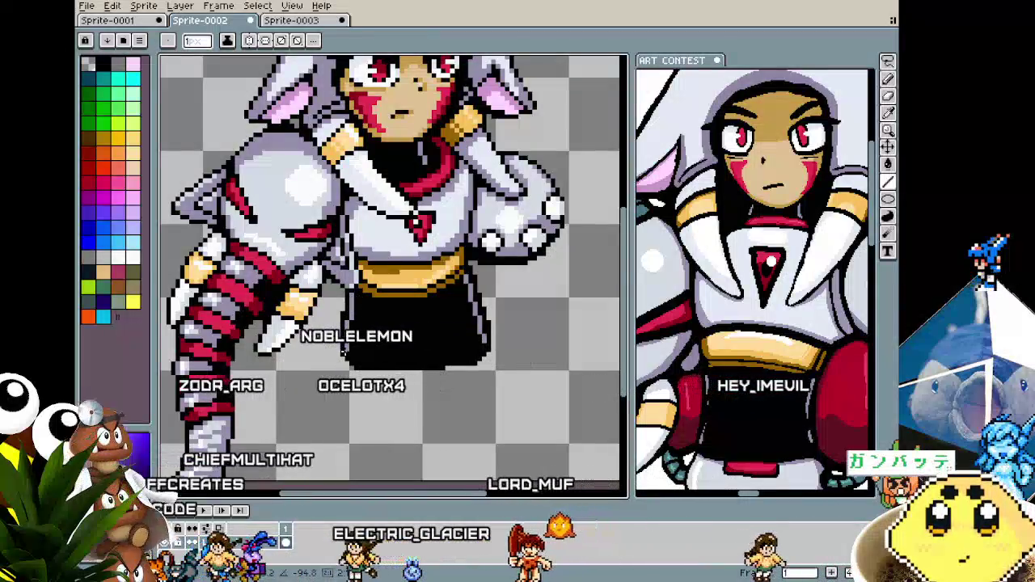
{"action": "scroll", "coordinate": [352, 396], "scroll_direction": "down", "scroll_amount": 3}
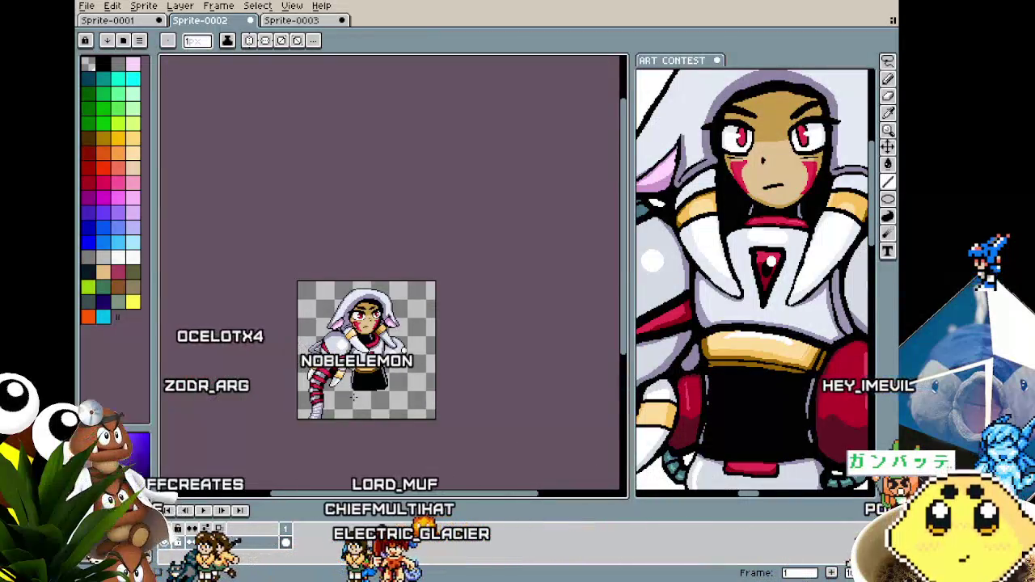
{"action": "scroll", "coordinate": [363, 356], "scroll_direction": "up", "scroll_amount": 1}
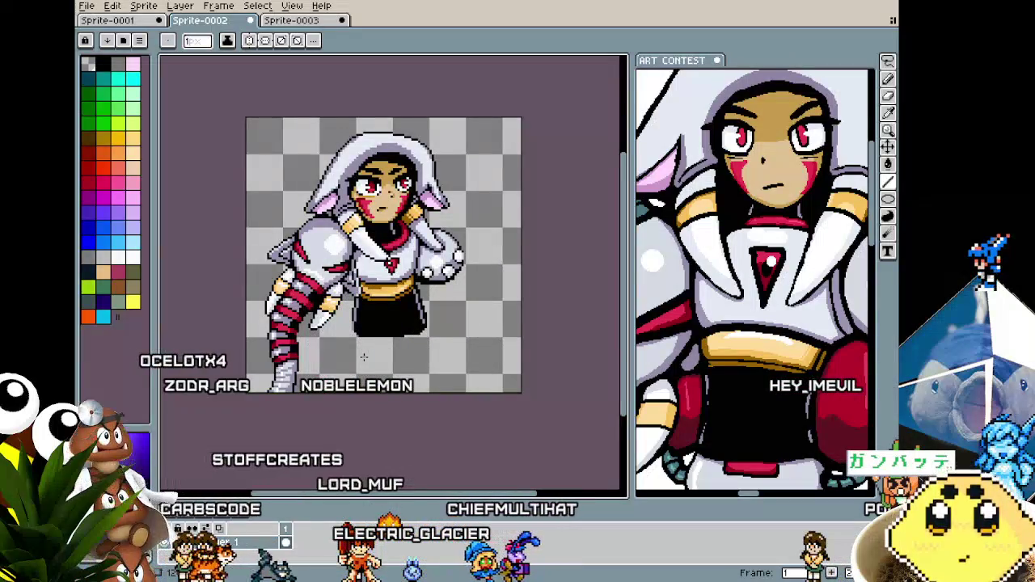
{"action": "left_click_drag", "start_coordinate": [364, 356], "coordinate": [341, 337]}
{"action": "scroll", "coordinate": [364, 289], "scroll_direction": "up", "scroll_amount": 1}
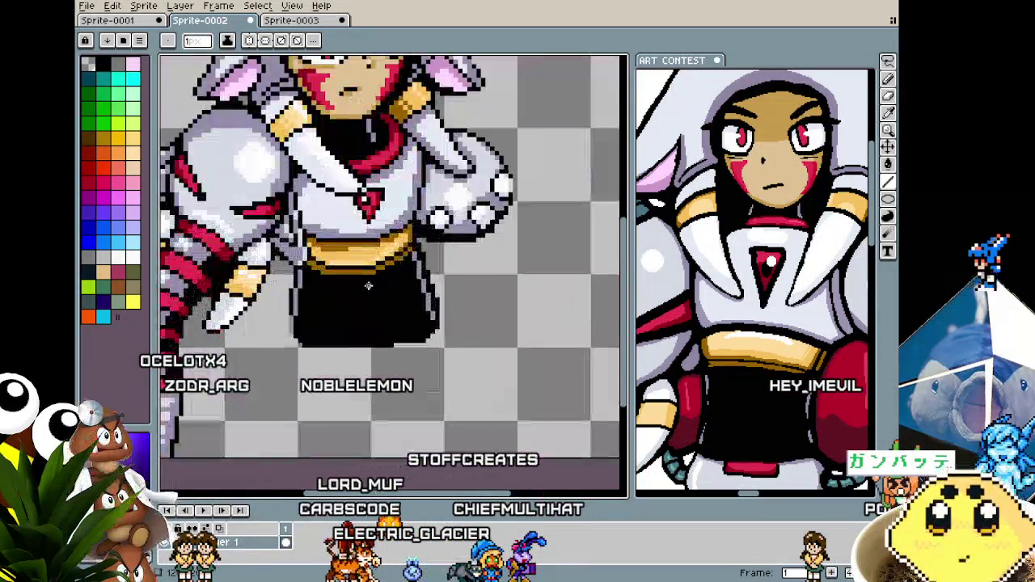
{"action": "scroll", "coordinate": [398, 264], "scroll_direction": "up", "scroll_amount": 1}
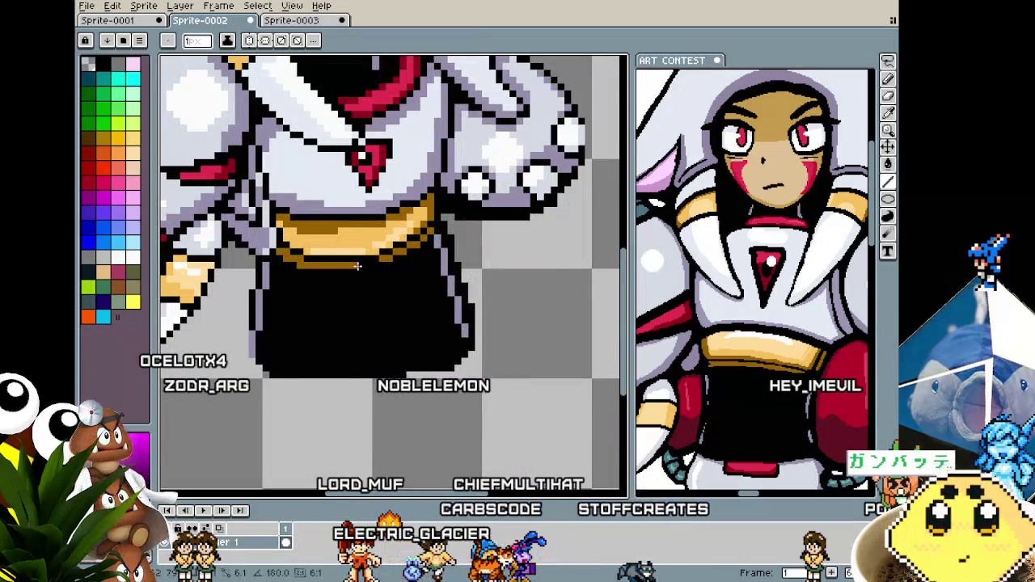
Switch to the Pencil (B) and sample the dark gold from the belt.
{"action": "key", "text": "b"}
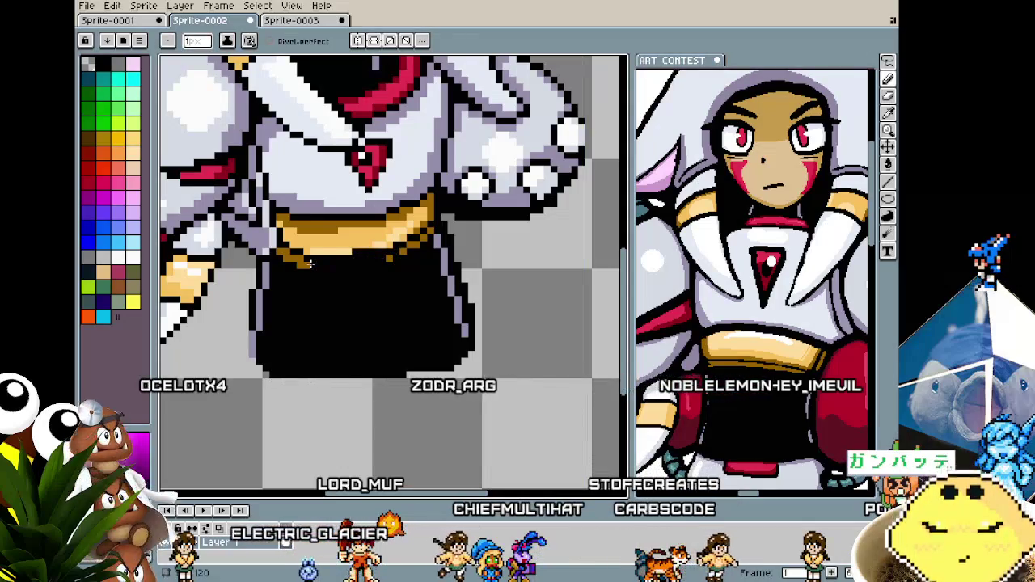
{"action": "left_click", "coordinate": [340, 261], "text": "alt"}
{"action": "key", "text": "alt"}
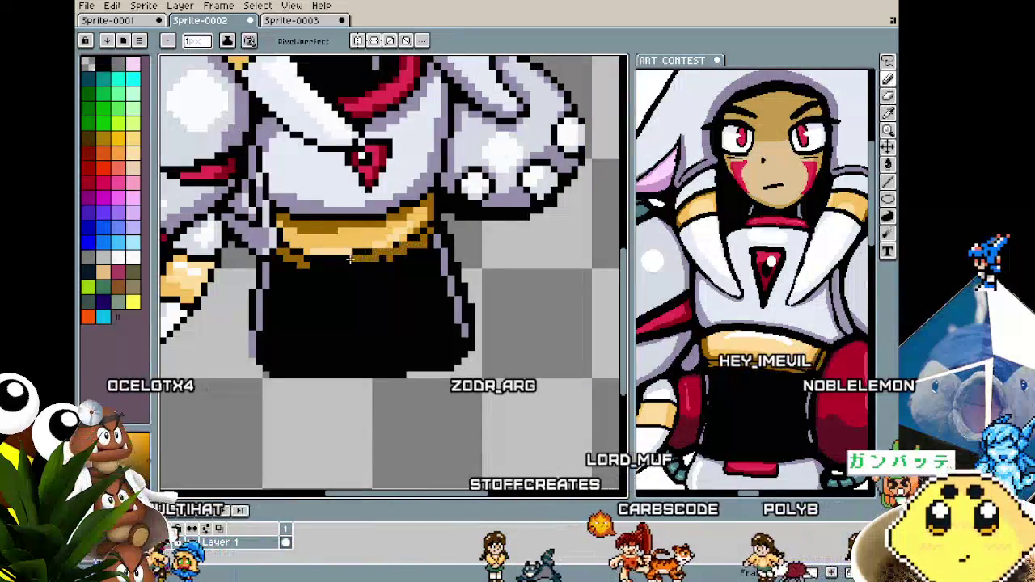
{"action": "scroll", "coordinate": [371, 291], "scroll_direction": "down", "scroll_amount": 2}
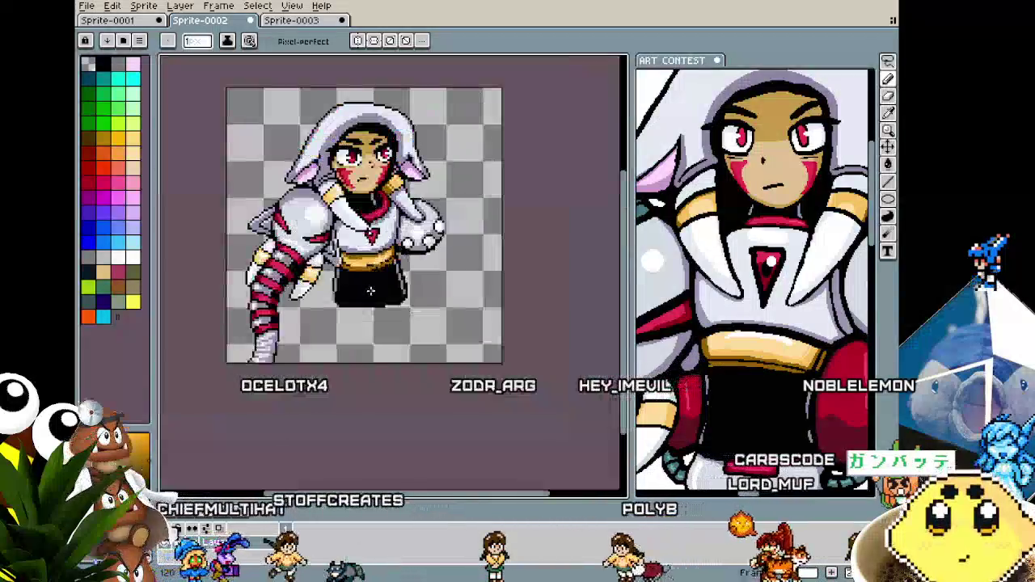
{"action": "scroll", "coordinate": [370, 291], "scroll_direction": "up", "scroll_amount": 2}
{"action": "scroll", "coordinate": [408, 254], "scroll_direction": "up", "scroll_amount": 1}
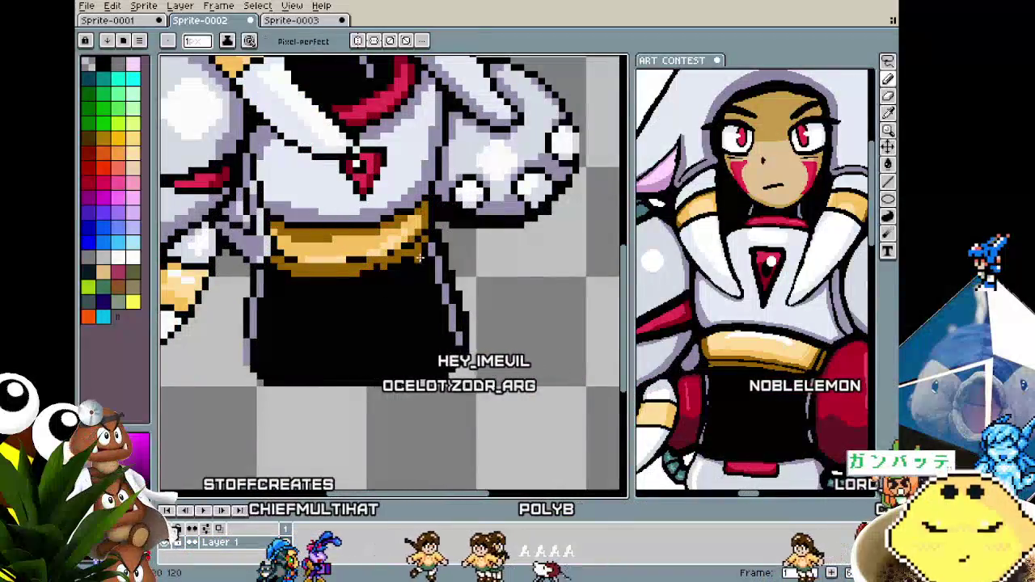
{"action": "scroll", "coordinate": [378, 336], "scroll_direction": "down", "scroll_amount": 2}
{"action": "scroll", "coordinate": [375, 320], "scroll_direction": "up", "scroll_amount": 1}
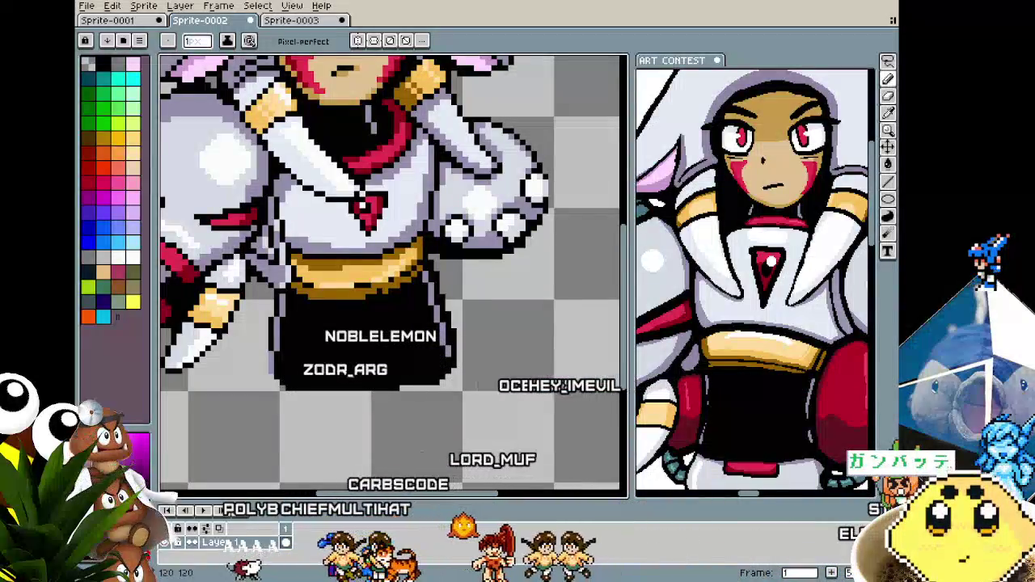
{"action": "scroll", "coordinate": [402, 418], "scroll_direction": "down", "scroll_amount": 2}
{"action": "scroll", "coordinate": [358, 409], "scroll_direction": "up", "scroll_amount": 3}
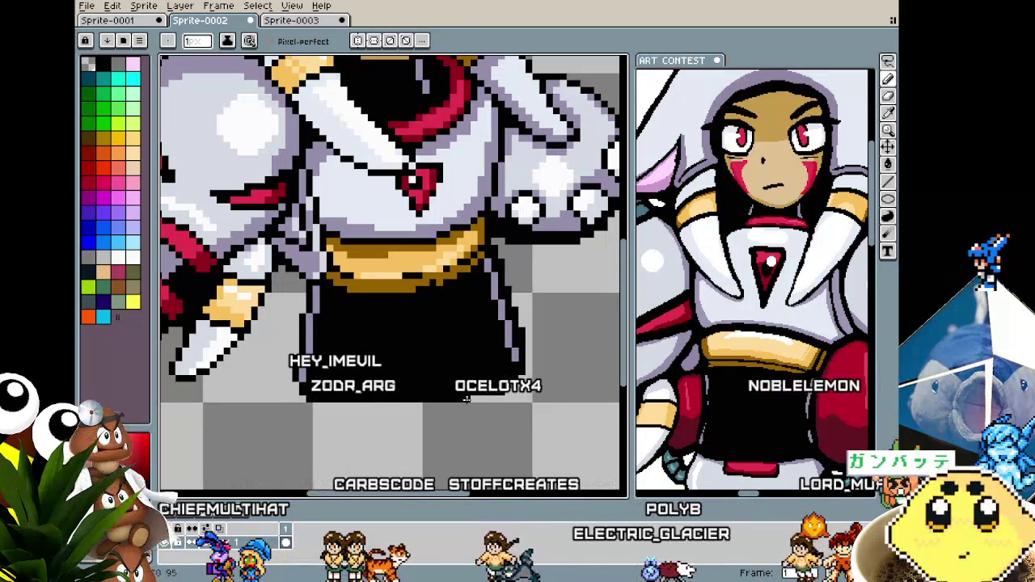
{"action": "scroll", "coordinate": [480, 398], "scroll_direction": "down", "scroll_amount": 1}
{"action": "scroll", "coordinate": [480, 398], "scroll_direction": "down", "scroll_amount": 1}
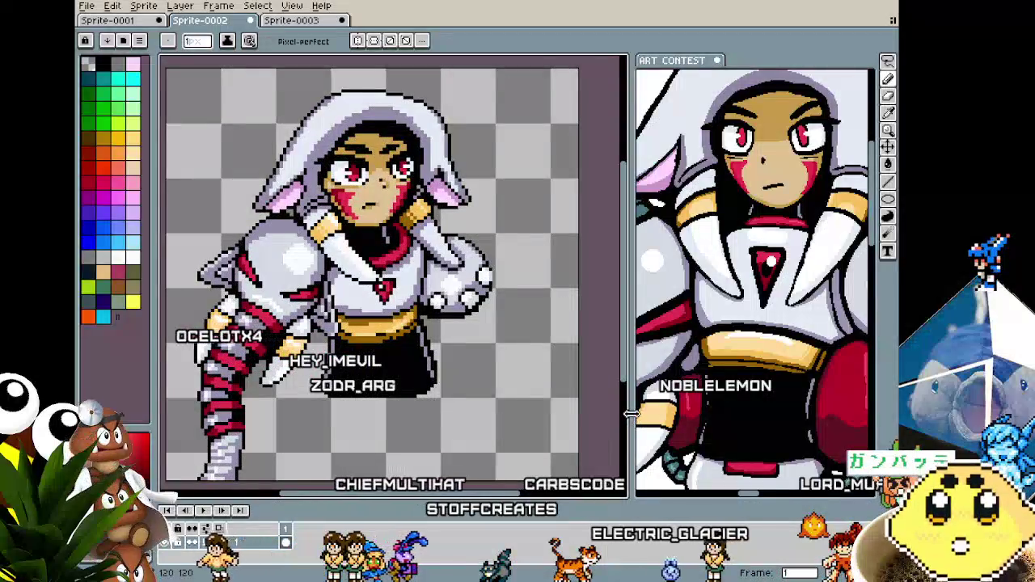
Widen the reference panel and zoom out across the Tusker reference.
{"action": "left_click_drag", "start_coordinate": [631, 419], "coordinate": [467, 420]}
{"action": "scroll", "coordinate": [555, 121], "scroll_direction": "down", "scroll_amount": 1}
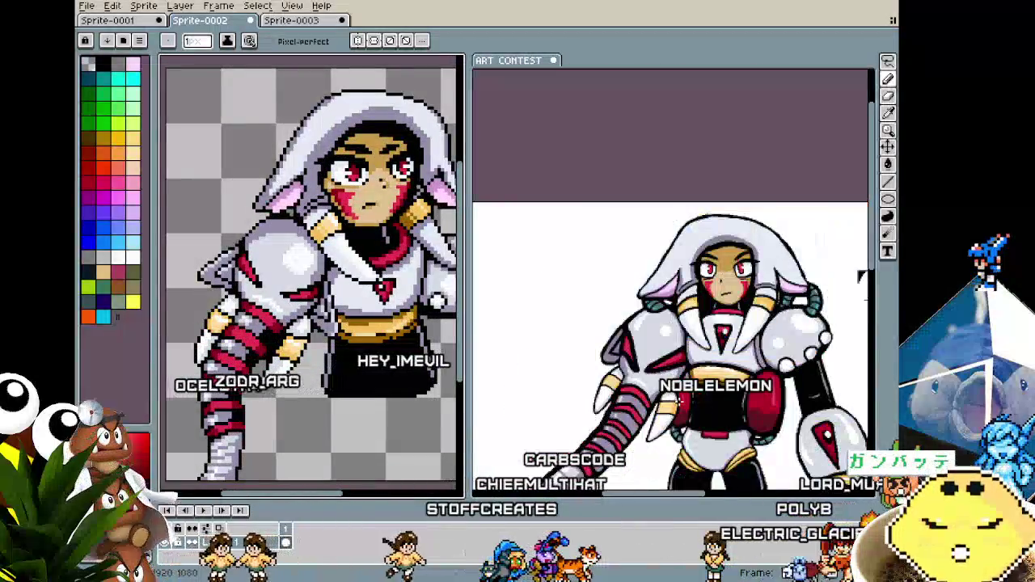
{"action": "scroll", "coordinate": [555, 121], "scroll_direction": "down", "scroll_amount": 1}
{"action": "scroll", "coordinate": [554, 121], "scroll_direction": "down", "scroll_amount": 1}
{"action": "scroll", "coordinate": [671, 365], "scroll_direction": "down", "scroll_amount": 2}
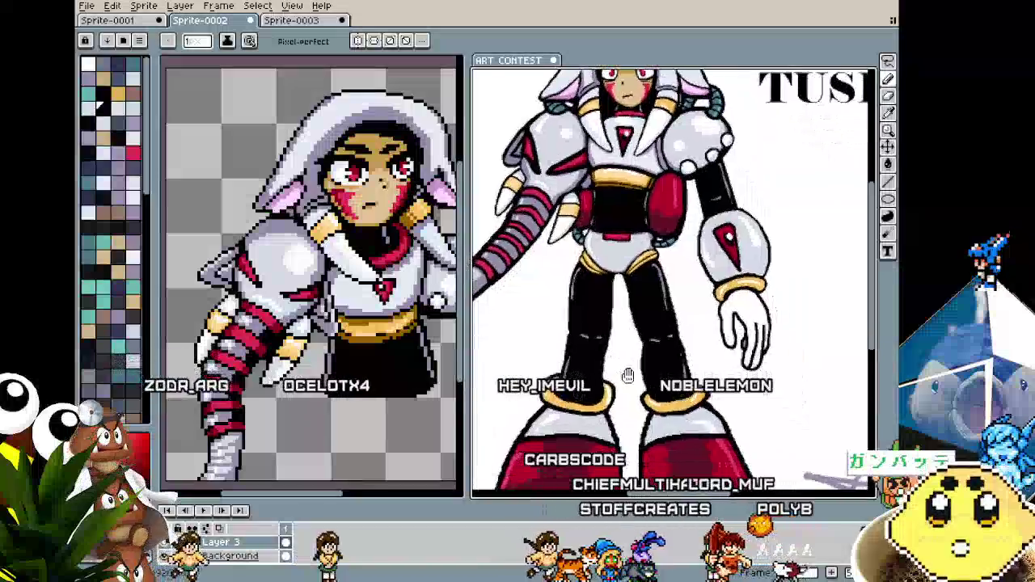
{"action": "scroll", "coordinate": [671, 365], "scroll_direction": "down", "scroll_amount": 2}
{"action": "scroll", "coordinate": [668, 370], "scroll_direction": "down", "scroll_amount": 1}
{"action": "scroll", "coordinate": [663, 376], "scroll_direction": "up", "scroll_amount": 2}
{"action": "scroll", "coordinate": [656, 383], "scroll_direction": "up", "scroll_amount": 2}
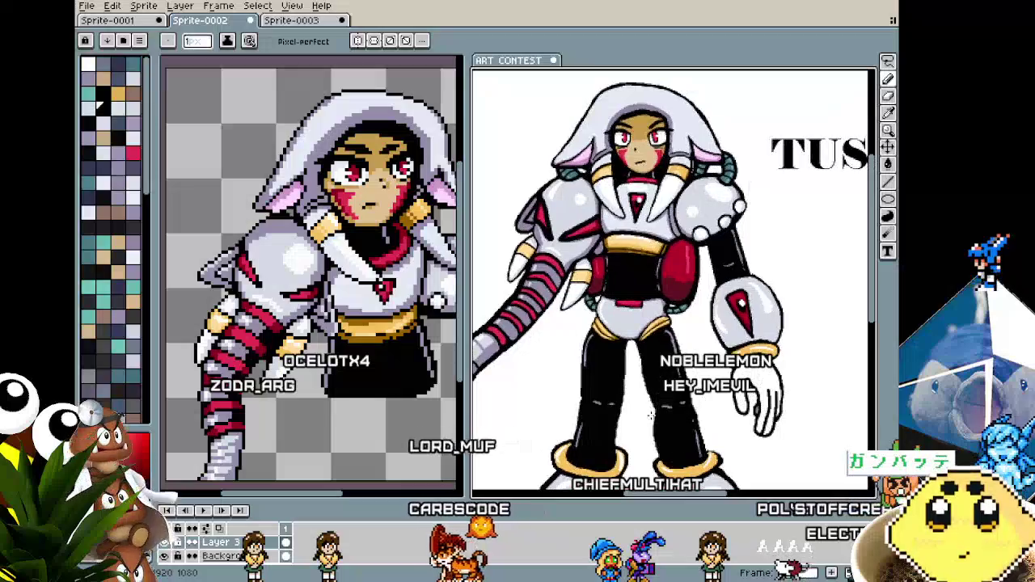
{"action": "scroll", "coordinate": [653, 385], "scroll_direction": "down", "scroll_amount": 2}
{"action": "scroll", "coordinate": [646, 230], "scroll_direction": "down", "scroll_amount": 2}
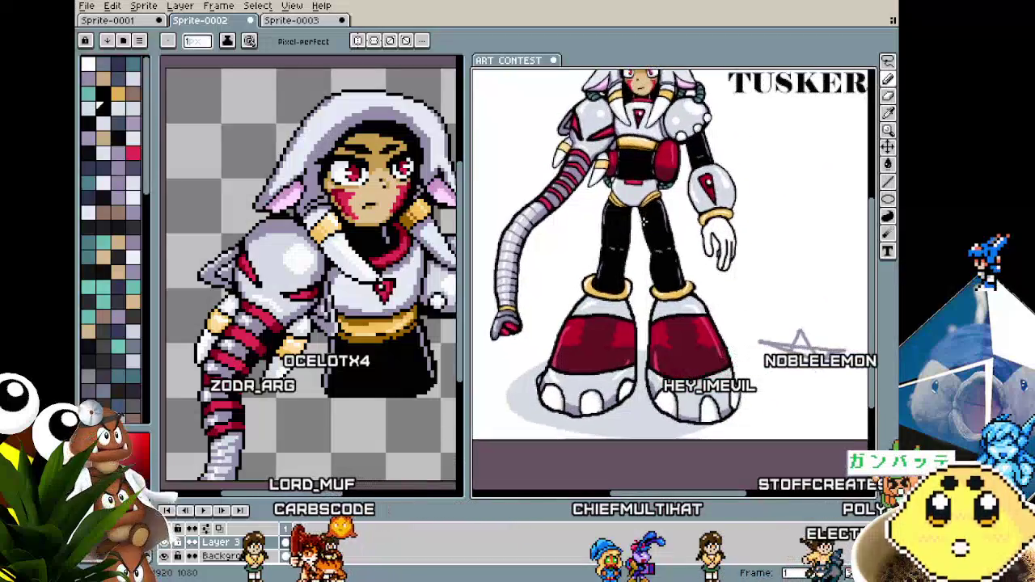
Frame the full Tusker figure with its title and legs, then widen the sprite canvas.
{"action": "mouse_move", "coordinate": [647, 231]}
{"action": "left_mouse_down"}
{"action": "mouse_move", "coordinate": [473, 368]}
{"action": "mouse_move", "coordinate": [533, 376]}
{"action": "left_mouse_up"}
{"action": "scroll", "coordinate": [711, 291], "scroll_direction": "up", "scroll_amount": 2}
{"action": "scroll", "coordinate": [748, 287], "scroll_direction": "up", "scroll_amount": 1}
{"action": "scroll", "coordinate": [748, 287], "scroll_direction": "up", "scroll_amount": 2}
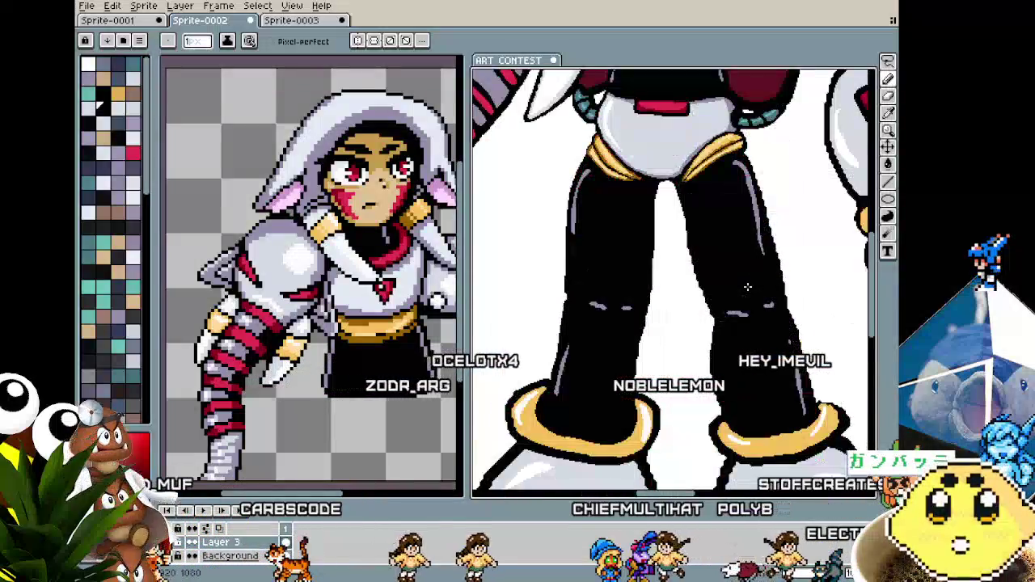
{"action": "scroll", "coordinate": [748, 287], "scroll_direction": "down", "scroll_amount": 1}
{"action": "scroll", "coordinate": [712, 300], "scroll_direction": "down", "scroll_amount": 1}
{"action": "scroll", "coordinate": [681, 307], "scroll_direction": "down", "scroll_amount": 1}
{"action": "left_click_drag", "start_coordinate": [681, 307], "coordinate": [740, 198]}
{"action": "scroll", "coordinate": [687, 243], "scroll_direction": "down", "scroll_amount": 1}
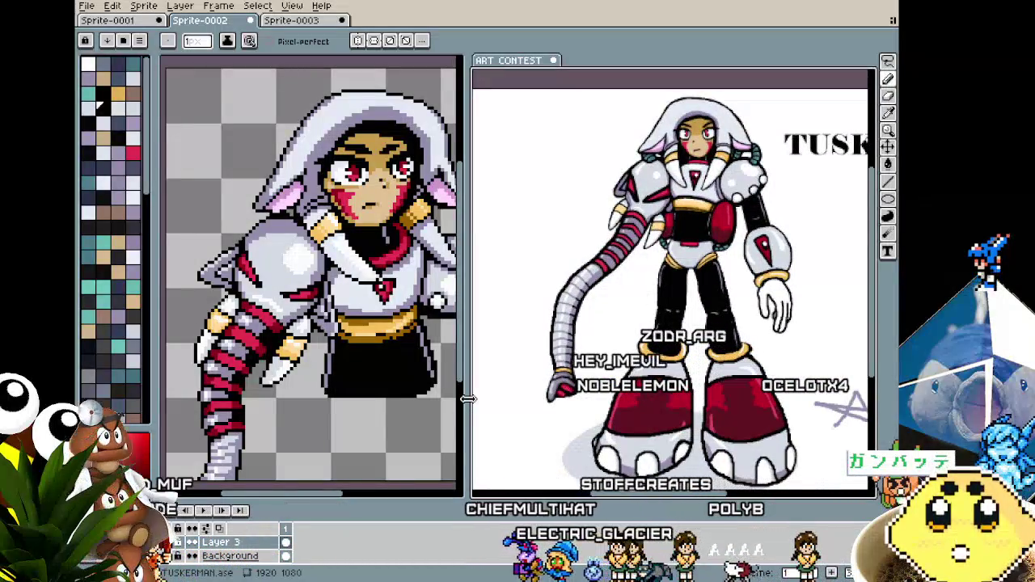
{"action": "left_click_drag", "start_coordinate": [467, 398], "coordinate": [547, 408]}
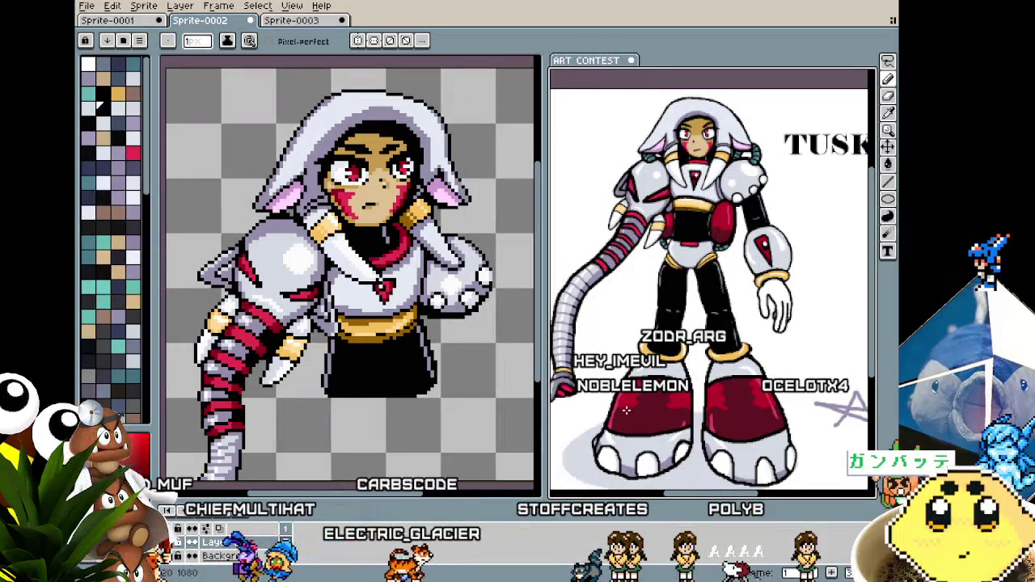
Widen the sprite canvas slightly and zoom to centre the girl's head and shoulders.
{"action": "left_click_drag", "start_coordinate": [627, 410], "coordinate": [659, 405]}
{"action": "scroll", "coordinate": [449, 437], "scroll_direction": "up", "scroll_amount": 1}
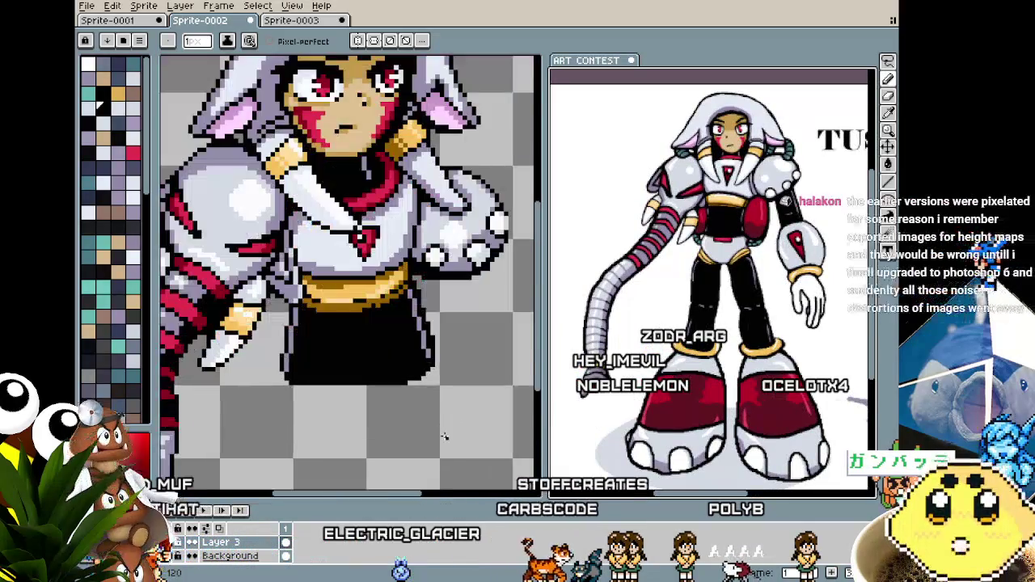
{"action": "scroll", "coordinate": [379, 429], "scroll_direction": "down", "scroll_amount": 1}
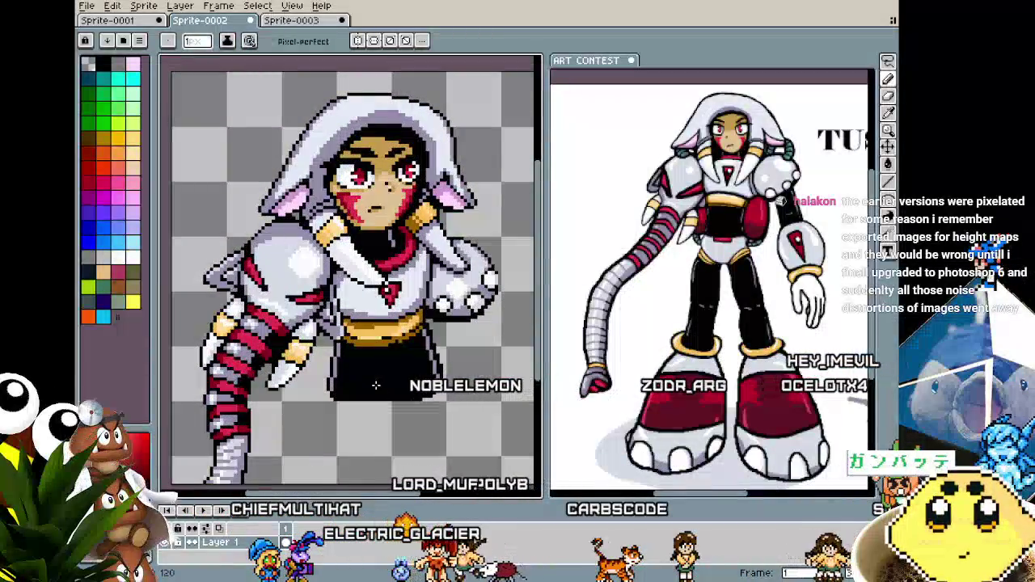
{"action": "scroll", "coordinate": [287, 206], "scroll_direction": "up", "scroll_amount": 1}
{"action": "scroll", "coordinate": [288, 199], "scroll_direction": "up", "scroll_amount": 1}
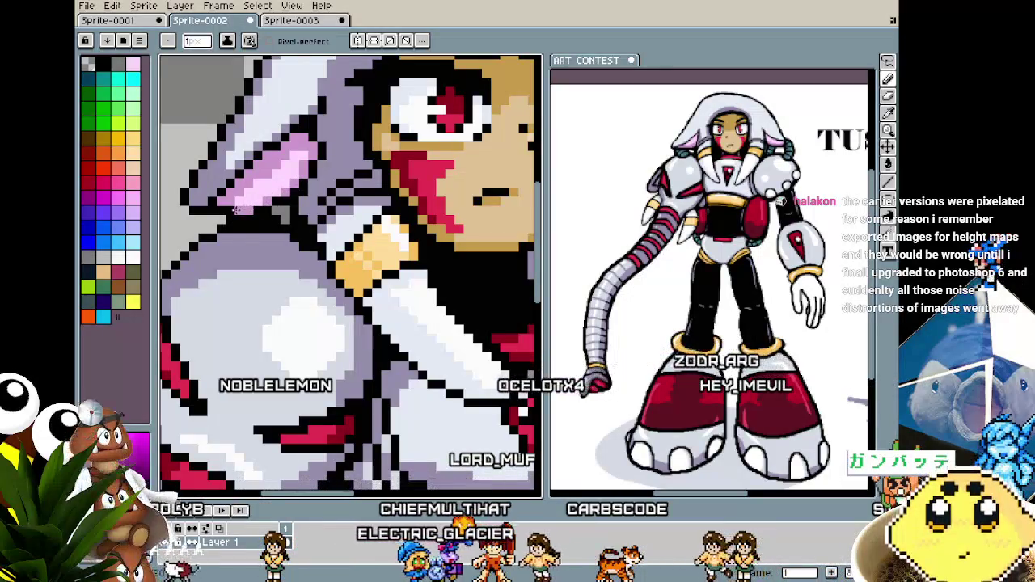
{"action": "scroll", "coordinate": [235, 209], "scroll_direction": "down", "scroll_amount": 2}
{"action": "scroll", "coordinate": [266, 226], "scroll_direction": "down", "scroll_amount": 1}
{"action": "scroll", "coordinate": [340, 258], "scroll_direction": "up", "scroll_amount": 1}
{"action": "scroll", "coordinate": [363, 275], "scroll_direction": "up", "scroll_amount": 2}
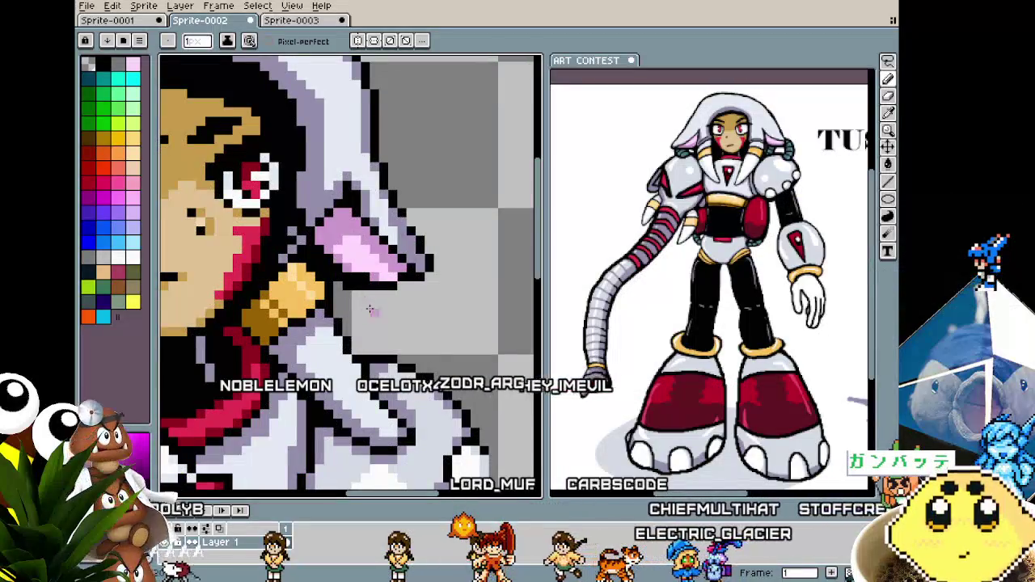
{"action": "scroll", "coordinate": [365, 312], "scroll_direction": "down", "scroll_amount": 3}
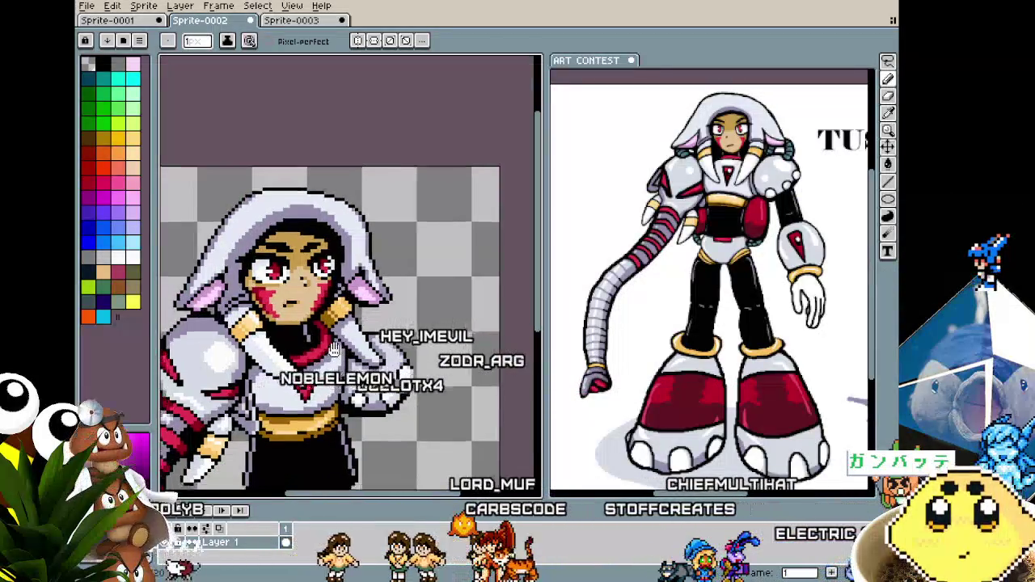
{"action": "left_click_drag", "start_coordinate": [330, 353], "coordinate": [404, 281]}
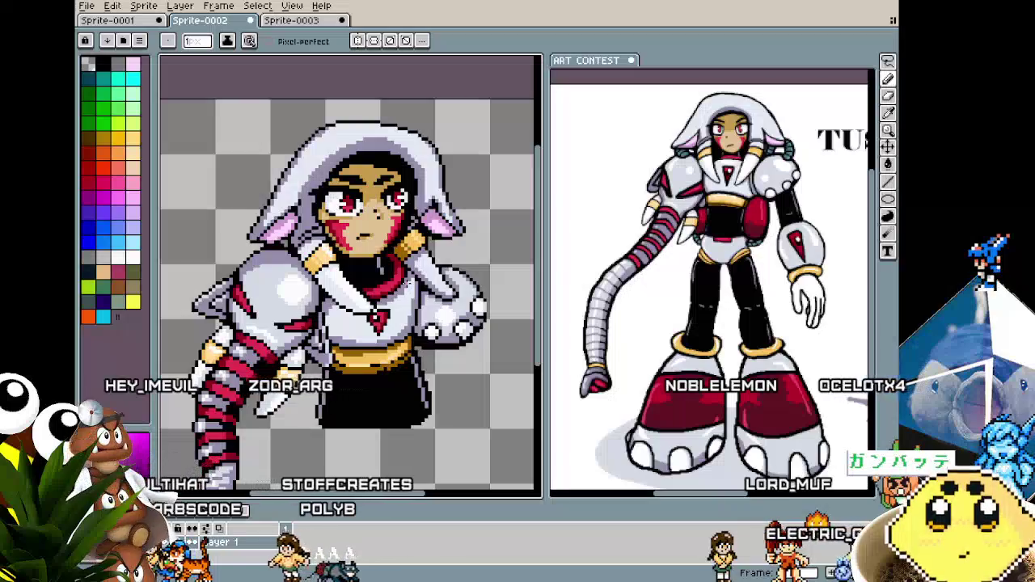
Frame the girl's face and chest and switch to the Eyedropper (I).
{"action": "scroll", "coordinate": [357, 274], "scroll_direction": "up", "scroll_amount": 1}
{"action": "scroll", "coordinate": [356, 274], "scroll_direction": "up", "scroll_amount": 1}
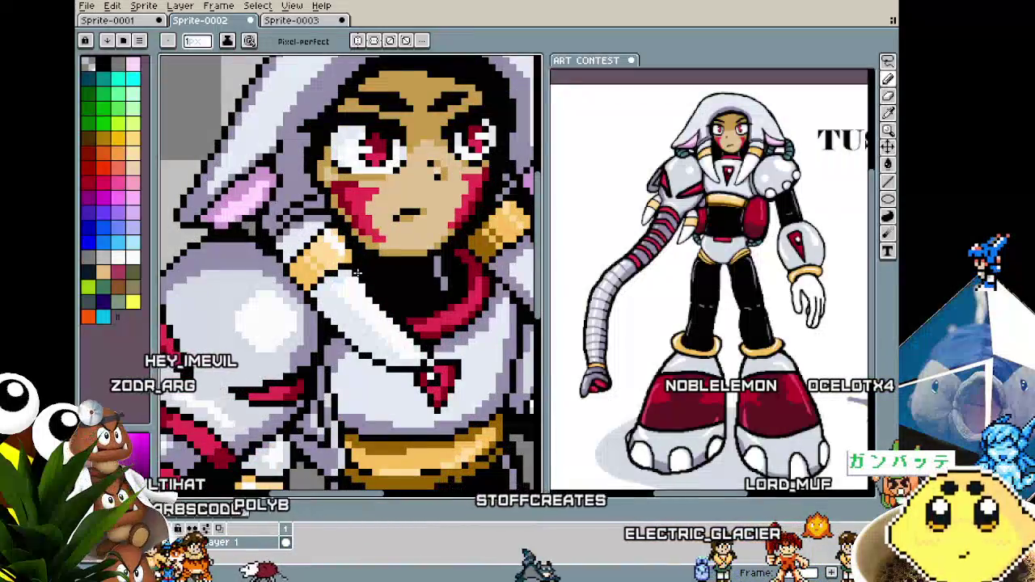
{"action": "scroll", "coordinate": [324, 349], "scroll_direction": "down", "scroll_amount": 1}
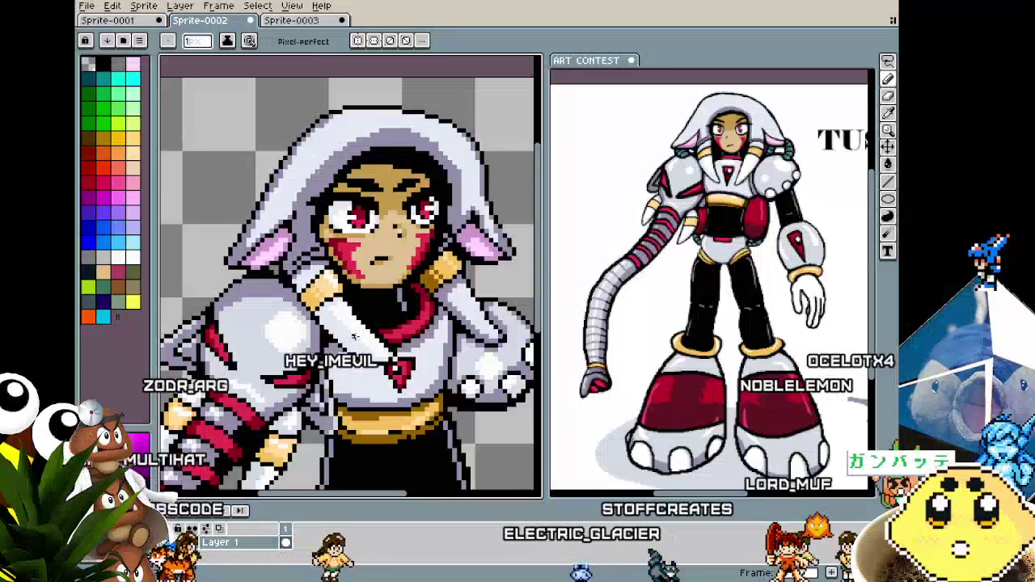
{"action": "left_click_drag", "start_coordinate": [339, 315], "coordinate": [427, 323]}
{"action": "scroll", "coordinate": [427, 323], "scroll_direction": "up", "scroll_amount": 2}
{"action": "key", "text": "i"}
{"action": "scroll", "coordinate": [396, 346], "scroll_direction": "right", "scroll_amount": 3}
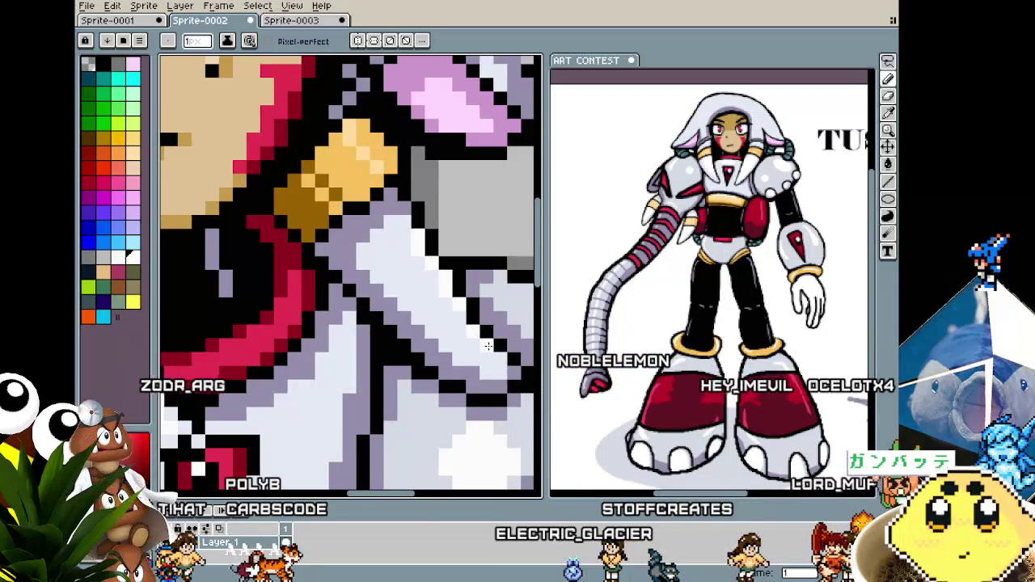
Zoom in and out repeatedly to inspect the girl's face and collar.
{"action": "scroll", "coordinate": [495, 356], "scroll_direction": "down", "scroll_amount": 2}
{"action": "scroll", "coordinate": [485, 351], "scroll_direction": "down", "scroll_amount": 1}
{"action": "scroll", "coordinate": [476, 348], "scroll_direction": "up", "scroll_amount": 1}
{"action": "scroll", "coordinate": [469, 344], "scroll_direction": "up", "scroll_amount": 1}
{"action": "scroll", "coordinate": [467, 343], "scroll_direction": "down", "scroll_amount": 2}
{"action": "scroll", "coordinate": [441, 392], "scroll_direction": "up", "scroll_amount": 1}
{"action": "scroll", "coordinate": [433, 368], "scroll_direction": "up", "scroll_amount": 1}
{"action": "scroll", "coordinate": [422, 340], "scroll_direction": "up", "scroll_amount": 1}
{"action": "scroll", "coordinate": [413, 311], "scroll_direction": "up", "scroll_amount": 1}
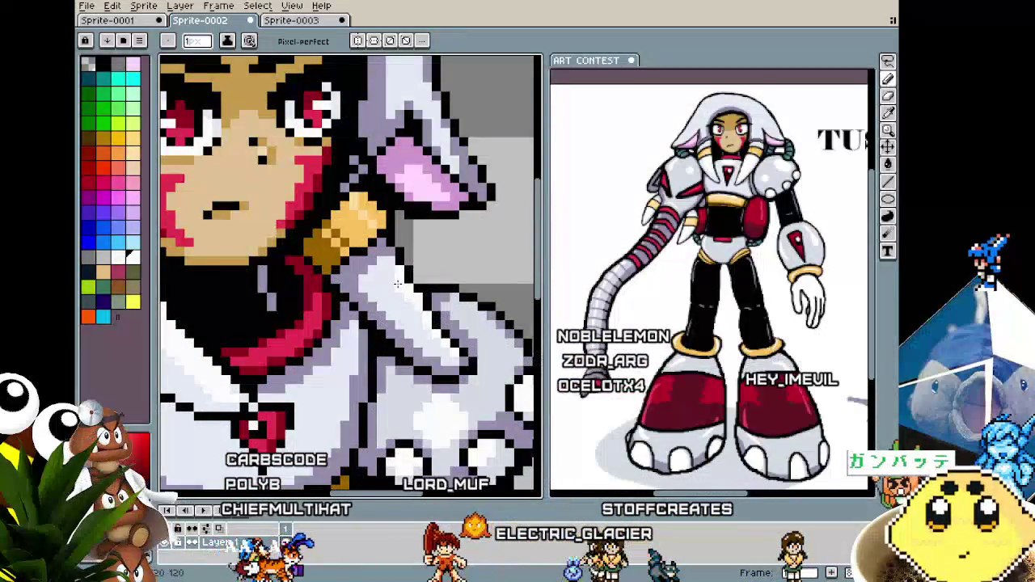
{"action": "scroll", "coordinate": [390, 267], "scroll_direction": "down", "scroll_amount": 2}
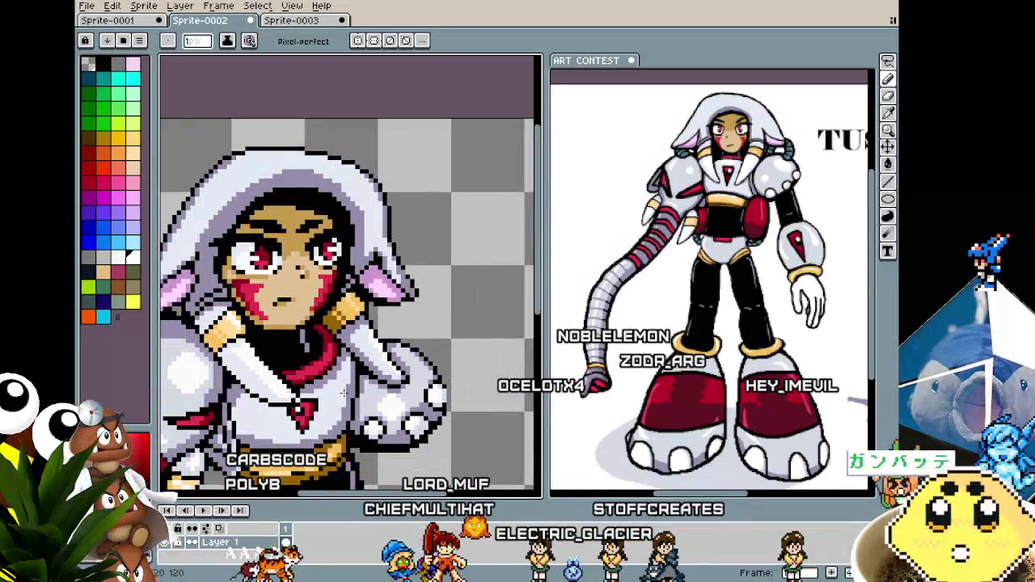
{"action": "scroll", "coordinate": [344, 392], "scroll_direction": "up", "scroll_amount": 2}
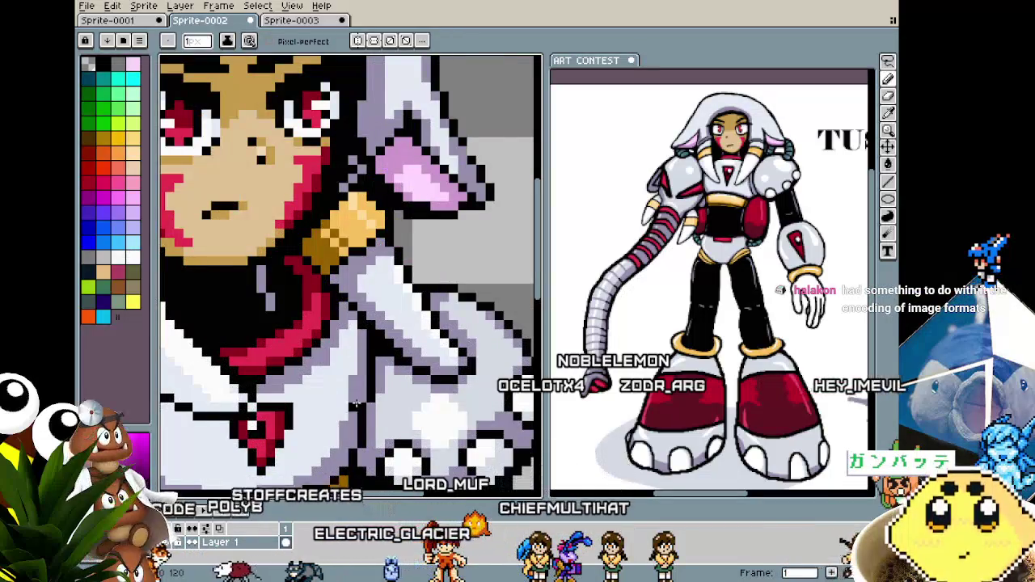
{"action": "scroll", "coordinate": [380, 323], "scroll_direction": "down", "scroll_amount": 2}
{"action": "scroll", "coordinate": [338, 360], "scroll_direction": "up", "scroll_amount": 1}
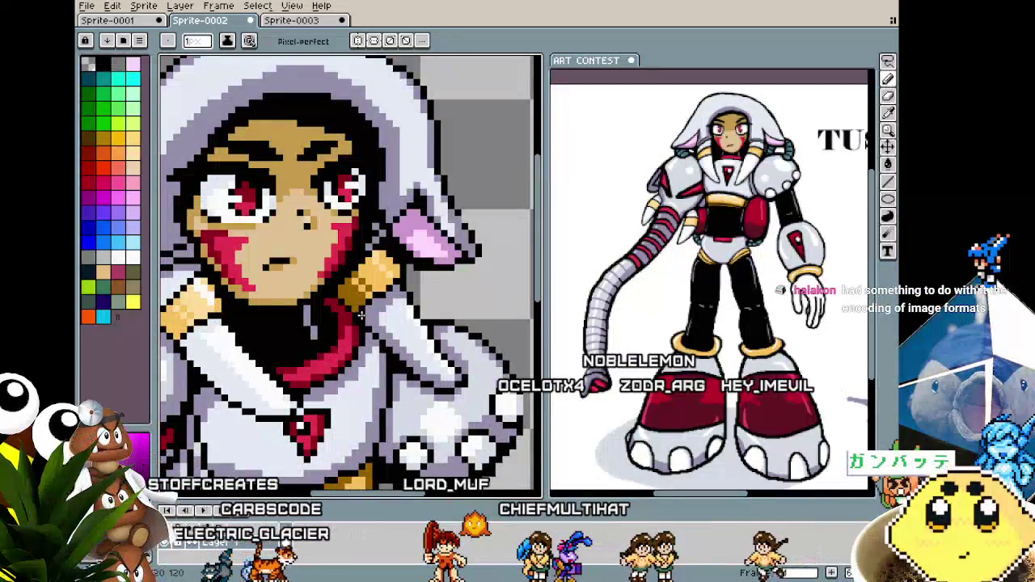
{"action": "scroll", "coordinate": [334, 396], "scroll_direction": "down", "scroll_amount": 2}
{"action": "scroll", "coordinate": [334, 396], "scroll_direction": "down", "scroll_amount": 1}
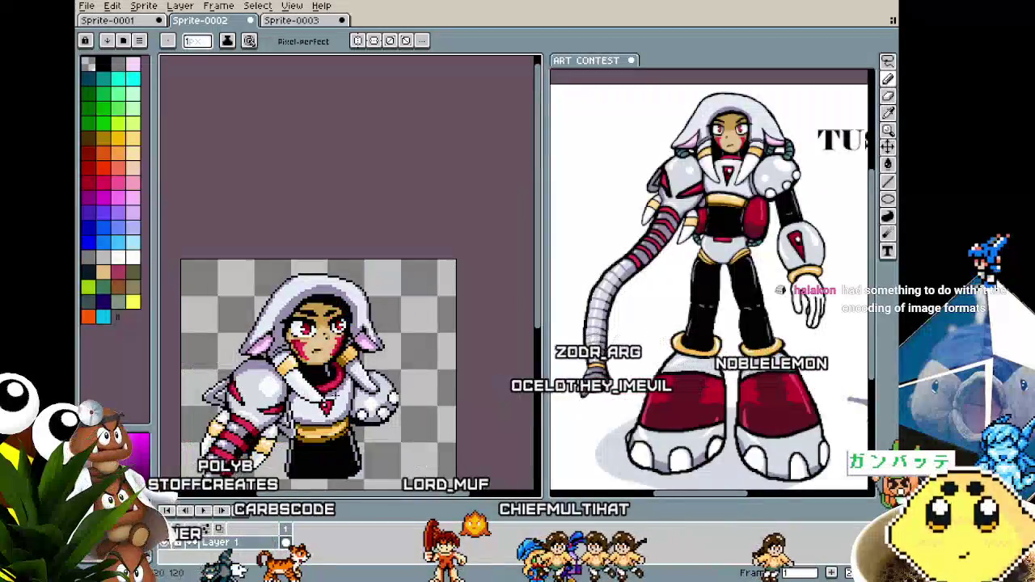
{"action": "scroll", "coordinate": [348, 387], "scroll_direction": "up", "scroll_amount": 2}
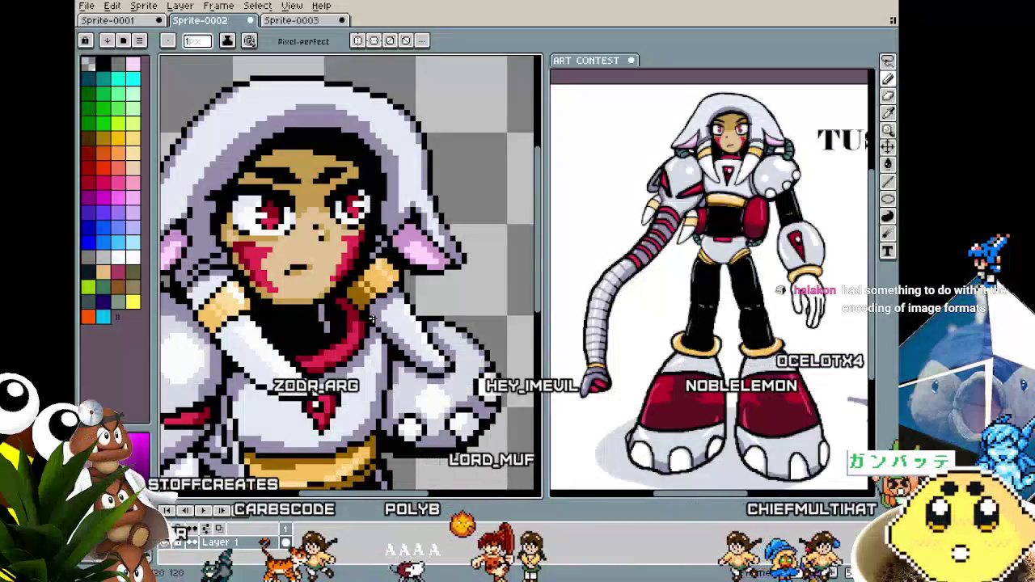
{"action": "scroll", "coordinate": [243, 412], "scroll_direction": "up", "scroll_amount": 1}
{"action": "scroll", "coordinate": [267, 356], "scroll_direction": "up", "scroll_amount": 1}
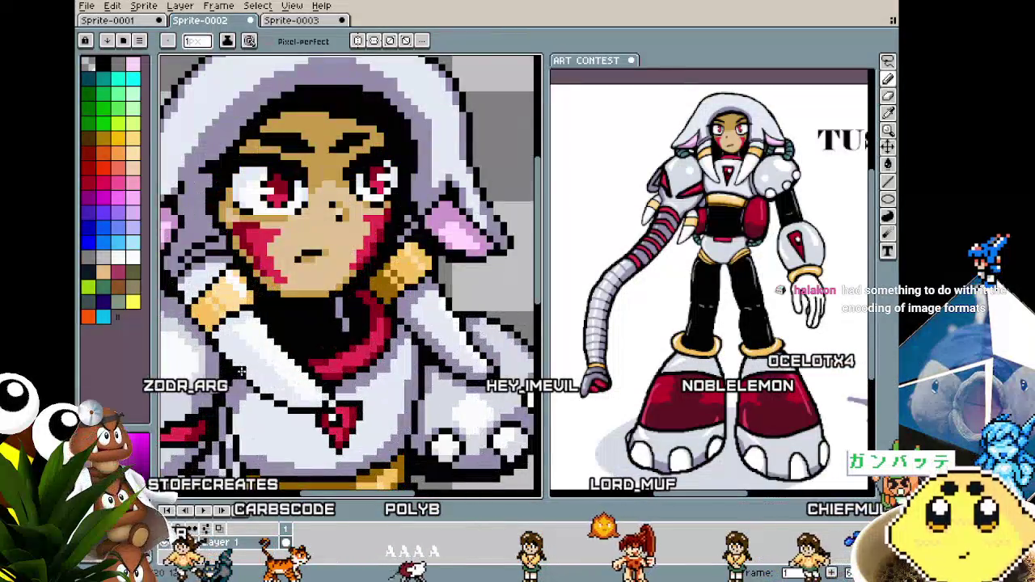
{"action": "scroll", "coordinate": [291, 293], "scroll_direction": "up", "scroll_amount": 1}
{"action": "scroll", "coordinate": [275, 340], "scroll_direction": "down", "scroll_amount": 2}
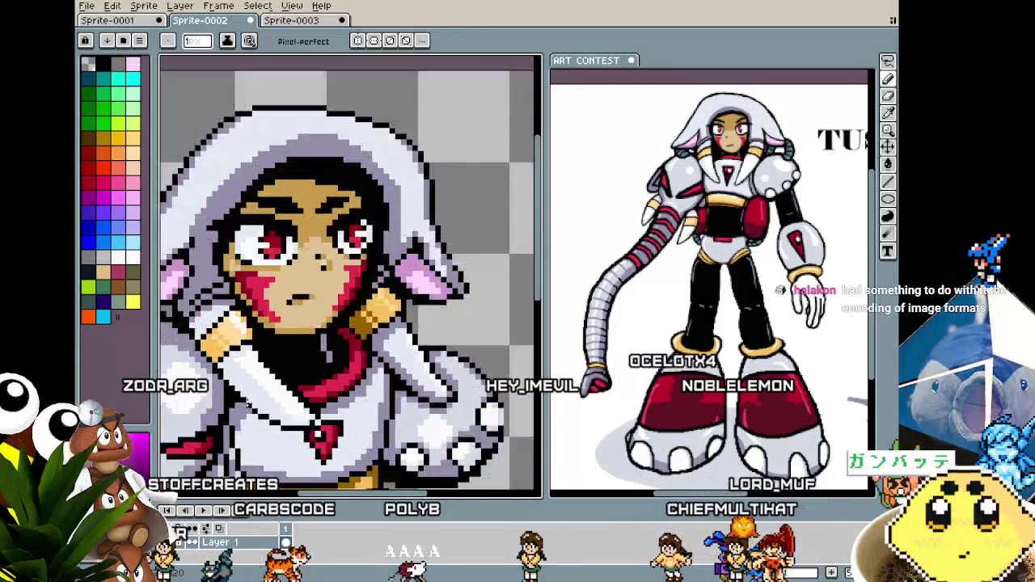
{"action": "scroll", "coordinate": [242, 404], "scroll_direction": "down", "scroll_amount": 1}
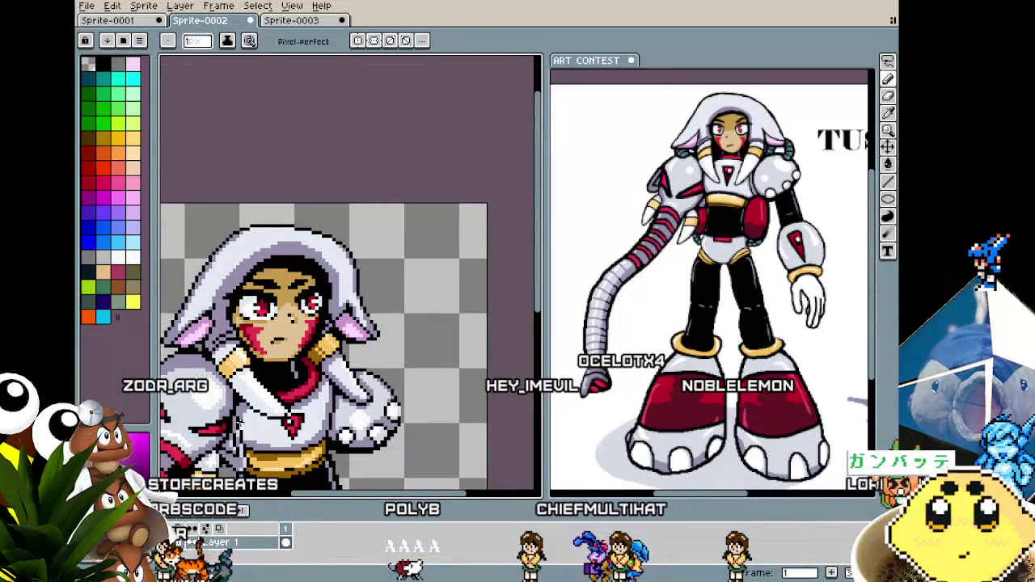
Pan to the bust and chest armour and Alt-sample a chest colour for drawing.
{"action": "left_click_drag", "start_coordinate": [237, 418], "coordinate": [285, 396]}
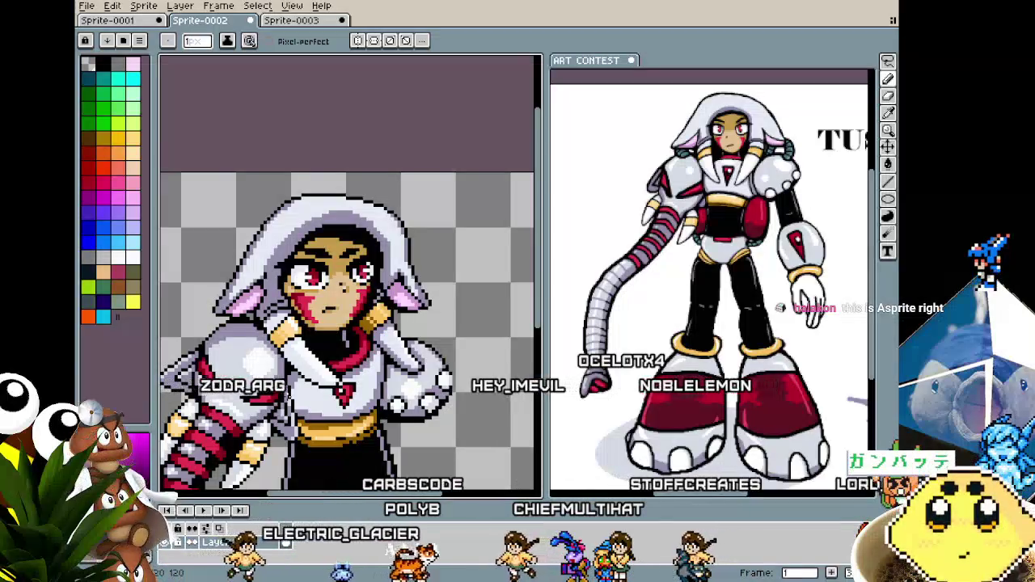
{"action": "left_click_drag", "start_coordinate": [320, 345], "coordinate": [377, 280]}
{"action": "scroll", "coordinate": [377, 280], "scroll_direction": "up", "scroll_amount": 2}
{"action": "scroll", "coordinate": [377, 281], "scroll_direction": "up", "scroll_amount": 1}
{"action": "key", "text": "alt"}
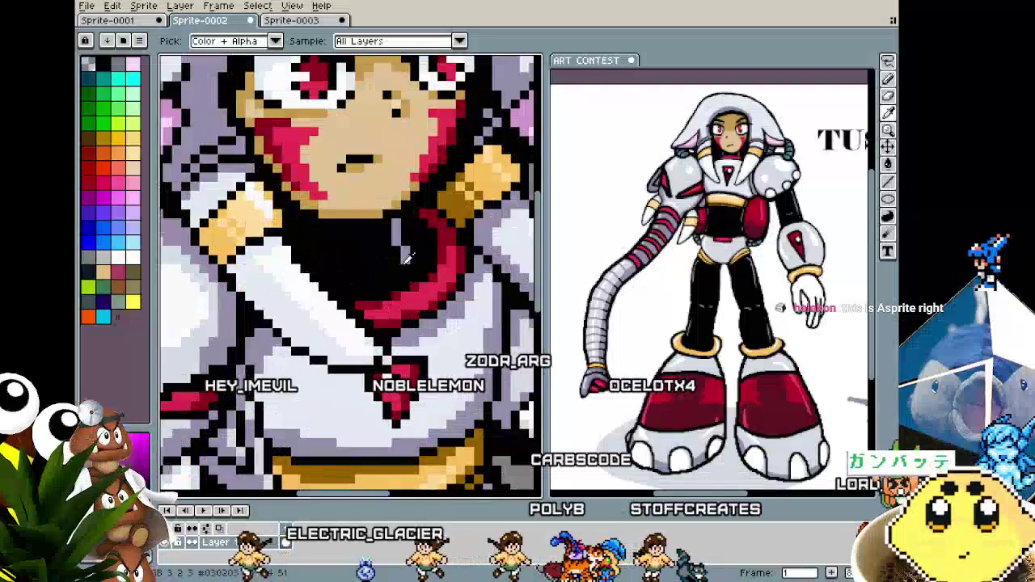
{"action": "scroll", "coordinate": [402, 263], "scroll_direction": "down", "scroll_amount": 2}
{"action": "scroll", "coordinate": [330, 352], "scroll_direction": "up", "scroll_amount": 1}
{"action": "scroll", "coordinate": [330, 352], "scroll_direction": "up", "scroll_amount": 1}
{"action": "scroll", "coordinate": [330, 352], "scroll_direction": "down", "scroll_amount": 1}
{"action": "scroll", "coordinate": [330, 397], "scroll_direction": "up", "scroll_amount": 1}
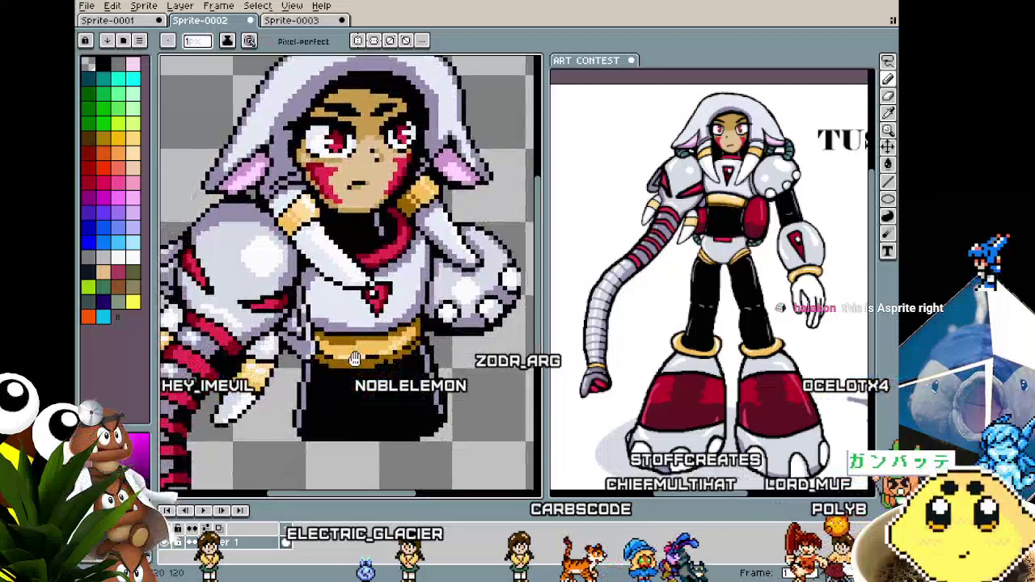
{"action": "scroll", "coordinate": [308, 239], "scroll_direction": "up", "scroll_amount": 2}
{"action": "key", "text": "alt"}
{"action": "left_click", "coordinate": [308, 239], "text": "alt"}
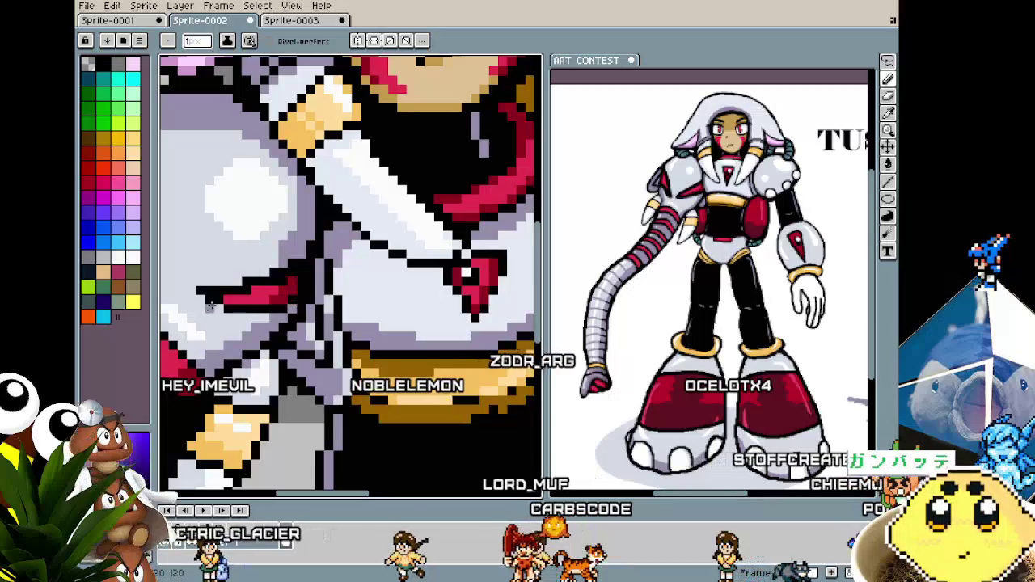
Sample a gold shade from the belt and paint a short row along its lower edge.
{"action": "scroll", "coordinate": [299, 299], "scroll_direction": "down", "scroll_amount": 3}
{"action": "scroll", "coordinate": [293, 393], "scroll_direction": "up", "scroll_amount": 1}
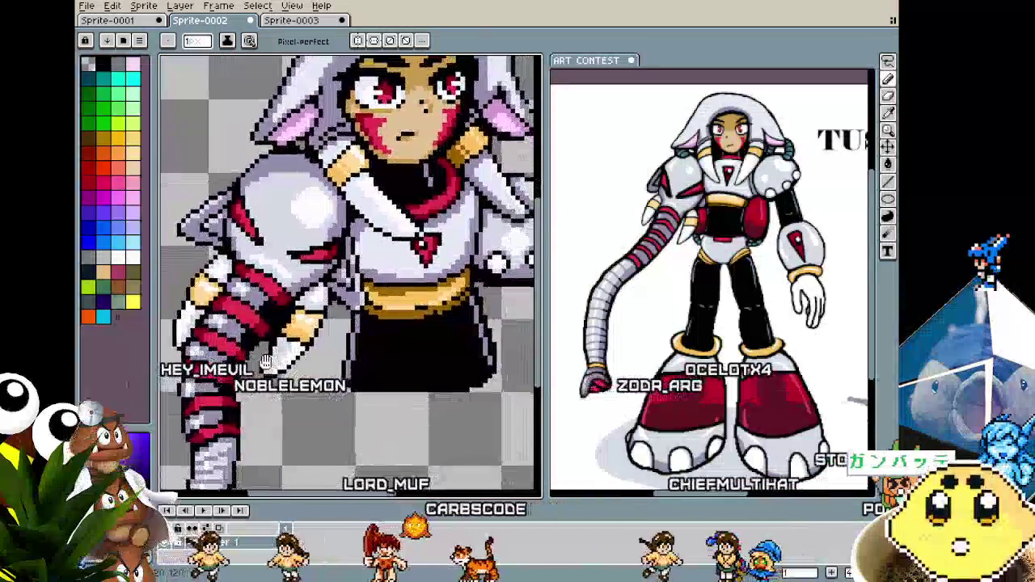
{"action": "scroll", "coordinate": [344, 293], "scroll_direction": "up", "scroll_amount": 1}
{"action": "scroll", "coordinate": [344, 293], "scroll_direction": "up", "scroll_amount": 1}
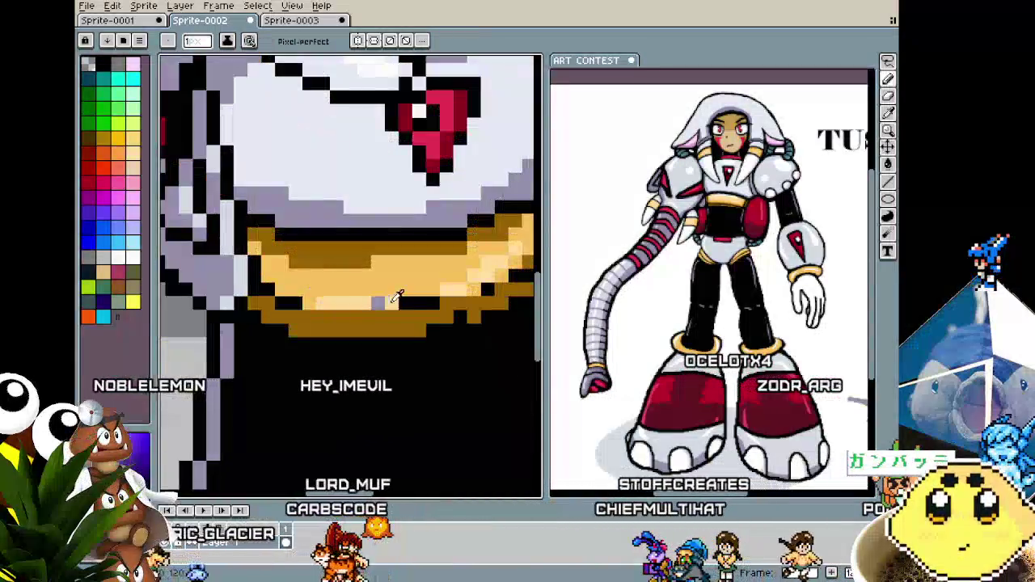
{"action": "left_click", "coordinate": [390, 315], "text": "alt"}
{"action": "left_click_drag", "start_coordinate": [390, 315], "coordinate": [344, 320]}
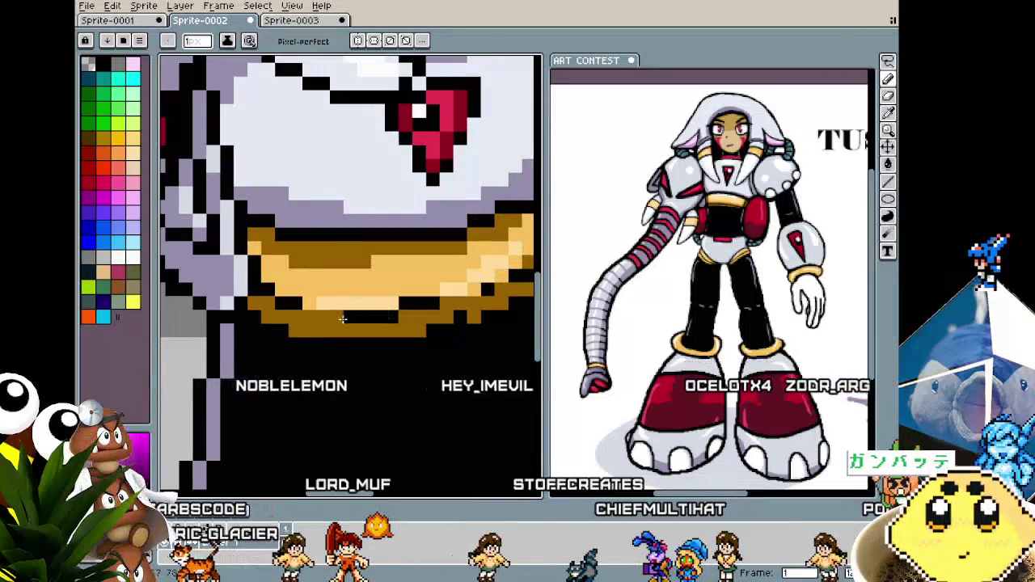
Alt-sample another belt gold and pan across the sprite to continue shading.
{"action": "scroll", "coordinate": [308, 319], "scroll_direction": "down", "scroll_amount": 2}
{"action": "scroll", "coordinate": [315, 323], "scroll_direction": "up", "scroll_amount": 1}
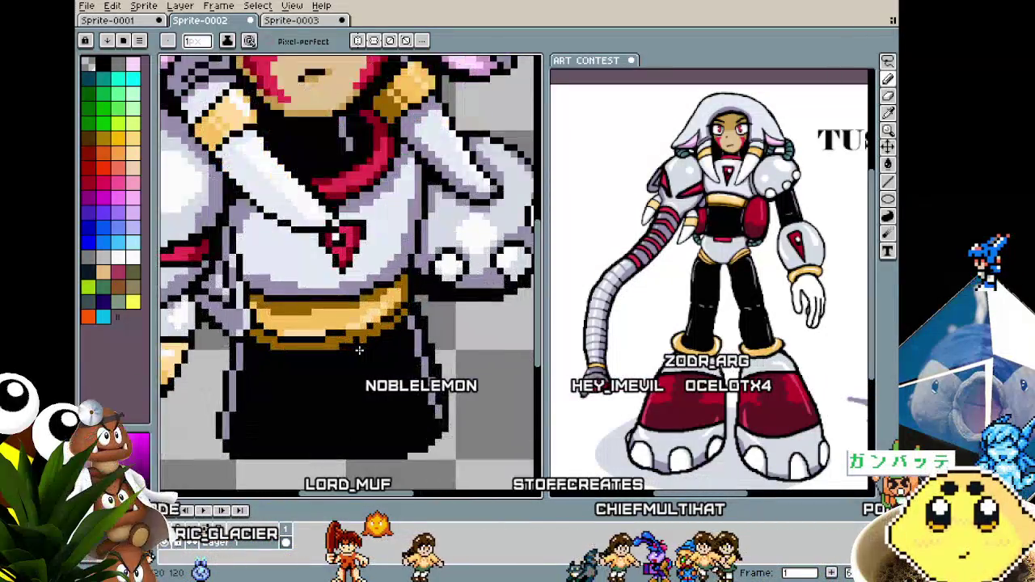
{"action": "scroll", "coordinate": [320, 329], "scroll_direction": "up", "scroll_amount": 1}
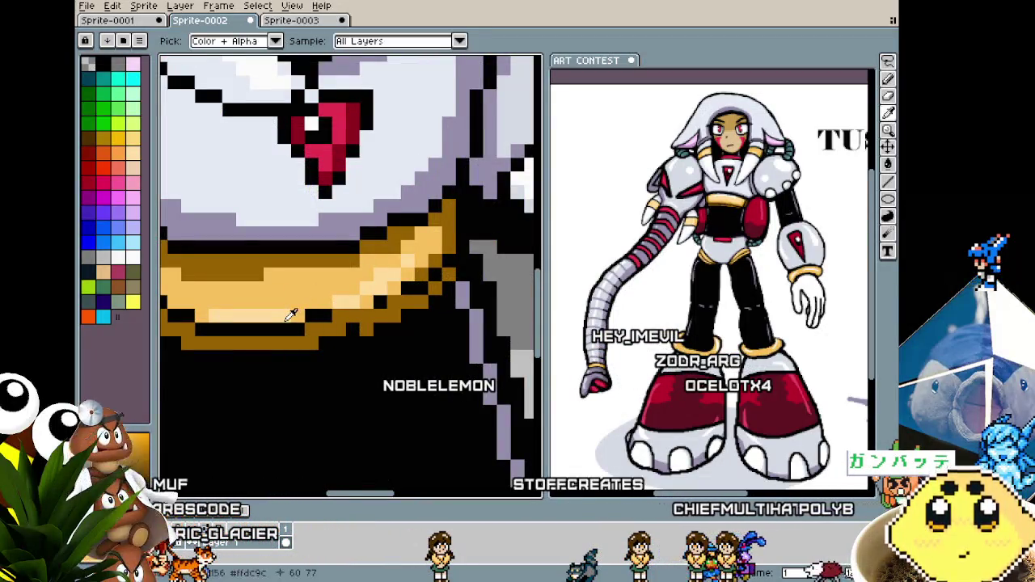
{"action": "key", "text": "alt"}
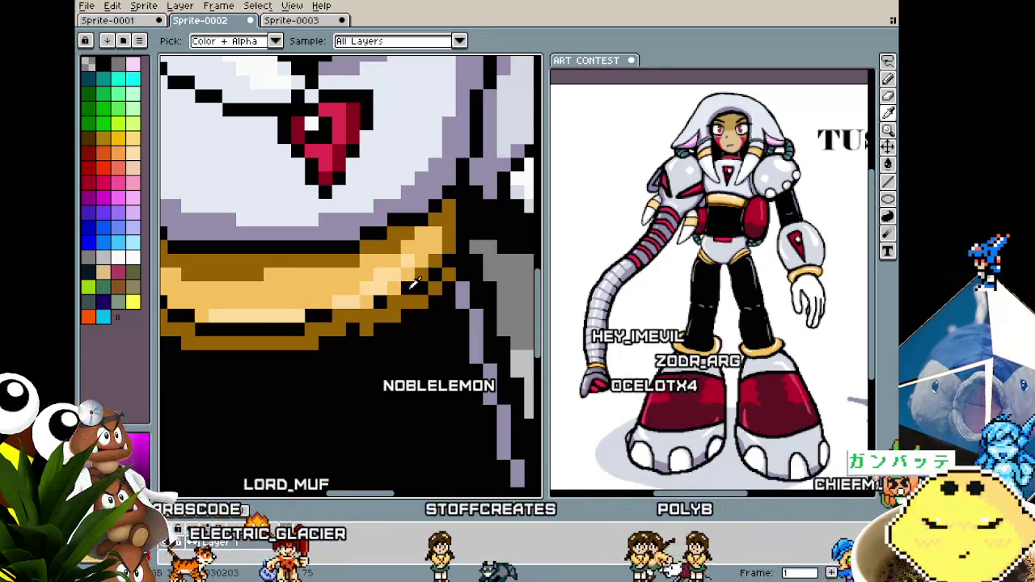
{"action": "key", "text": "alt"}
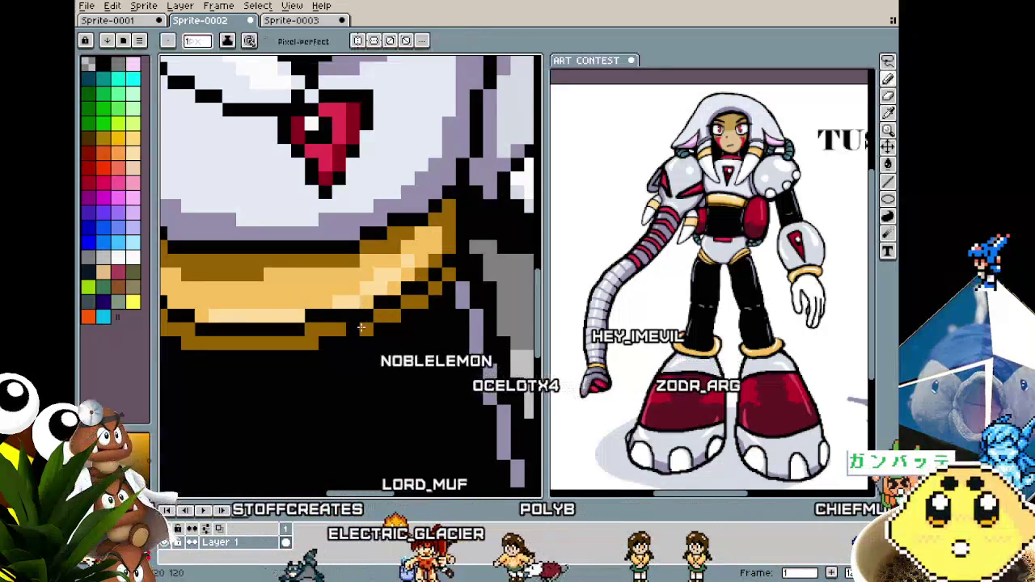
{"action": "scroll", "coordinate": [356, 332], "scroll_direction": "down", "scroll_amount": 2}
{"action": "scroll", "coordinate": [292, 449], "scroll_direction": "up", "scroll_amount": 2}
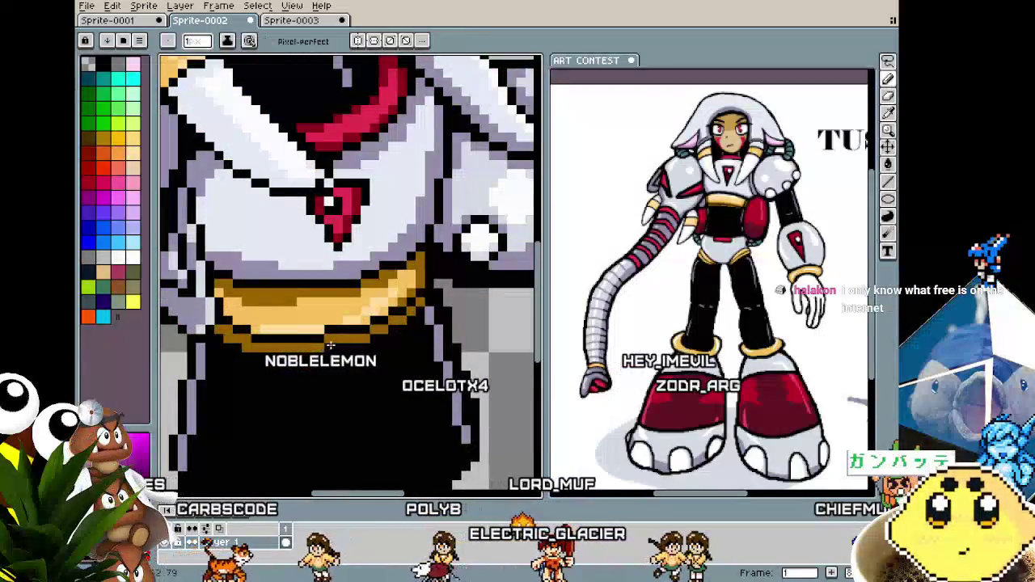
{"action": "scroll", "coordinate": [291, 450], "scroll_direction": "down", "scroll_amount": 1}
{"action": "scroll", "coordinate": [292, 449], "scroll_direction": "down", "scroll_amount": 1}
{"action": "mouse_move", "coordinate": [292, 435]}
{"action": "left_mouse_down"}
{"action": "mouse_move", "coordinate": [328, 406]}
{"action": "mouse_move", "coordinate": [298, 379]}
{"action": "left_mouse_up"}
{"action": "scroll", "coordinate": [328, 407], "scroll_direction": "up", "scroll_amount": 1}
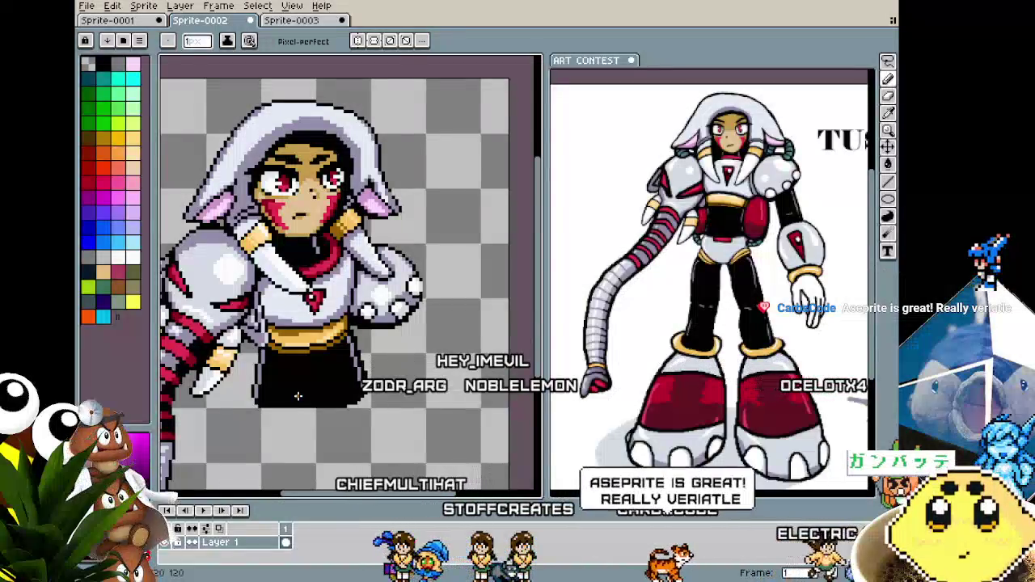
{"action": "scroll", "coordinate": [298, 396], "scroll_direction": "up", "scroll_amount": 1}
{"action": "scroll", "coordinate": [421, 214], "scroll_direction": "up", "scroll_amount": 1}
{"action": "scroll", "coordinate": [421, 215], "scroll_direction": "up", "scroll_amount": 1}
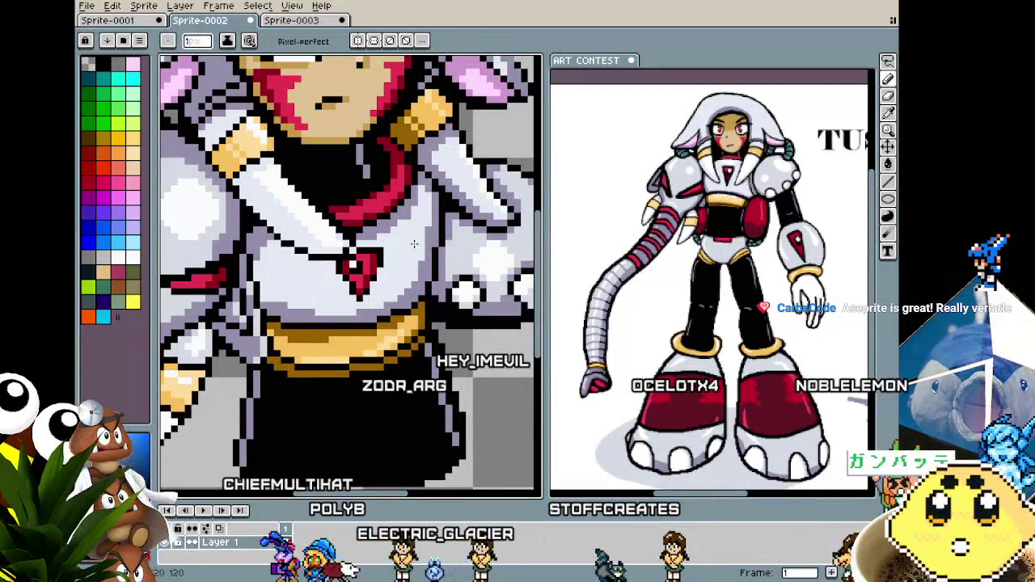
{"action": "scroll", "coordinate": [419, 230], "scroll_direction": "down", "scroll_amount": 3}
{"action": "scroll", "coordinate": [421, 231], "scroll_direction": "up", "scroll_amount": 3}
{"action": "scroll", "coordinate": [425, 232], "scroll_direction": "up", "scroll_amount": 1}
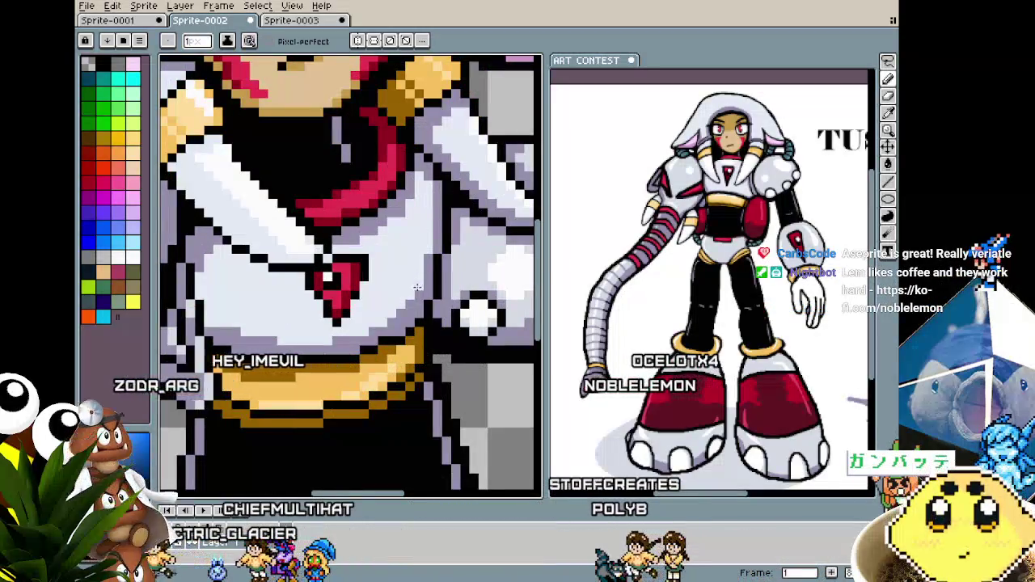
{"action": "scroll", "coordinate": [423, 257], "scroll_direction": "down", "scroll_amount": 3}
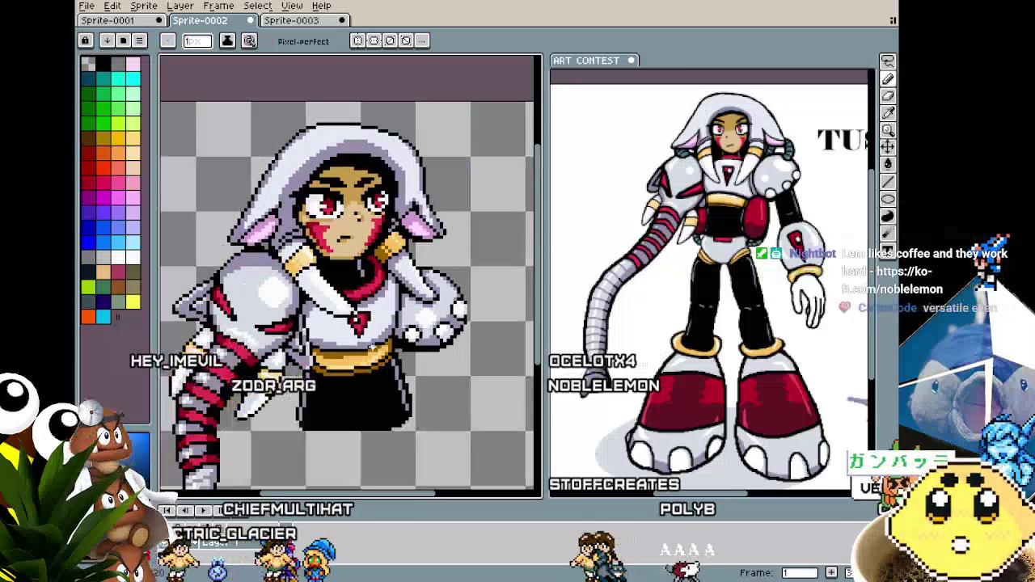
{"action": "scroll", "coordinate": [374, 346], "scroll_direction": "up", "scroll_amount": 1}
{"action": "scroll", "coordinate": [380, 323], "scroll_direction": "up", "scroll_amount": 1}
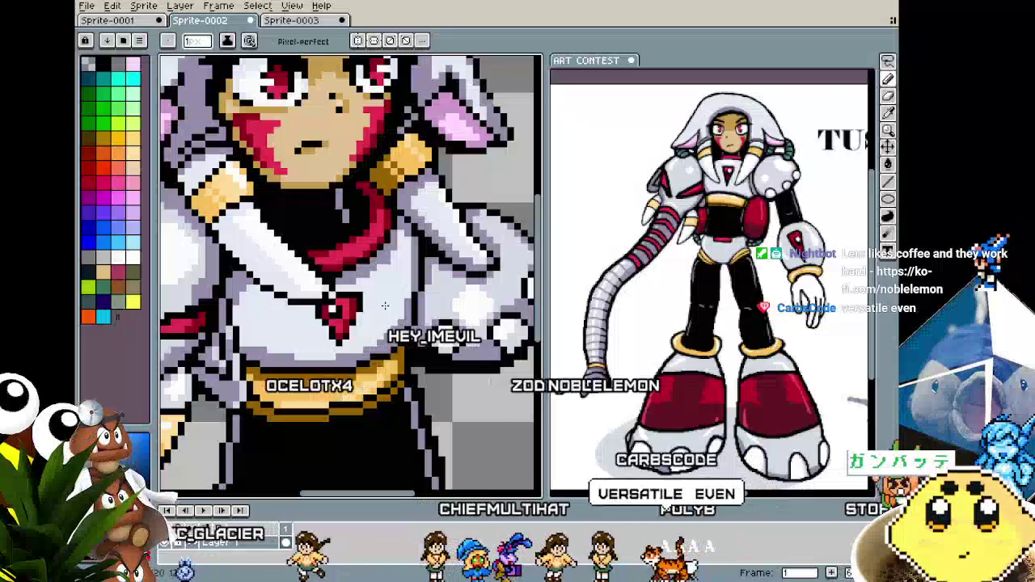
{"action": "scroll", "coordinate": [385, 305], "scroll_direction": "down", "scroll_amount": 2}
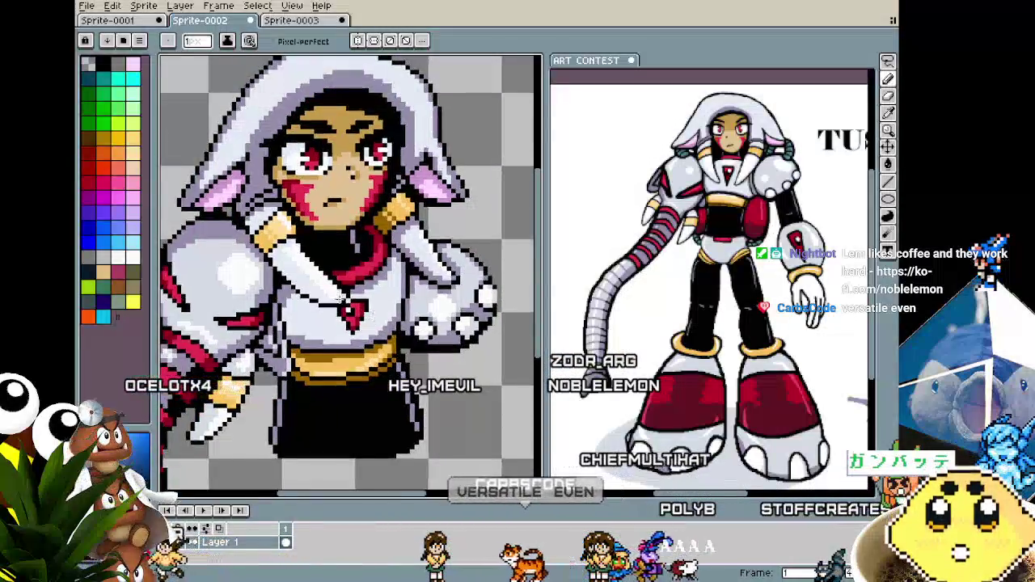
{"action": "scroll", "coordinate": [300, 266], "scroll_direction": "up", "scroll_amount": 3}
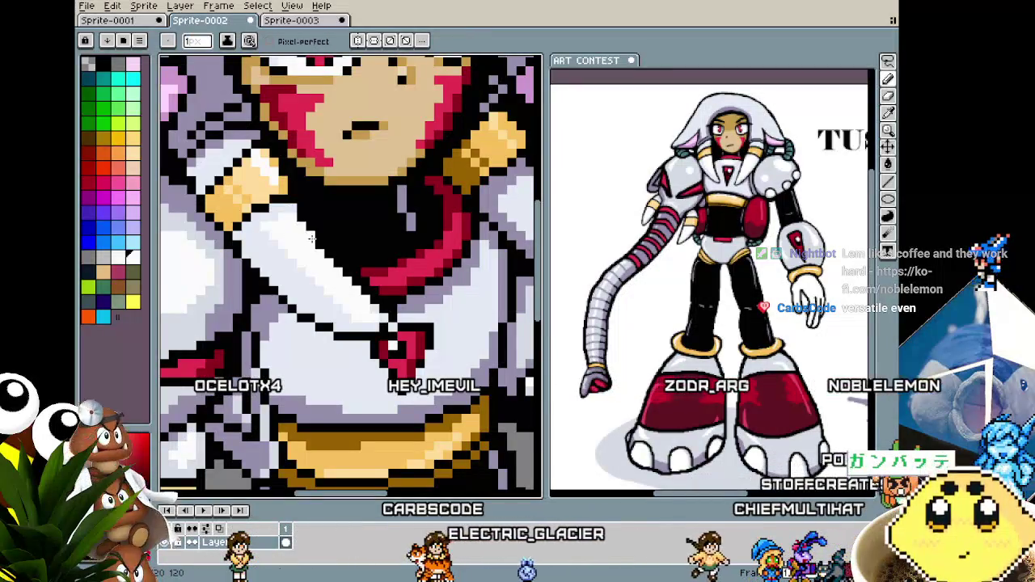
{"action": "scroll", "coordinate": [295, 342], "scroll_direction": "down", "scroll_amount": 2}
{"action": "scroll", "coordinate": [295, 342], "scroll_direction": "down", "scroll_amount": 1}
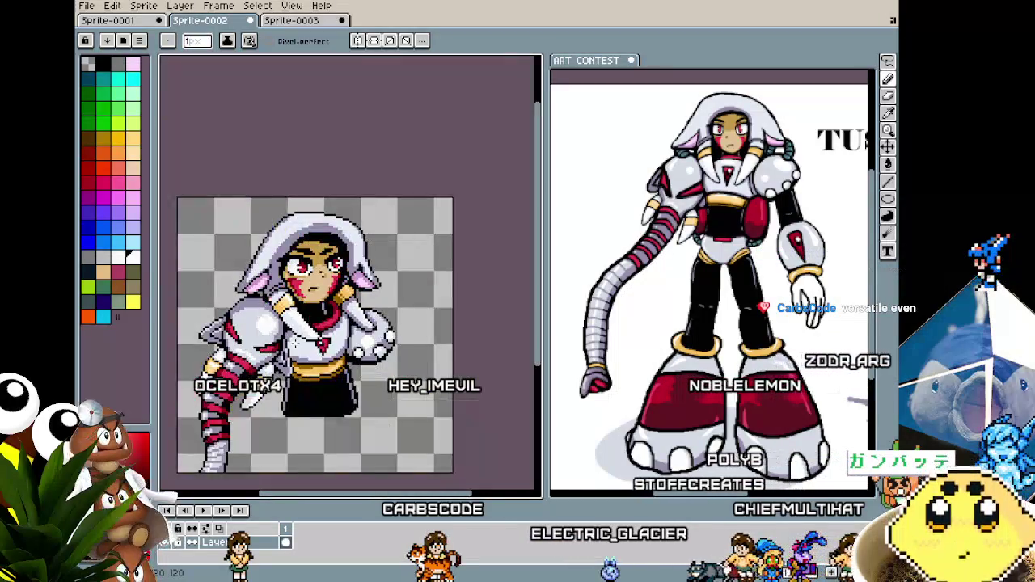
{"action": "scroll", "coordinate": [298, 332], "scroll_direction": "up", "scroll_amount": 1}
{"action": "scroll", "coordinate": [299, 326], "scroll_direction": "up", "scroll_amount": 1}
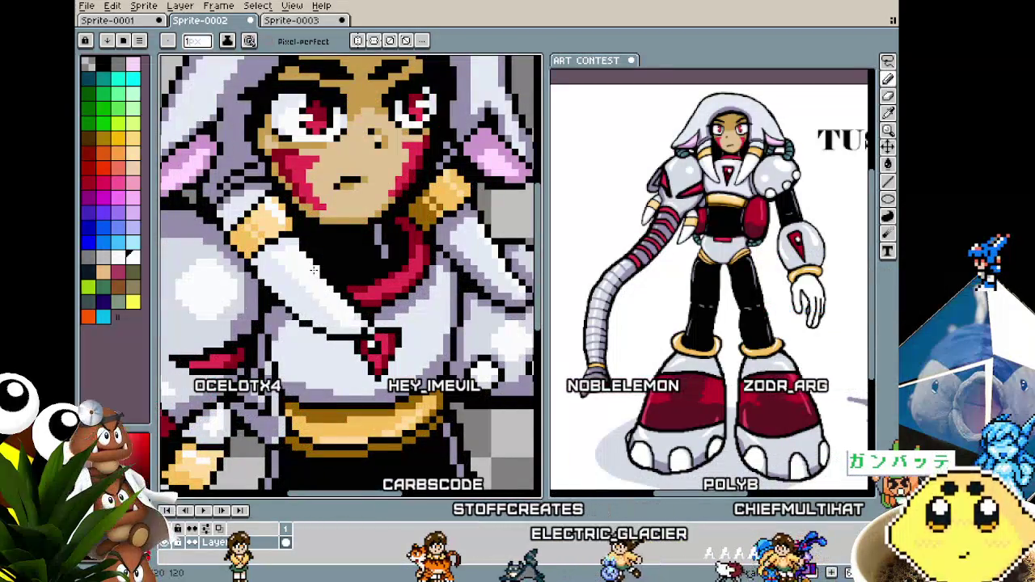
{"action": "scroll", "coordinate": [314, 270], "scroll_direction": "down", "scroll_amount": 2}
{"action": "scroll", "coordinate": [314, 270], "scroll_direction": "down", "scroll_amount": 1}
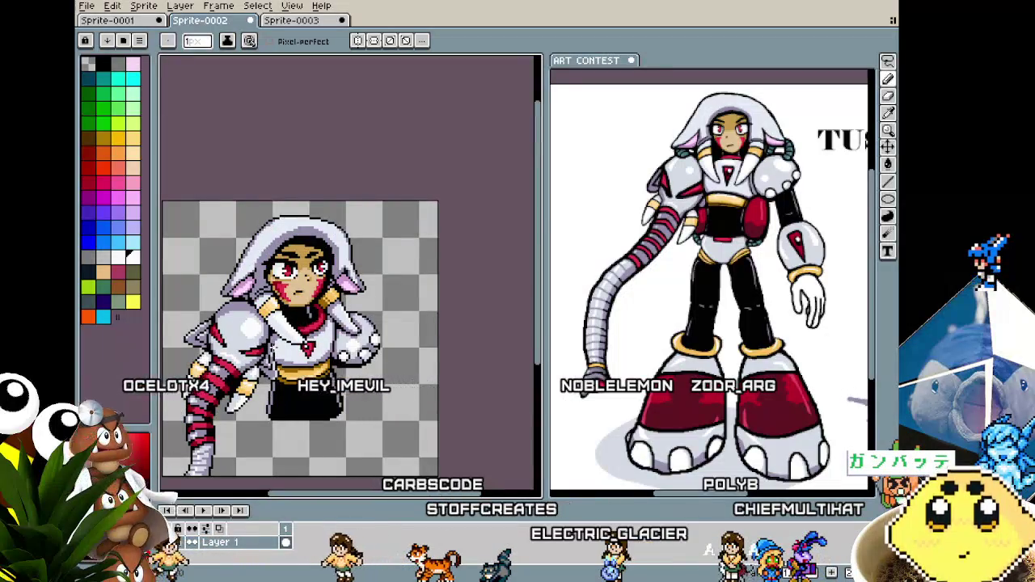
{"action": "scroll", "coordinate": [421, 254], "scroll_direction": "up", "scroll_amount": 2}
{"action": "scroll", "coordinate": [421, 254], "scroll_direction": "up", "scroll_amount": 1}
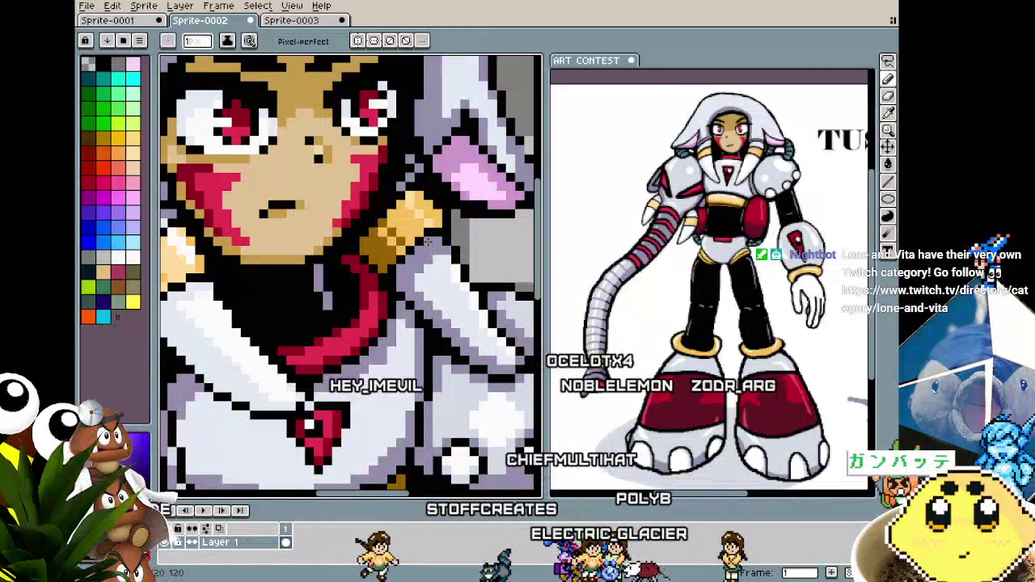
{"action": "scroll", "coordinate": [428, 241], "scroll_direction": "down", "scroll_amount": 2}
{"action": "scroll", "coordinate": [404, 266], "scroll_direction": "up", "scroll_amount": 1}
{"action": "scroll", "coordinate": [389, 294], "scroll_direction": "up", "scroll_amount": 1}
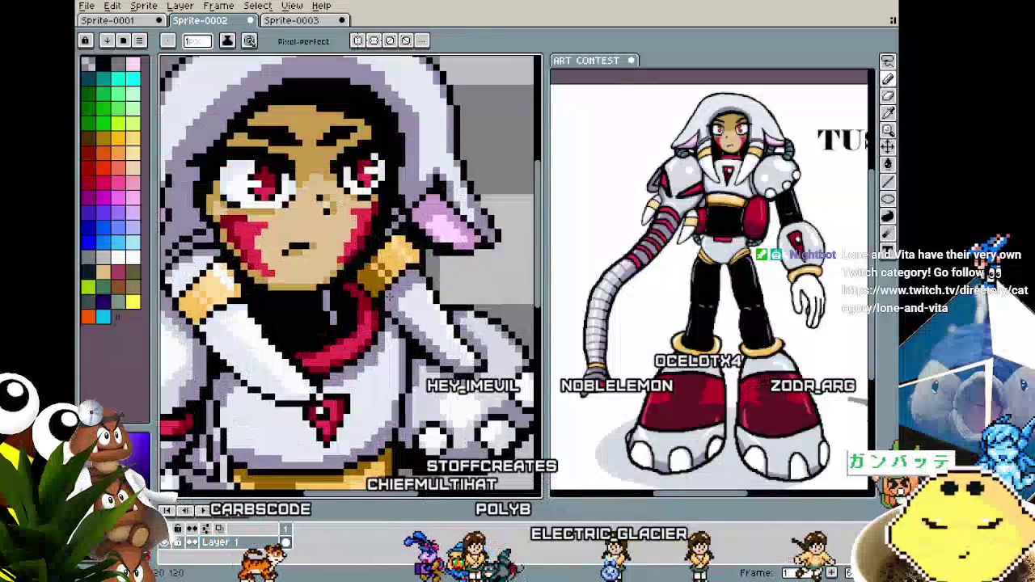
{"action": "scroll", "coordinate": [380, 300], "scroll_direction": "down", "scroll_amount": 1}
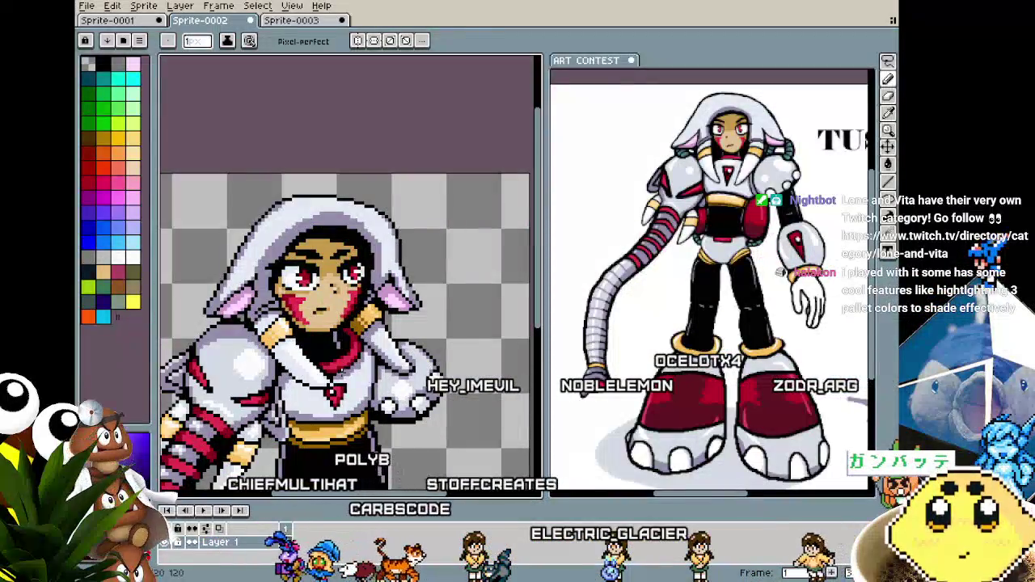
{"action": "scroll", "coordinate": [385, 331], "scroll_direction": "up", "scroll_amount": 1}
{"action": "scroll", "coordinate": [385, 332], "scroll_direction": "up", "scroll_amount": 1}
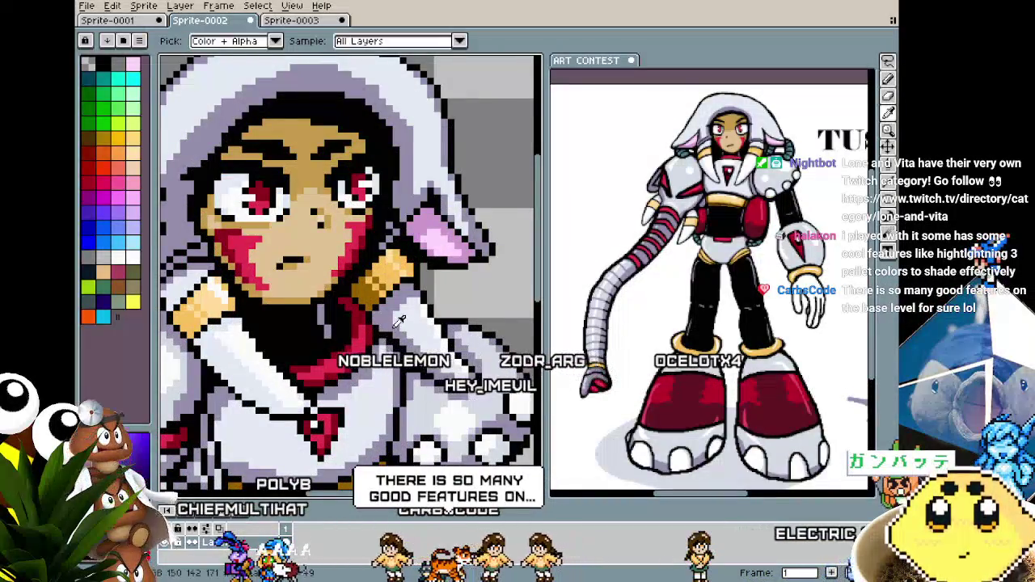
{"action": "scroll", "coordinate": [375, 374], "scroll_direction": "down", "scroll_amount": 2}
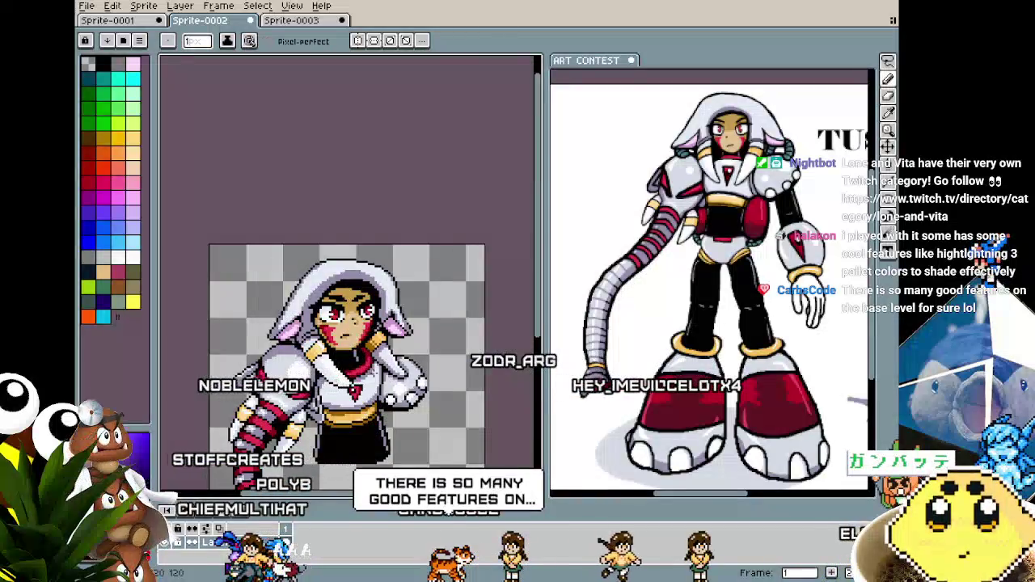
{"action": "scroll", "coordinate": [394, 356], "scroll_direction": "up", "scroll_amount": 2}
{"action": "scroll", "coordinate": [395, 355], "scroll_direction": "up", "scroll_amount": 1}
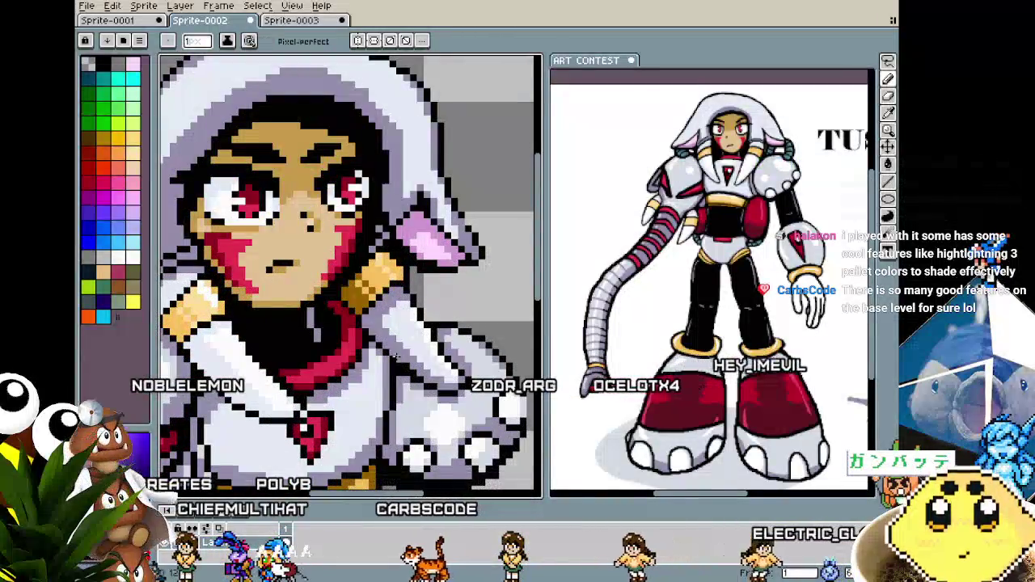
{"action": "scroll", "coordinate": [383, 384], "scroll_direction": "down", "scroll_amount": 2}
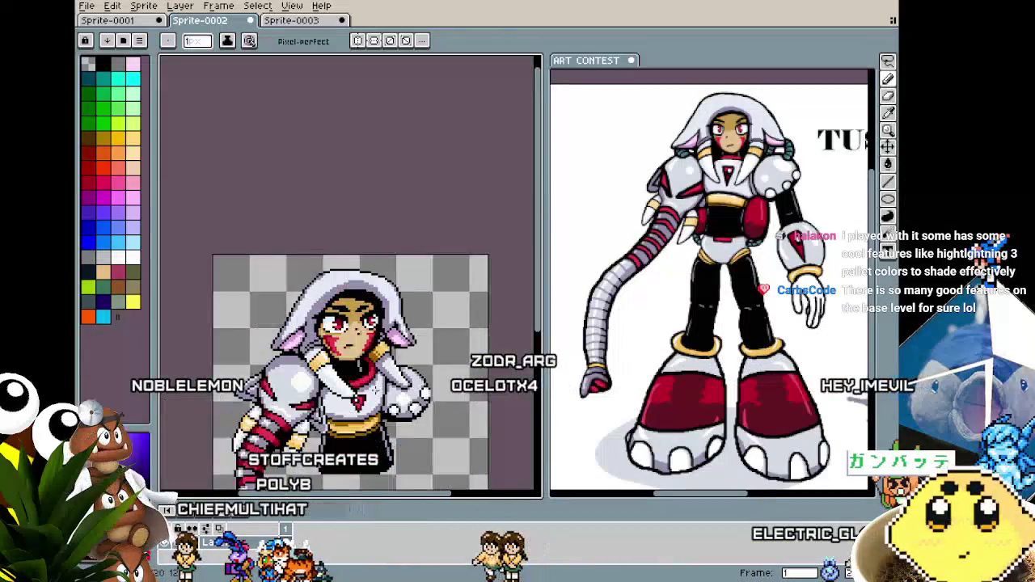
{"action": "scroll", "coordinate": [371, 380], "scroll_direction": "up", "scroll_amount": 1}
{"action": "scroll", "coordinate": [372, 386], "scroll_direction": "up", "scroll_amount": 1}
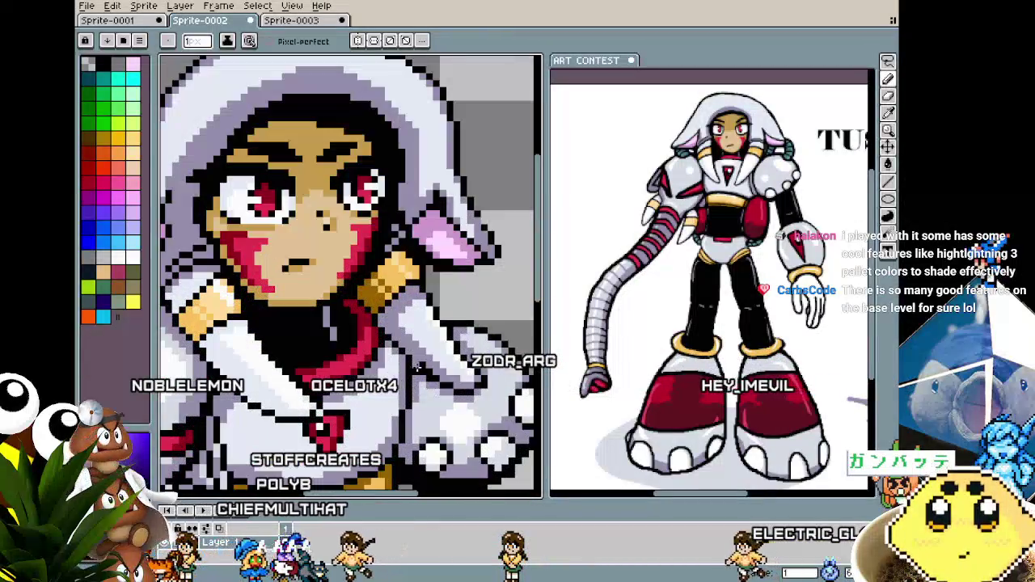
{"action": "scroll", "coordinate": [415, 372], "scroll_direction": "down", "scroll_amount": 1}
{"action": "scroll", "coordinate": [414, 376], "scroll_direction": "down", "scroll_amount": 1}
{"action": "scroll", "coordinate": [410, 382], "scroll_direction": "up", "scroll_amount": 1}
{"action": "scroll", "coordinate": [406, 389], "scroll_direction": "up", "scroll_amount": 2}
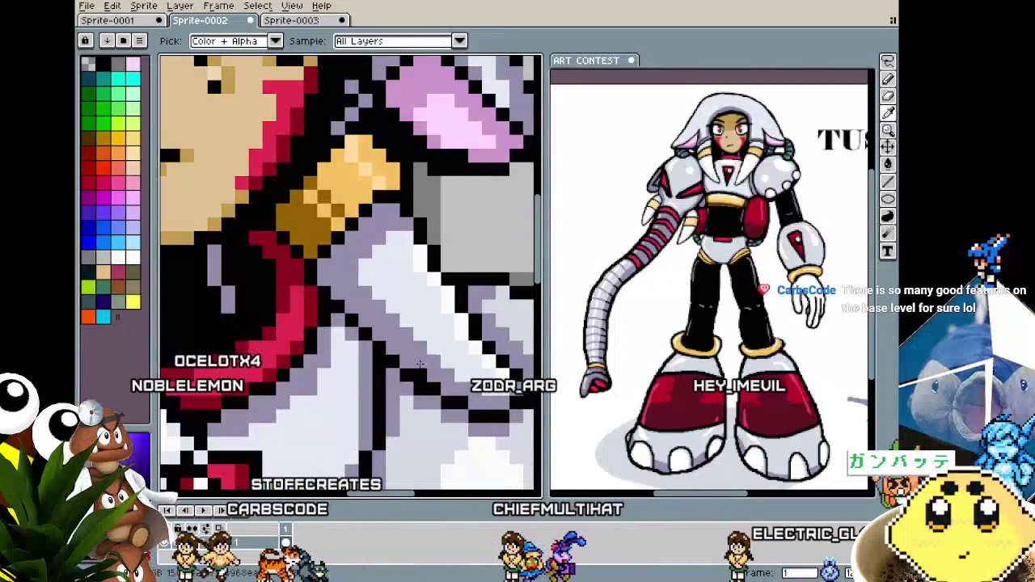
{"action": "scroll", "coordinate": [405, 394], "scroll_direction": "down", "scroll_amount": 3}
{"action": "left_click_drag", "start_coordinate": [397, 413], "coordinate": [394, 339]}
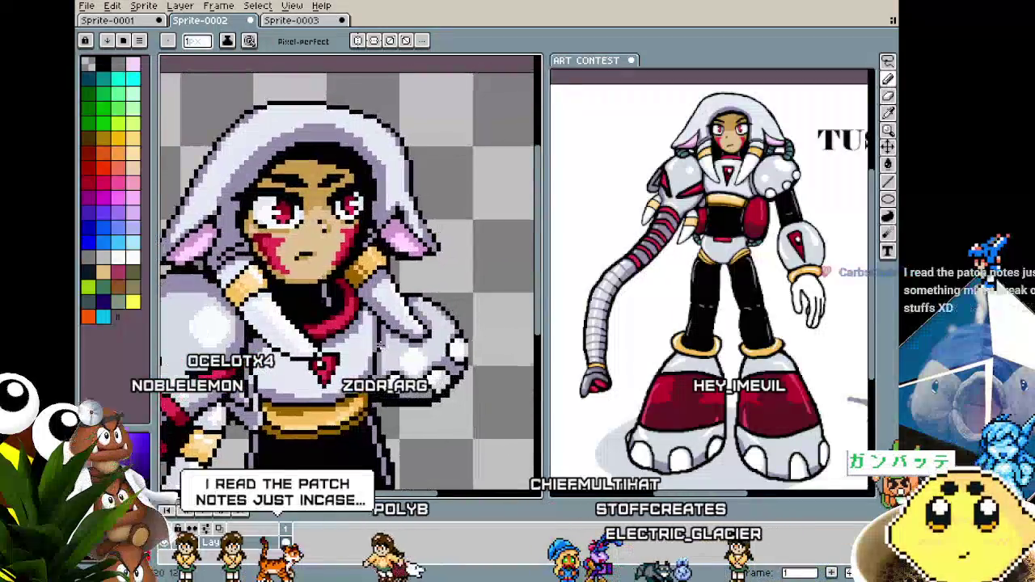
{"action": "scroll", "coordinate": [342, 232], "scroll_direction": "up", "scroll_amount": 2}
{"action": "key", "text": "i"}
{"action": "key", "text": "b"}
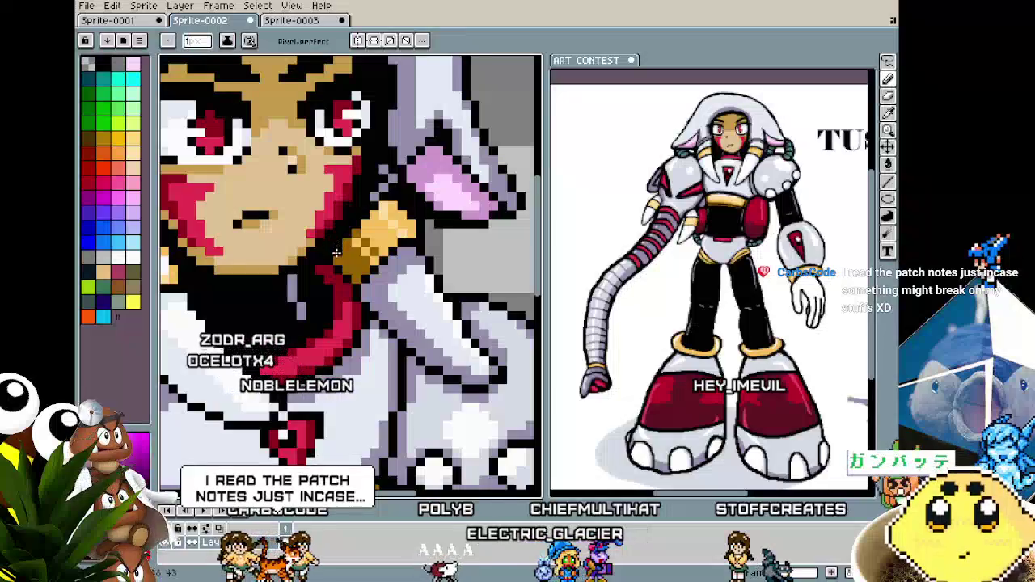
{"action": "scroll", "coordinate": [353, 283], "scroll_direction": "down", "scroll_amount": 2}
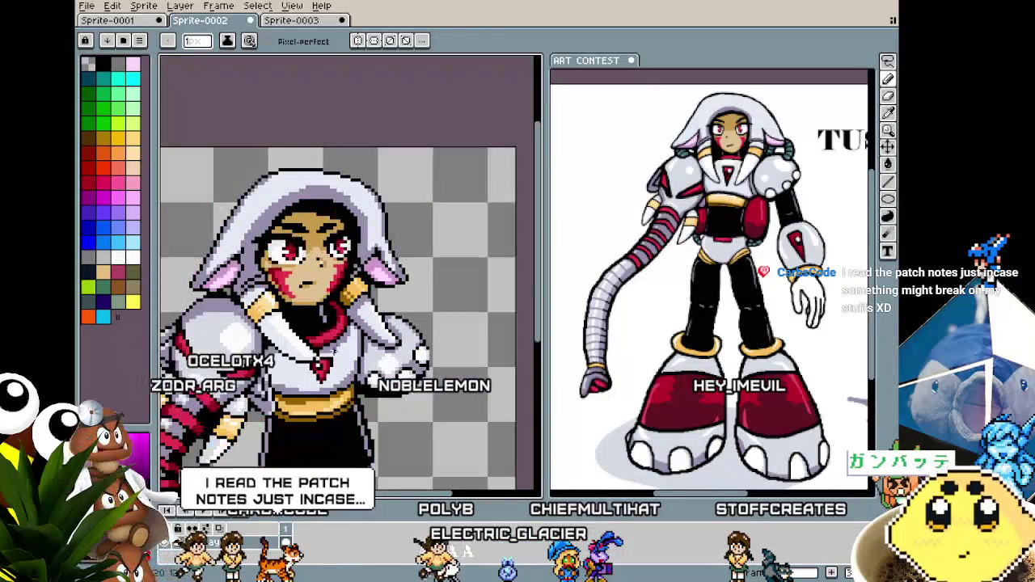
{"action": "scroll", "coordinate": [332, 340], "scroll_direction": "up", "scroll_amount": 2}
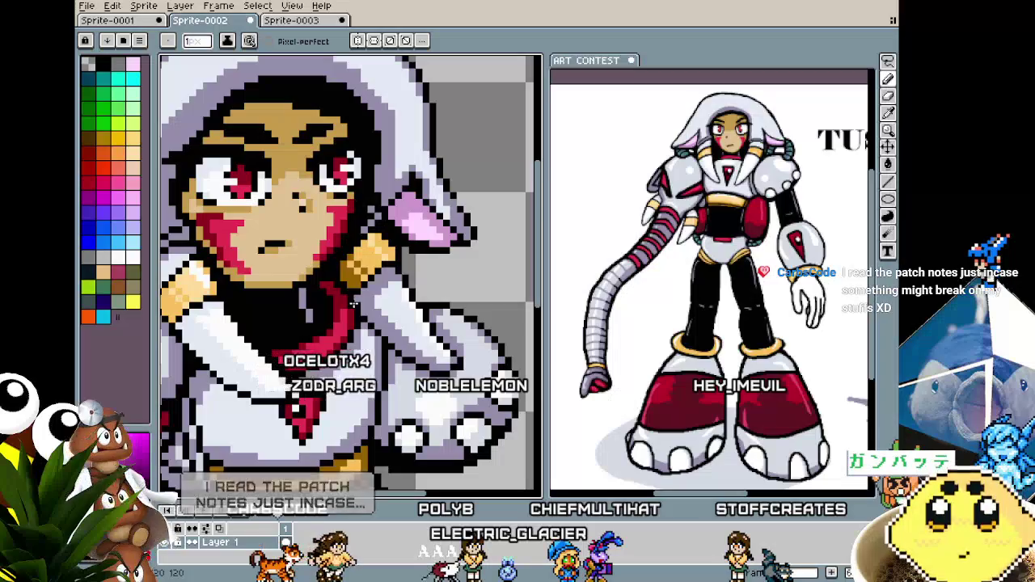
{"action": "scroll", "coordinate": [356, 322], "scroll_direction": "down", "scroll_amount": 1}
{"action": "scroll", "coordinate": [356, 324], "scroll_direction": "down", "scroll_amount": 1}
{"action": "scroll", "coordinate": [352, 331], "scroll_direction": "up", "scroll_amount": 1}
{"action": "scroll", "coordinate": [354, 336], "scroll_direction": "down", "scroll_amount": 1}
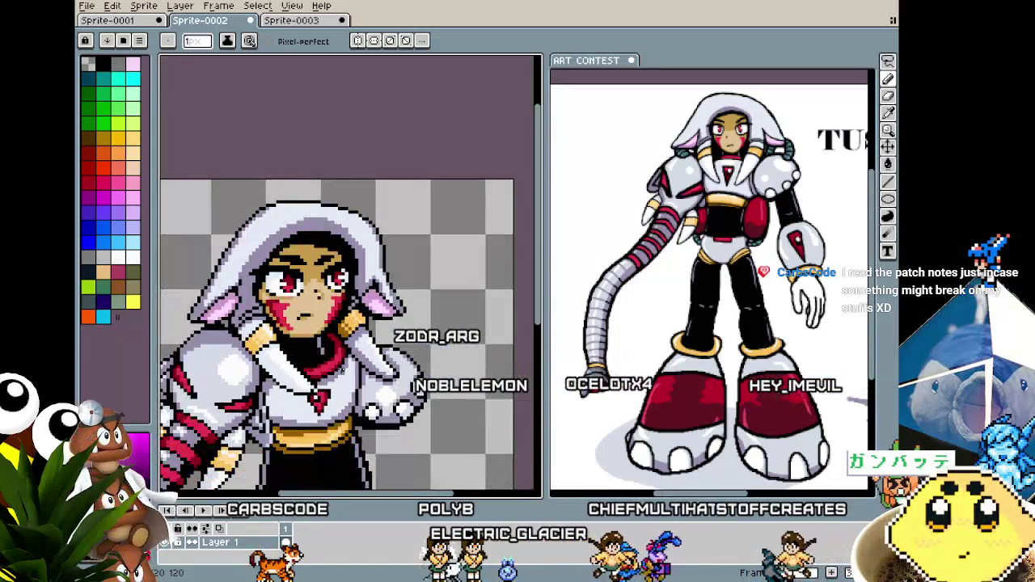
{"action": "scroll", "coordinate": [352, 344], "scroll_direction": "down", "scroll_amount": 1}
{"action": "scroll", "coordinate": [346, 355], "scroll_direction": "up", "scroll_amount": 1}
{"action": "scroll", "coordinate": [341, 365], "scroll_direction": "up", "scroll_amount": 1}
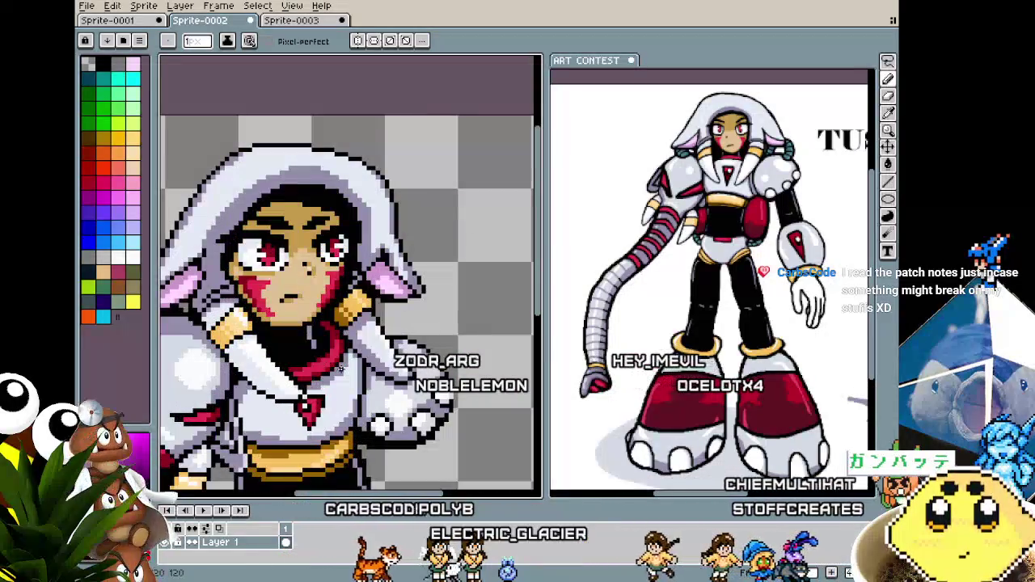
{"action": "scroll", "coordinate": [340, 368], "scroll_direction": "up", "scroll_amount": 1}
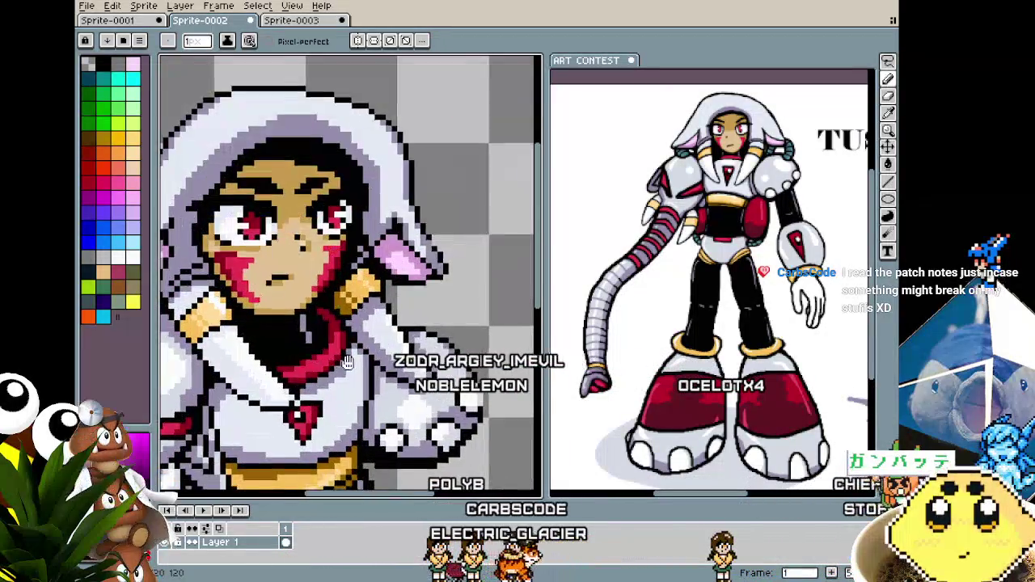
{"action": "scroll", "coordinate": [340, 368], "scroll_direction": "up", "scroll_amount": 1}
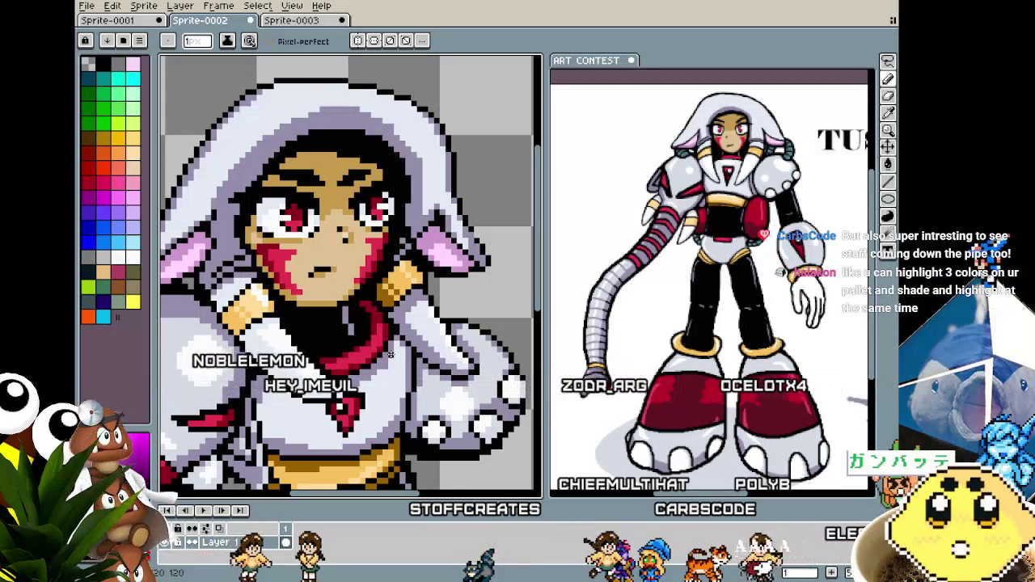
{"action": "scroll", "coordinate": [391, 353], "scroll_direction": "up", "scroll_amount": 1}
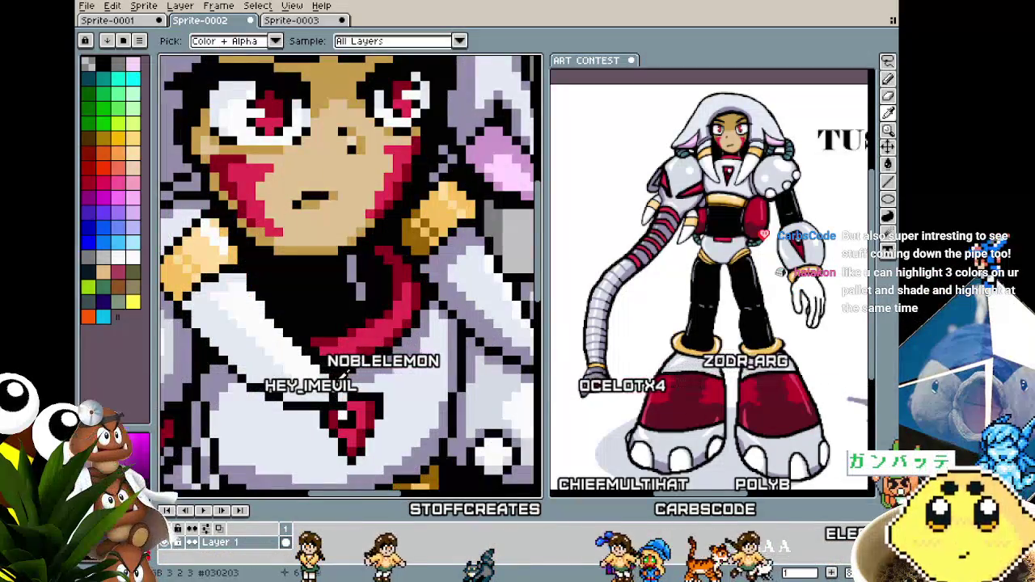
{"action": "scroll", "coordinate": [379, 374], "scroll_direction": "down", "scroll_amount": 1}
{"action": "scroll", "coordinate": [379, 374], "scroll_direction": "down", "scroll_amount": 3}
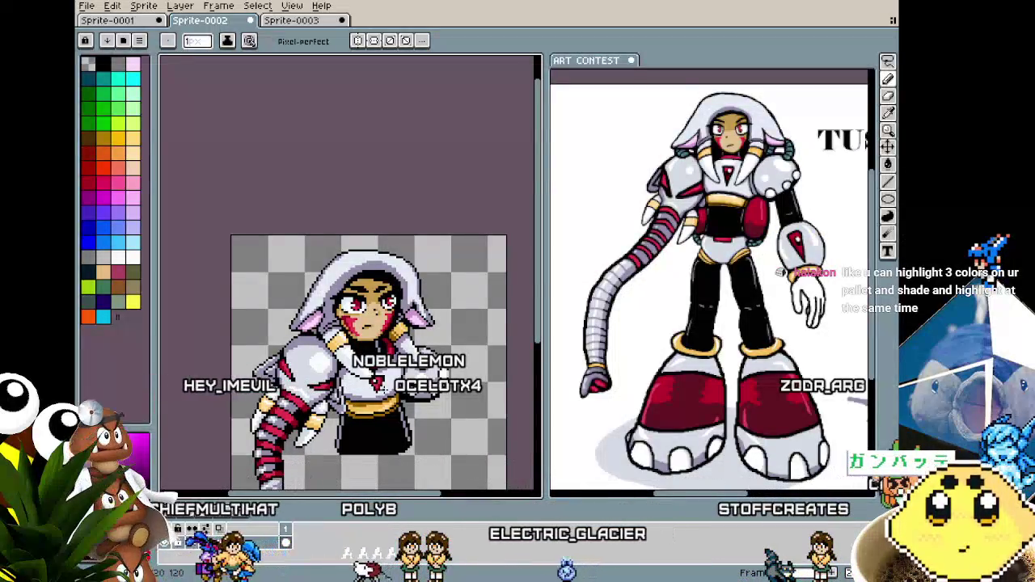
{"action": "scroll", "coordinate": [377, 372], "scroll_direction": "up", "scroll_amount": 1}
{"action": "scroll", "coordinate": [376, 373], "scroll_direction": "up", "scroll_amount": 1}
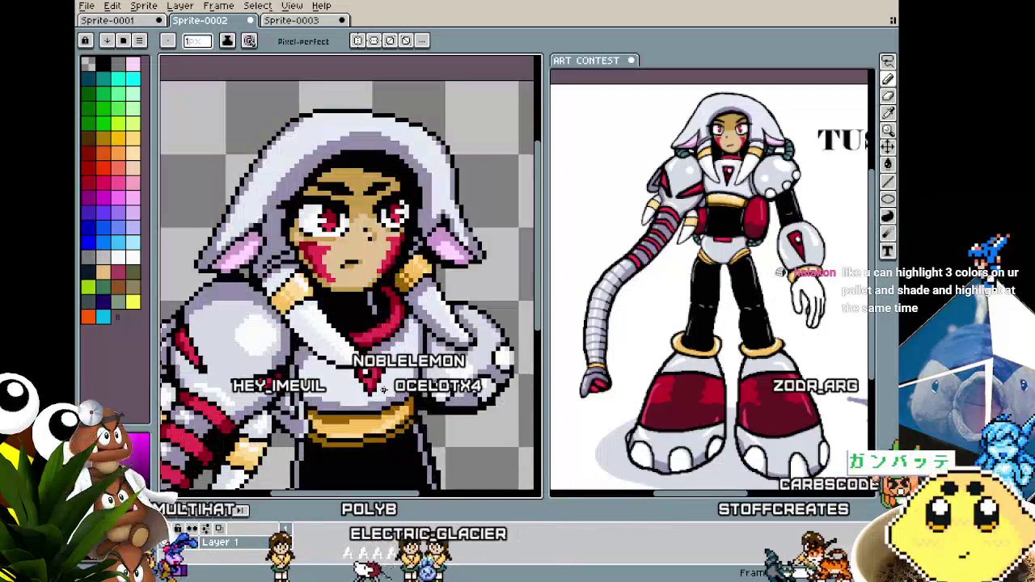
{"action": "scroll", "coordinate": [377, 373], "scroll_direction": "up", "scroll_amount": 1}
{"action": "scroll", "coordinate": [377, 373], "scroll_direction": "up", "scroll_amount": 1}
{"action": "scroll", "coordinate": [339, 291], "scroll_direction": "up", "scroll_amount": 2}
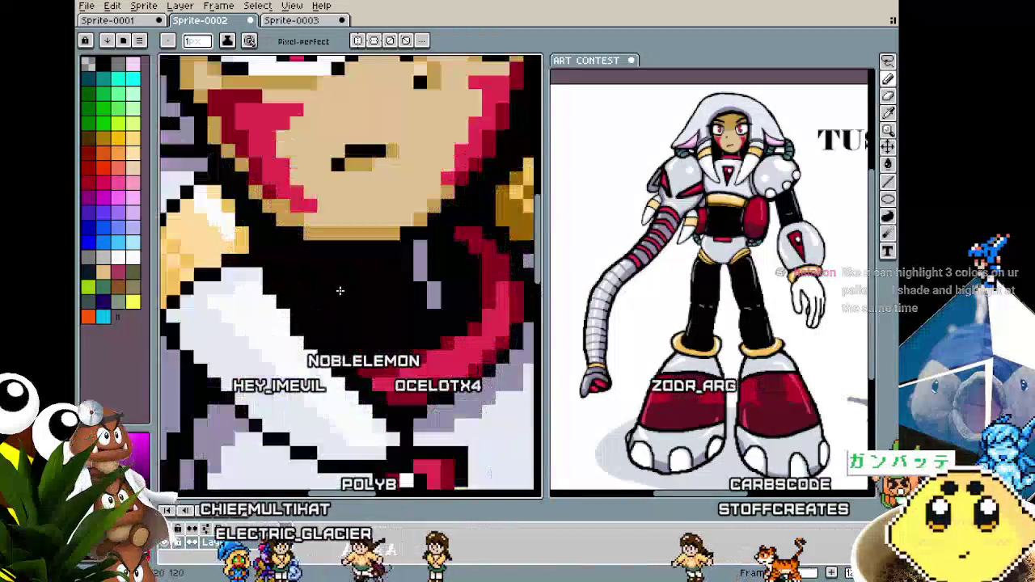
{"action": "scroll", "coordinate": [414, 244], "scroll_direction": "down", "scroll_amount": 2}
{"action": "scroll", "coordinate": [414, 245], "scroll_direction": "down", "scroll_amount": 2}
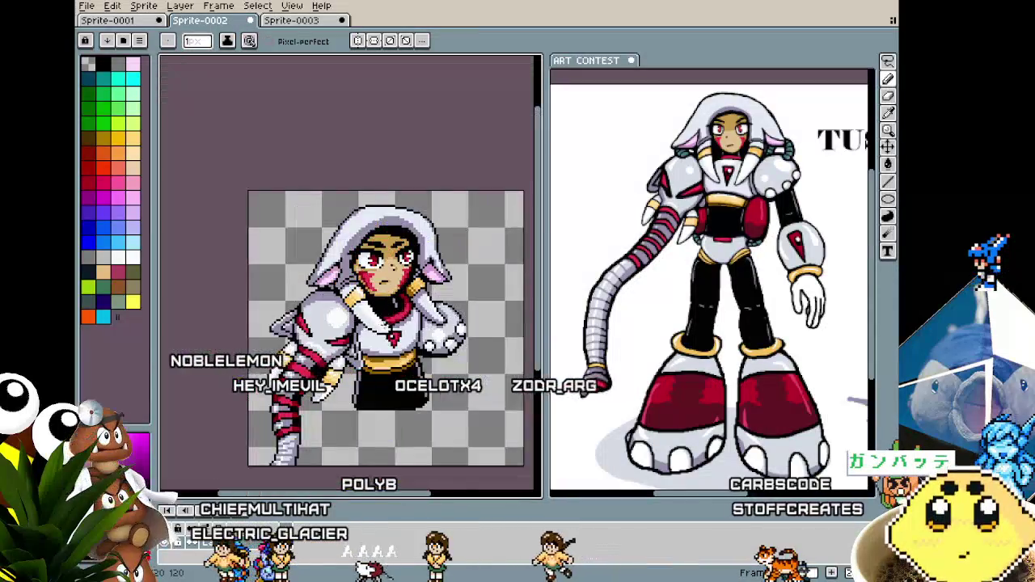
{"action": "scroll", "coordinate": [356, 300], "scroll_direction": "up", "scroll_amount": 1}
{"action": "scroll", "coordinate": [356, 300], "scroll_direction": "up", "scroll_amount": 1}
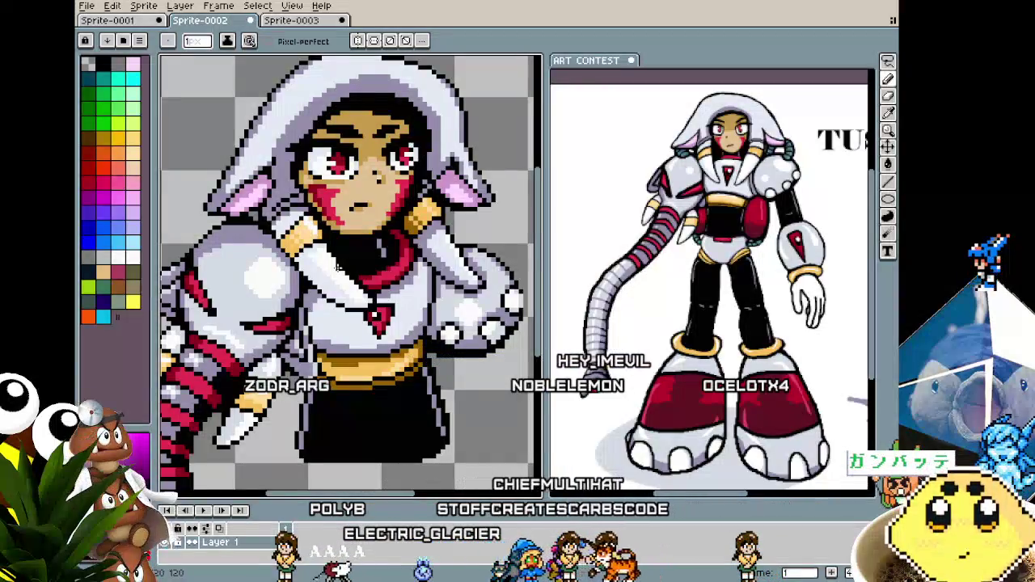
{"action": "scroll", "coordinate": [341, 232], "scroll_direction": "up", "scroll_amount": 1}
{"action": "scroll", "coordinate": [341, 232], "scroll_direction": "up", "scroll_amount": 1}
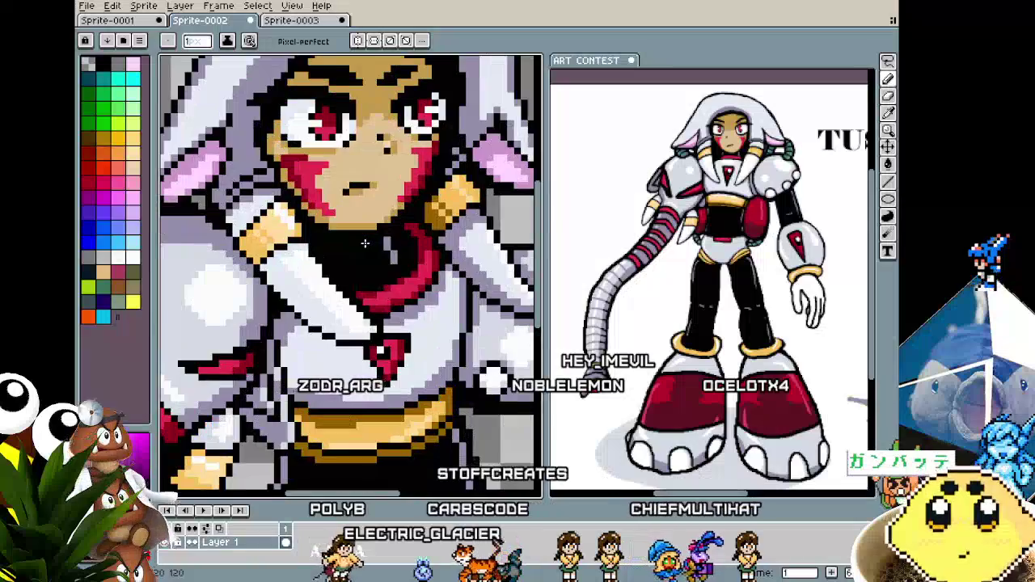
Sample the red and draw a stroke extending the scarf down beside the neck.
{"action": "scroll", "coordinate": [364, 233], "scroll_direction": "up", "scroll_amount": 2}
{"action": "scroll", "coordinate": [404, 233], "scroll_direction": "up", "scroll_amount": 1}
{"action": "key", "text": "alt"}
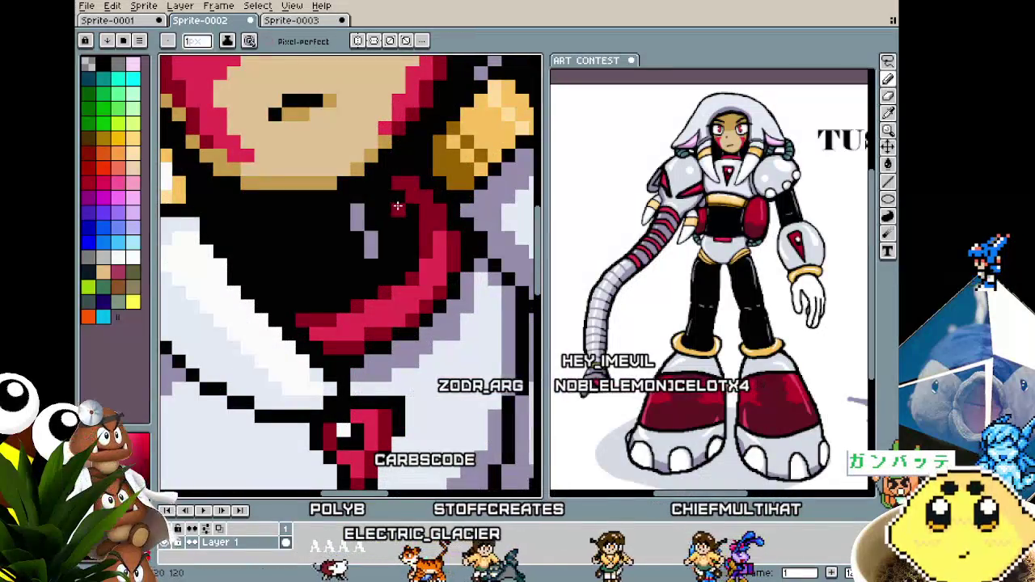
{"action": "left_click_drag", "start_coordinate": [402, 224], "coordinate": [347, 291]}
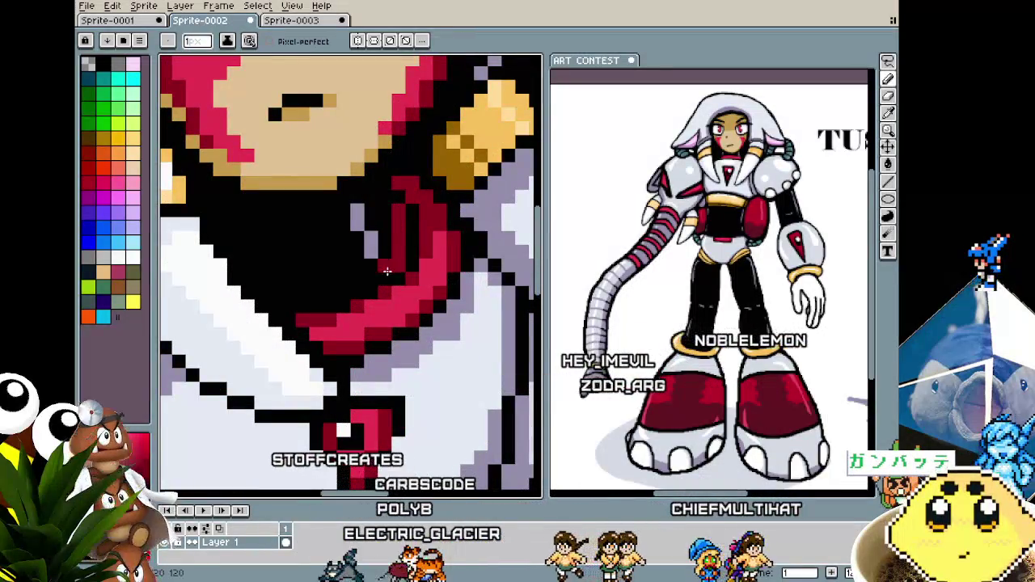
Zoom around the figure and sample a colour from the torso for the pencil.
{"action": "scroll", "coordinate": [347, 291], "scroll_direction": "down", "scroll_amount": 5}
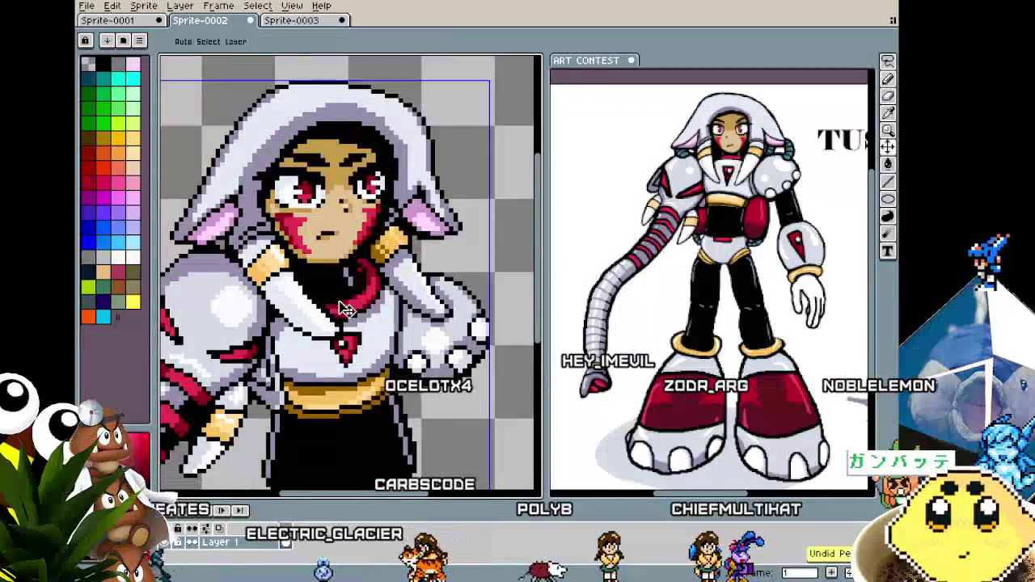
{"action": "scroll", "coordinate": [338, 300], "scroll_direction": "down", "scroll_amount": 3}
{"action": "scroll", "coordinate": [338, 301], "scroll_direction": "up", "scroll_amount": 3}
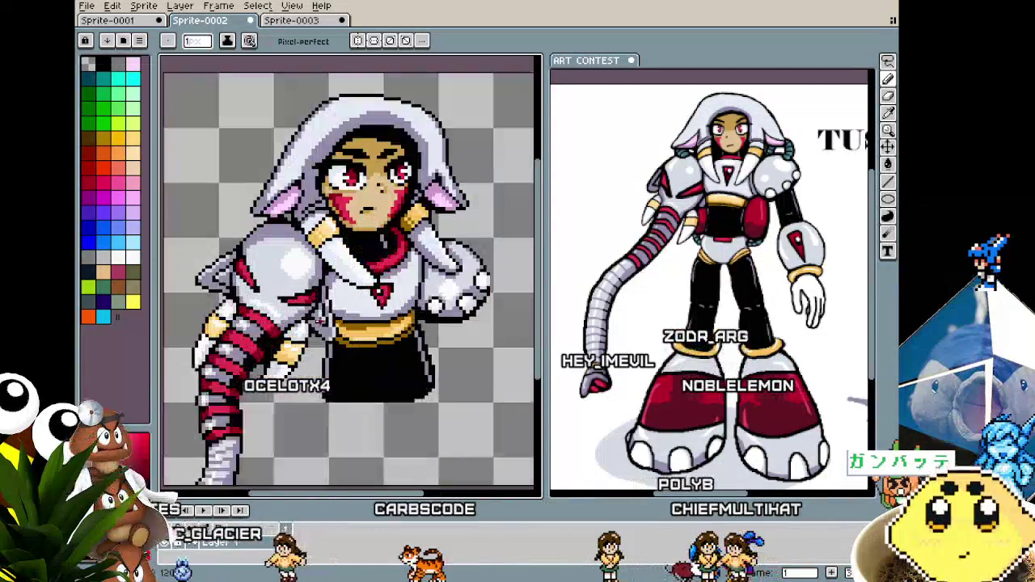
{"action": "scroll", "coordinate": [307, 315], "scroll_direction": "up", "scroll_amount": 1}
{"action": "scroll", "coordinate": [293, 321], "scroll_direction": "up", "scroll_amount": 1}
{"action": "key", "text": "i"}
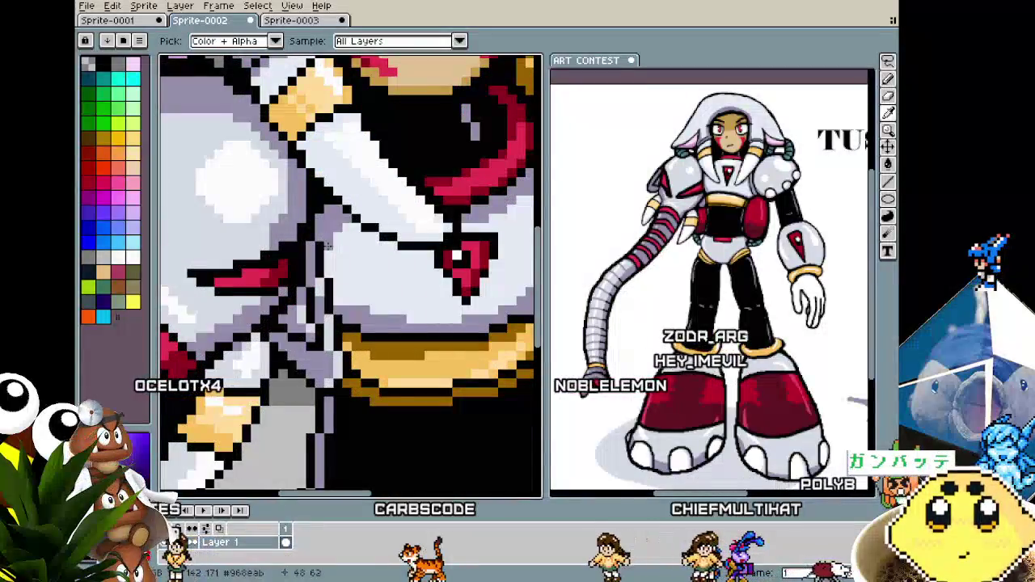
{"action": "key", "text": "b"}
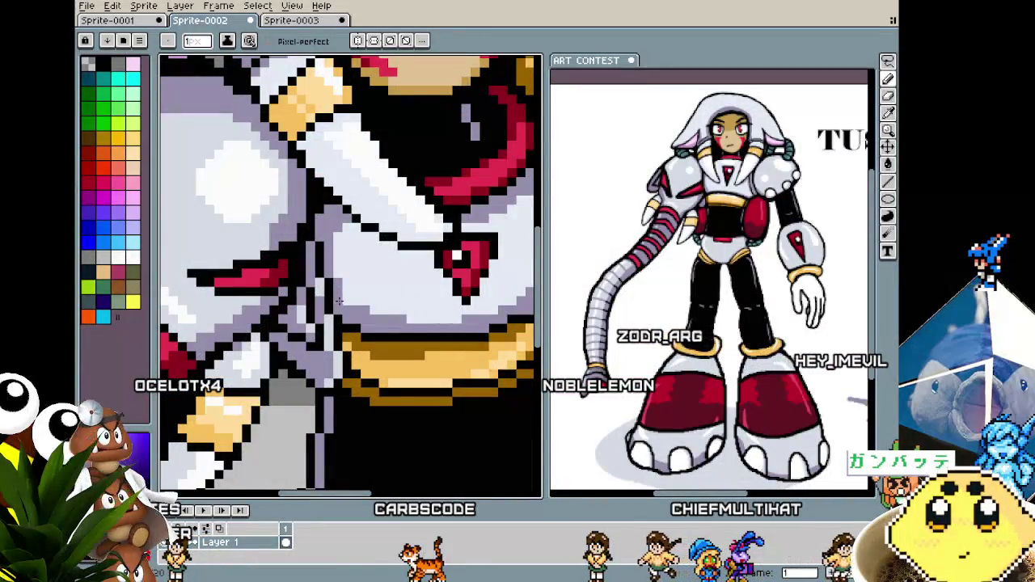
Zoom and pan the canvas to centre the sprite's body.
{"action": "scroll", "coordinate": [345, 301], "scroll_direction": "down", "scroll_amount": 3}
{"action": "scroll", "coordinate": [346, 302], "scroll_direction": "down", "scroll_amount": 1}
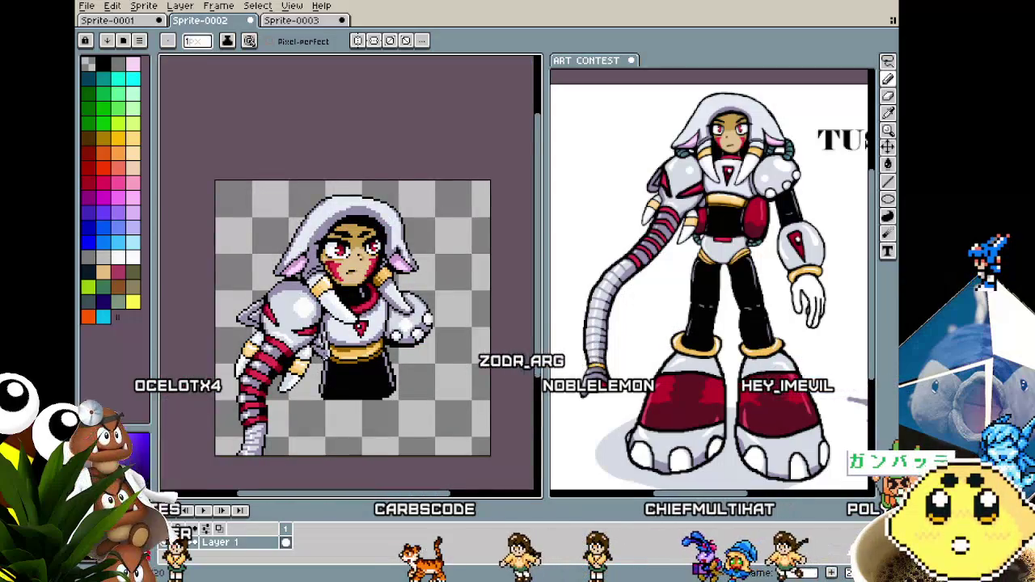
{"action": "scroll", "coordinate": [402, 308], "scroll_direction": "up", "scroll_amount": 2}
{"action": "scroll", "coordinate": [402, 308], "scroll_direction": "up", "scroll_amount": 2}
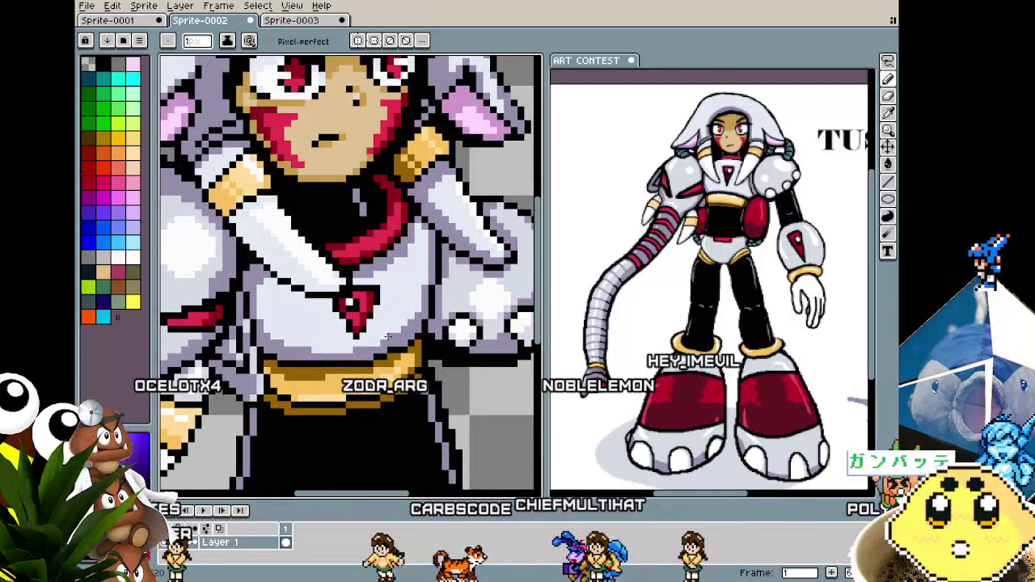
{"action": "scroll", "coordinate": [389, 333], "scroll_direction": "down", "scroll_amount": 1}
{"action": "scroll", "coordinate": [414, 313], "scroll_direction": "down", "scroll_amount": 1}
{"action": "scroll", "coordinate": [376, 380], "scroll_direction": "down", "scroll_amount": 1}
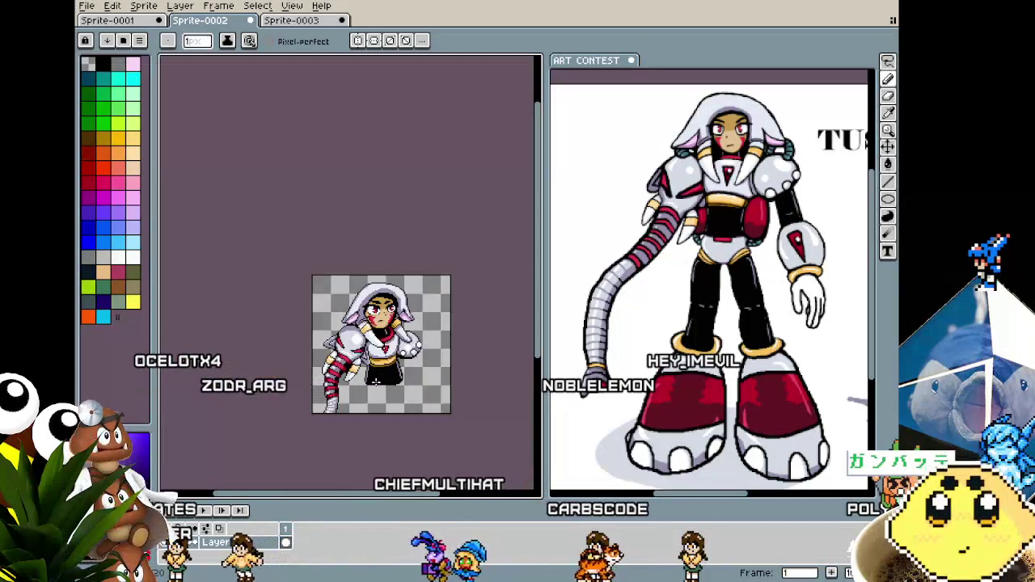
{"action": "scroll", "coordinate": [376, 380], "scroll_direction": "up", "scroll_amount": 2}
{"action": "mouse_move", "coordinate": [386, 369]}
{"action": "left_mouse_down"}
{"action": "mouse_move", "coordinate": [338, 357]}
{"action": "mouse_move", "coordinate": [319, 388]}
{"action": "left_mouse_up"}
{"action": "scroll", "coordinate": [327, 368], "scroll_direction": "up", "scroll_amount": 1}
{"action": "scroll", "coordinate": [323, 388], "scroll_direction": "down", "scroll_amount": 1}
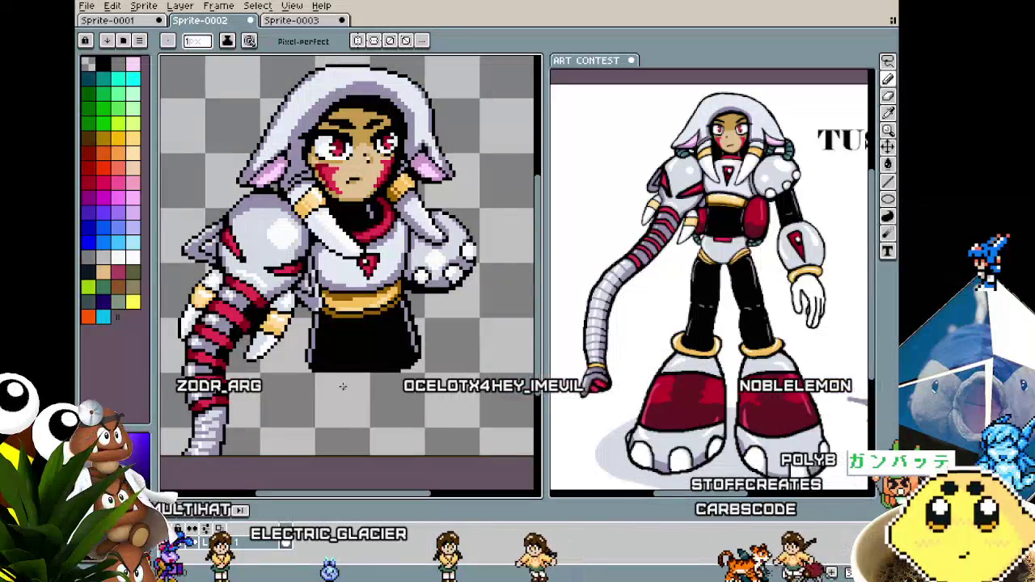
Sample a colour from the sprite and zoom in toward the skirt.
{"action": "key", "text": "i"}
{"action": "key", "text": "b"}
{"action": "scroll", "coordinate": [323, 361], "scroll_direction": "up", "scroll_amount": 1}
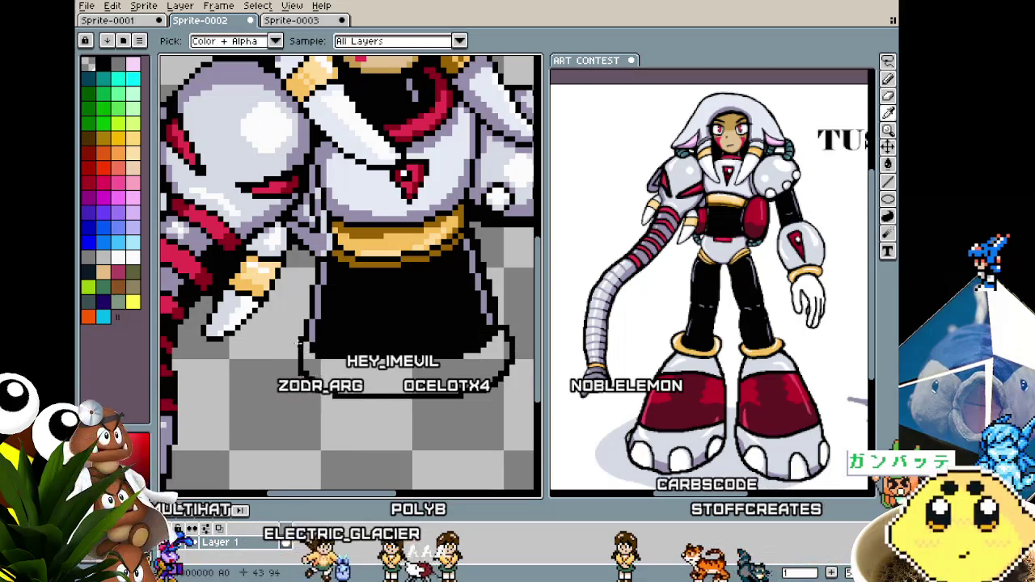
{"action": "scroll", "coordinate": [303, 338], "scroll_direction": "down", "scroll_amount": 2}
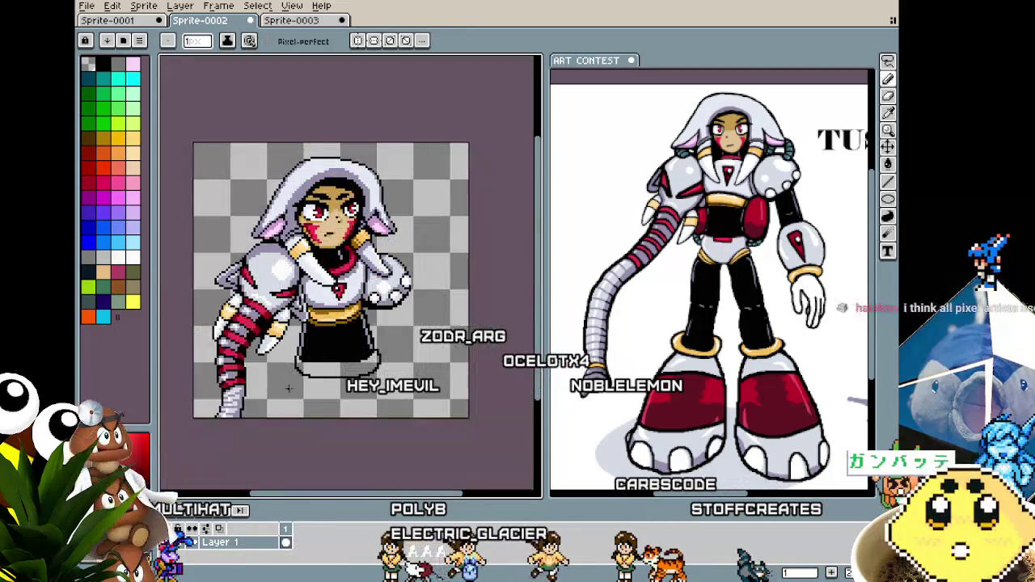
{"action": "scroll", "coordinate": [315, 355], "scroll_direction": "up", "scroll_amount": 2}
{"action": "scroll", "coordinate": [323, 364], "scroll_direction": "up", "scroll_amount": 1}
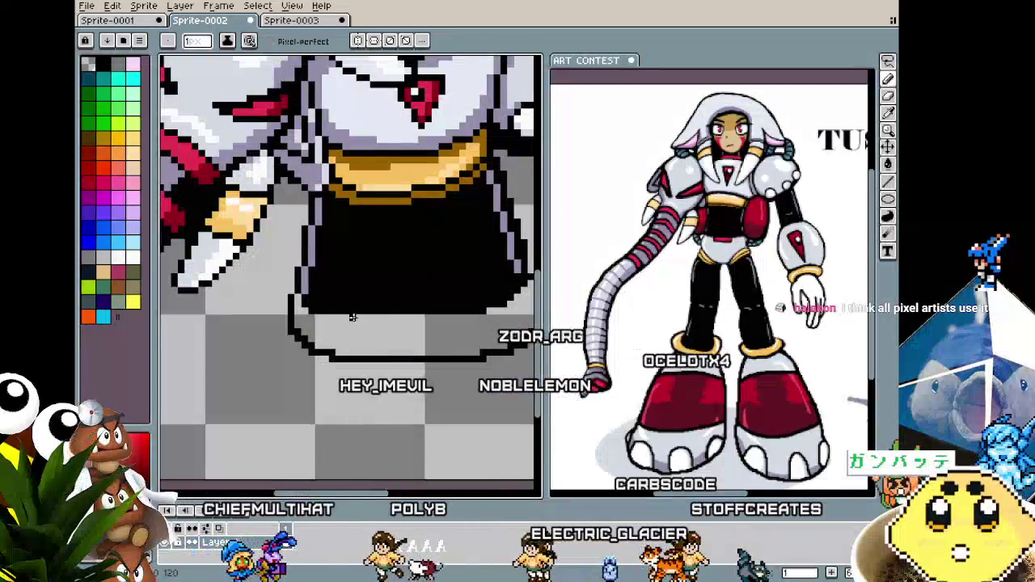
{"action": "scroll", "coordinate": [464, 315], "scroll_direction": "down", "scroll_amount": 3}
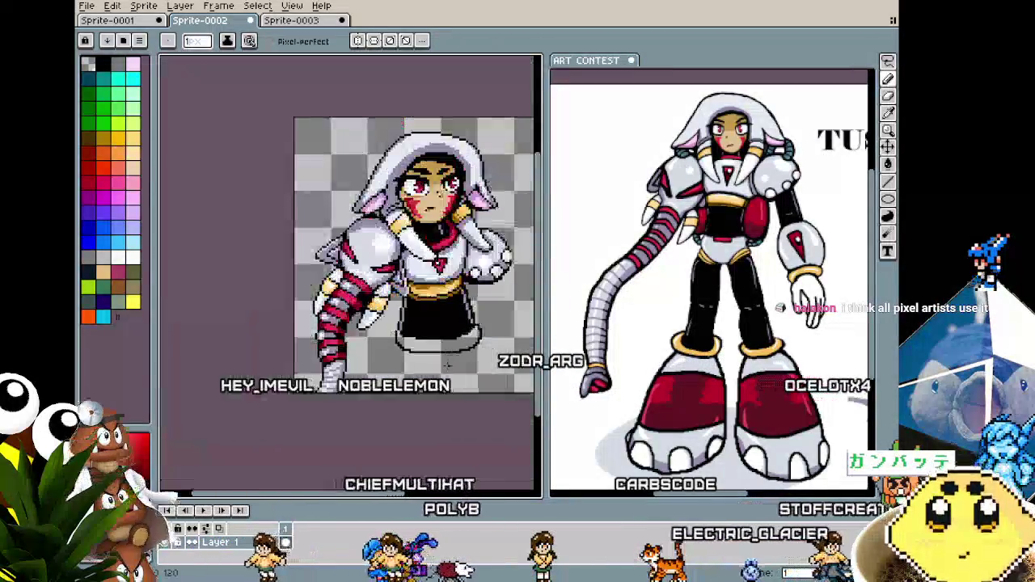
{"action": "scroll", "coordinate": [404, 368], "scroll_direction": "up", "scroll_amount": 1}
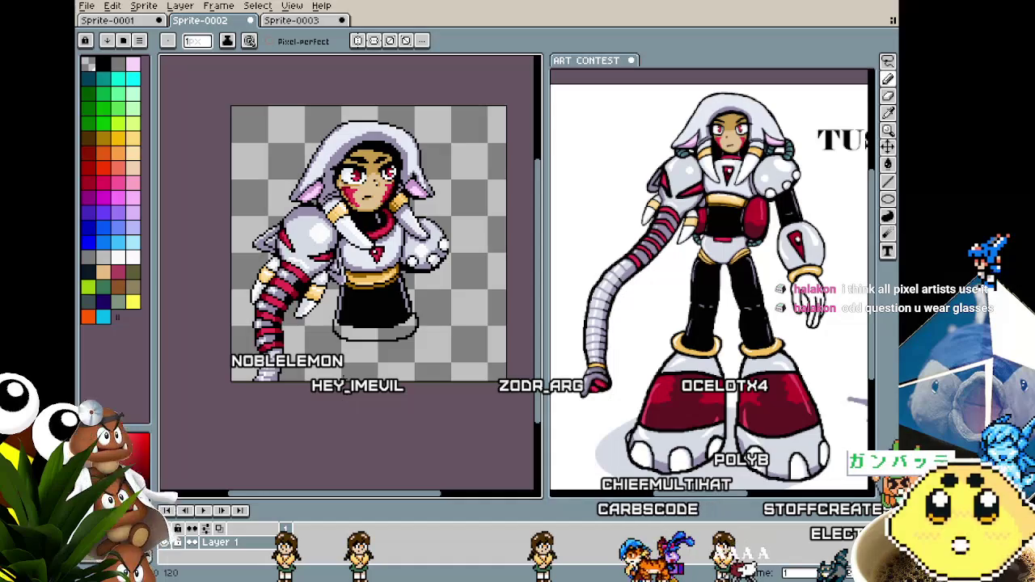
{"action": "scroll", "coordinate": [360, 362], "scroll_direction": "up", "scroll_amount": 1}
{"action": "scroll", "coordinate": [360, 323], "scroll_direction": "up", "scroll_amount": 1}
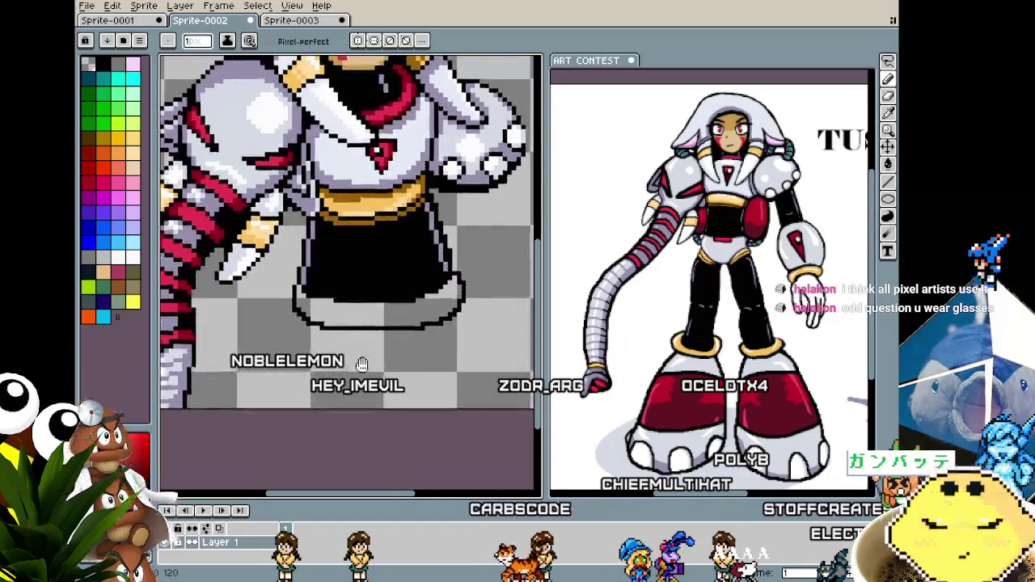
{"action": "scroll", "coordinate": [361, 257], "scroll_direction": "up", "scroll_amount": 1}
Sample the hem colour and draw strokes shaping the white trim under the black skirt.
{"action": "key", "text": "i"}
{"action": "key", "text": "b"}
{"action": "mouse_move", "coordinate": [334, 358]}
{"action": "left_mouse_down"}
{"action": "mouse_move", "coordinate": [295, 341]}
{"action": "mouse_move", "coordinate": [368, 334]}
{"action": "left_mouse_up"}
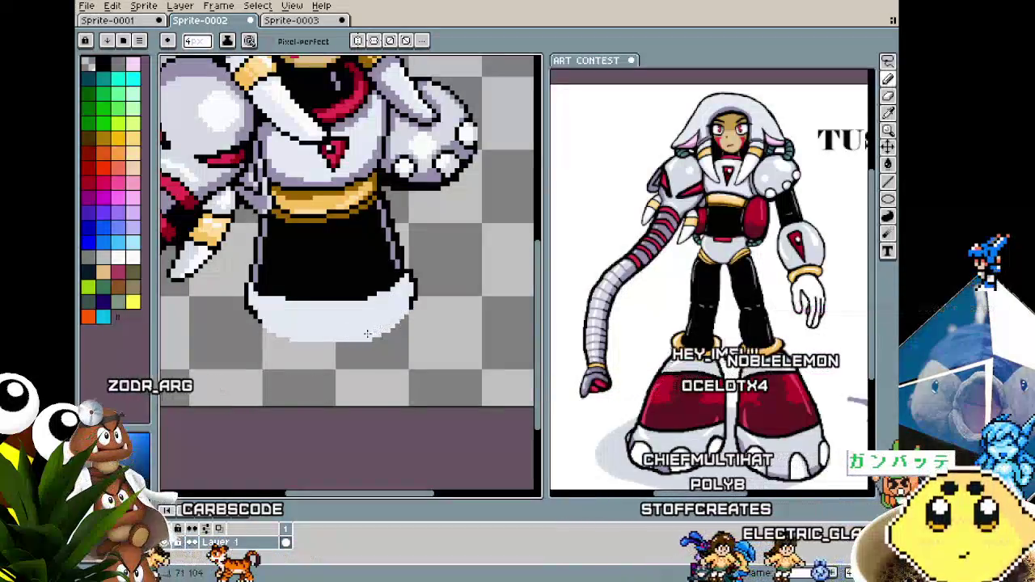
{"action": "left_click_drag", "start_coordinate": [294, 363], "coordinate": [331, 362]}
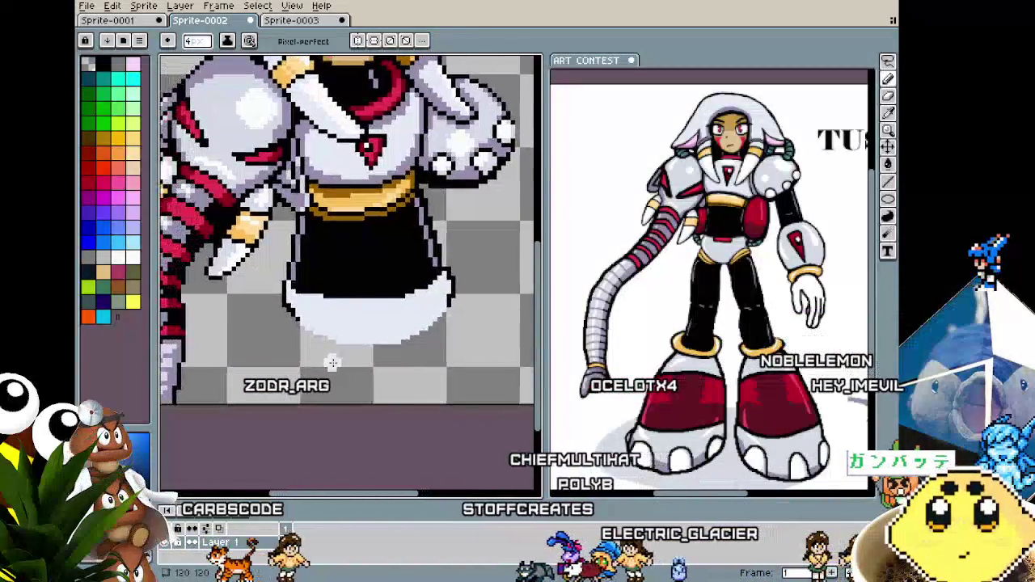
{"action": "scroll", "coordinate": [331, 363], "scroll_direction": "down", "scroll_amount": 2}
{"action": "scroll", "coordinate": [307, 348], "scroll_direction": "up", "scroll_amount": 2}
{"action": "key", "text": "i"}
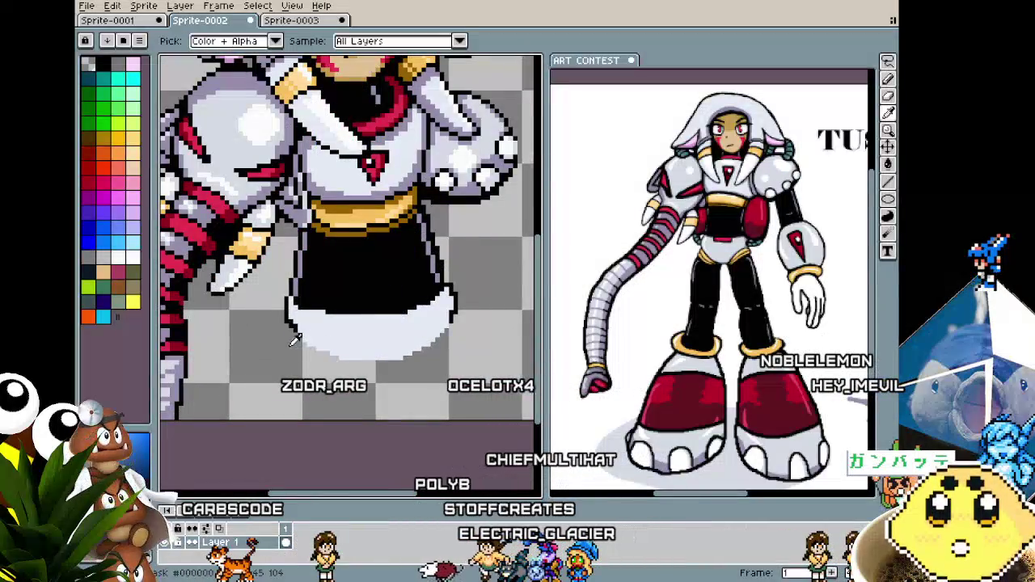
{"action": "key", "text": "b"}
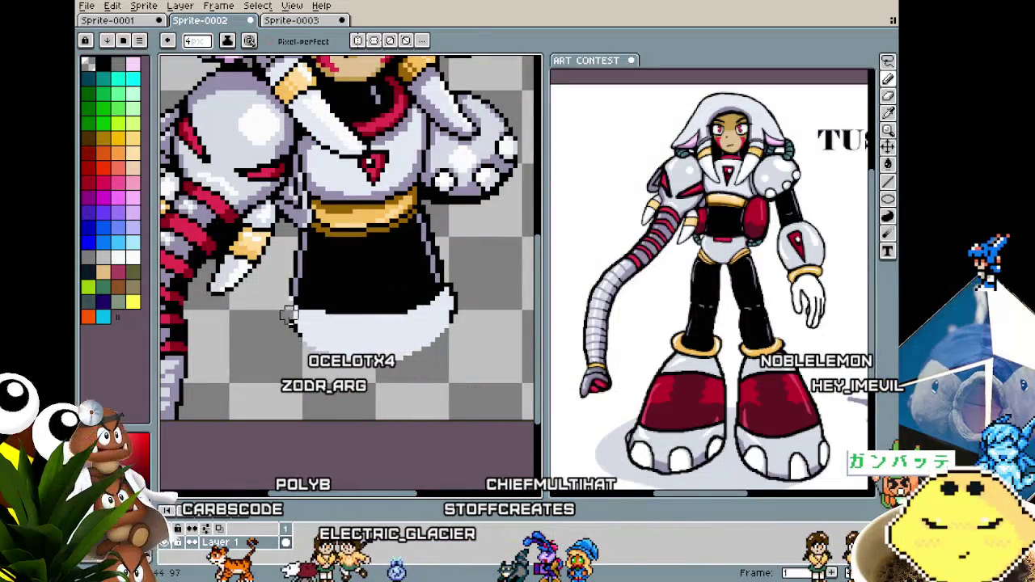
{"action": "key", "text": "b"}
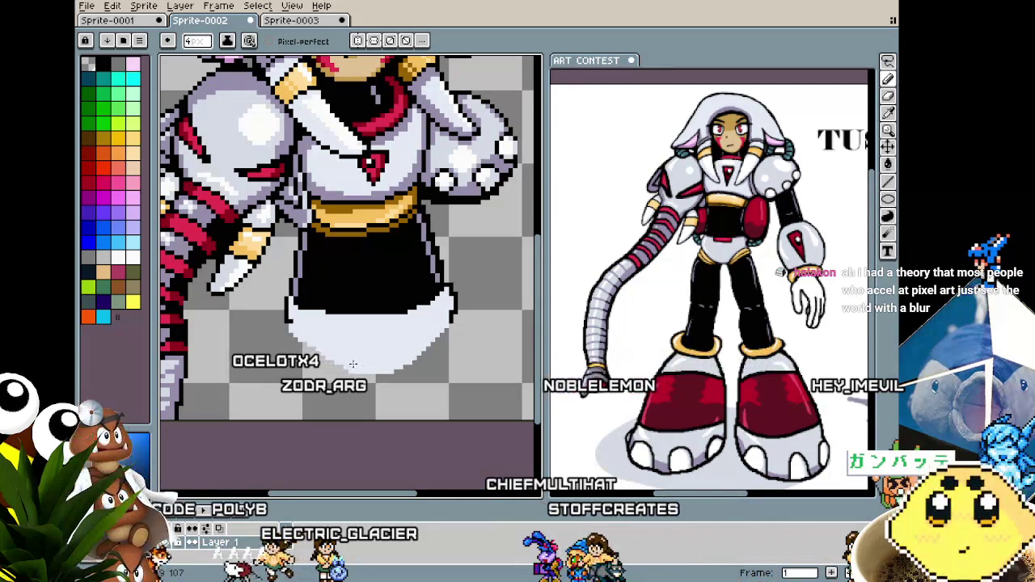
Zoom in on the hem and switch to the Magic Wand.
{"action": "scroll", "coordinate": [353, 364], "scroll_direction": "down", "scroll_amount": 2}
{"action": "scroll", "coordinate": [353, 365], "scroll_direction": "up", "scroll_amount": 1}
{"action": "scroll", "coordinate": [353, 364], "scroll_direction": "up", "scroll_amount": 1}
{"action": "scroll", "coordinate": [353, 365], "scroll_direction": "up", "scroll_amount": 1}
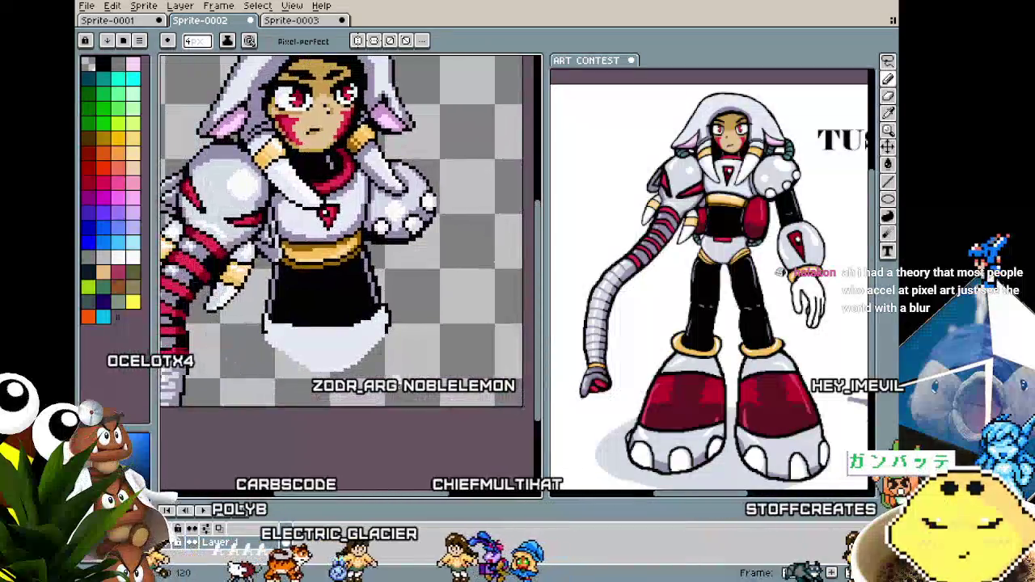
{"action": "key", "text": "w"}
{"action": "scroll", "coordinate": [371, 398], "scroll_direction": "up", "scroll_amount": 1}
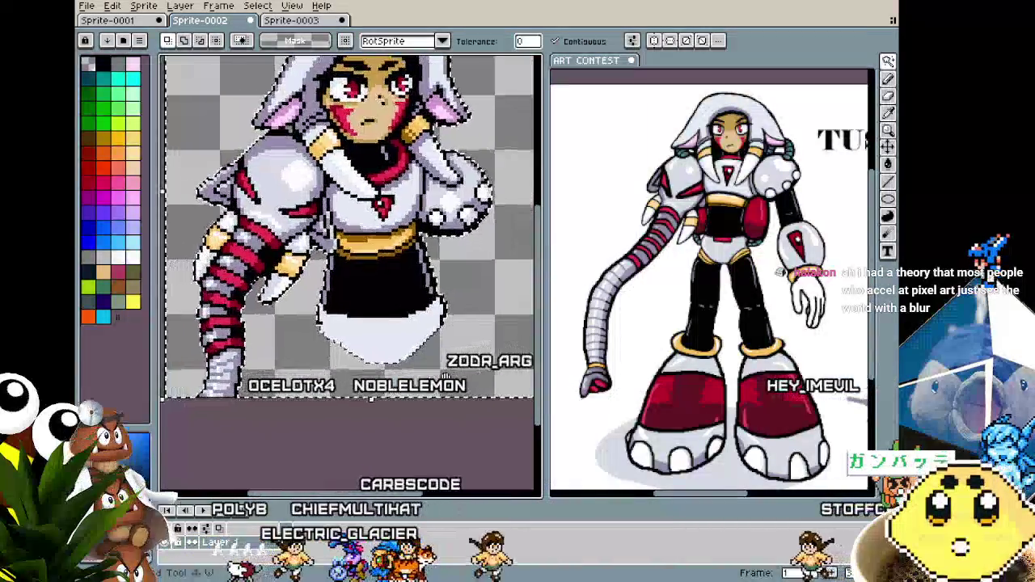
Trace a black outline along the white hem's lower-left edge.
{"action": "scroll", "coordinate": [371, 397], "scroll_direction": "up", "scroll_amount": 1}
{"action": "key", "text": "b"}
{"action": "scroll", "coordinate": [299, 315], "scroll_direction": "up", "scroll_amount": 1}
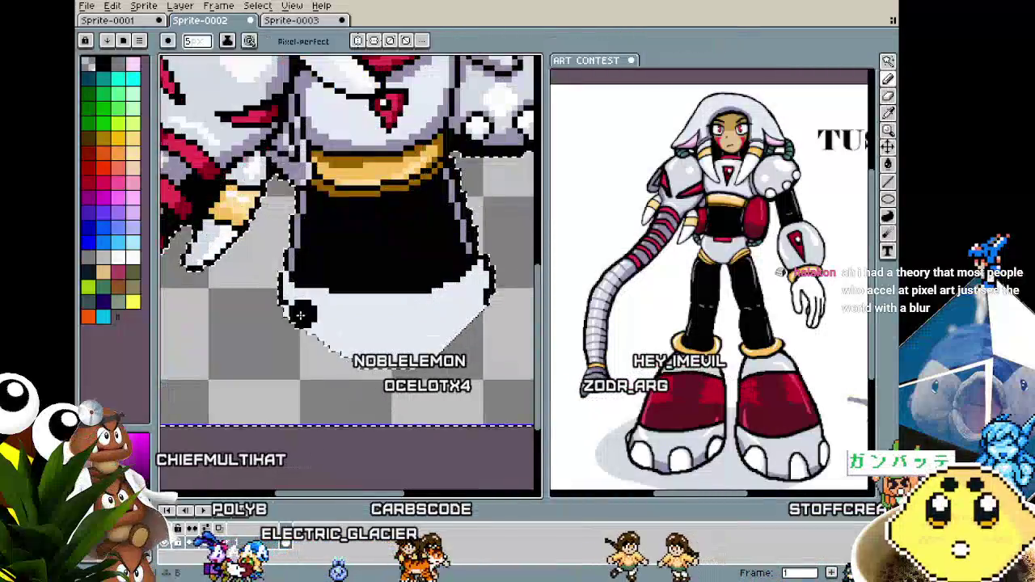
{"action": "mouse_move", "coordinate": [300, 315]}
{"action": "left_mouse_down"}
{"action": "mouse_move", "coordinate": [408, 356]}
{"action": "mouse_move", "coordinate": [451, 330]}
{"action": "left_mouse_up"}
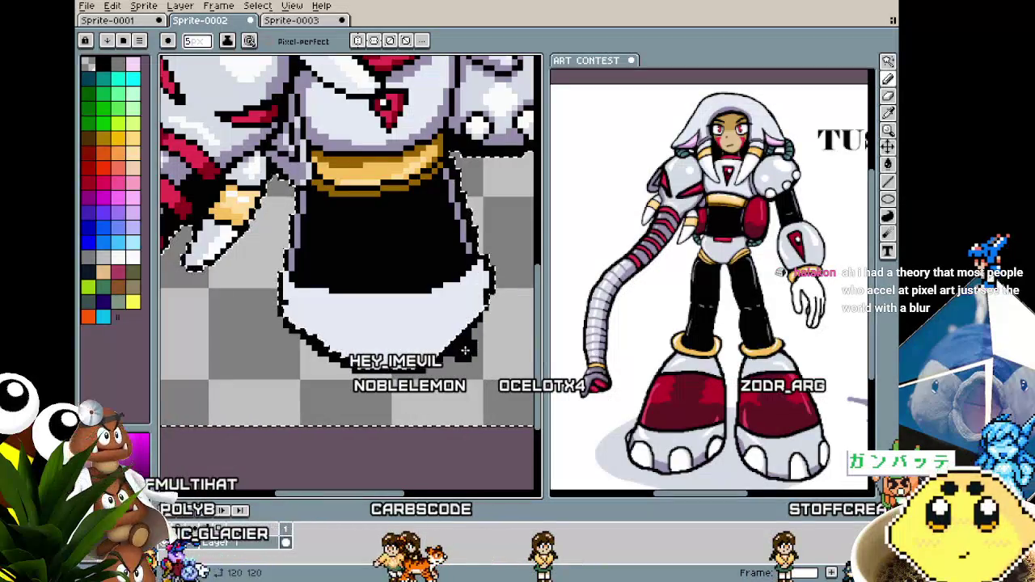
{"action": "scroll", "coordinate": [457, 382], "scroll_direction": "down", "scroll_amount": 2}
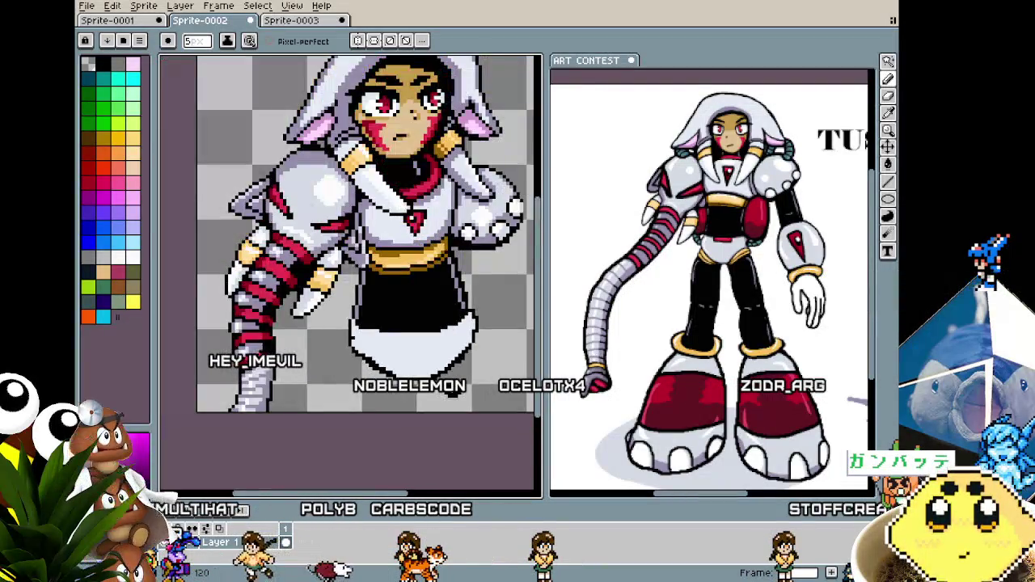
{"action": "scroll", "coordinate": [404, 364], "scroll_direction": "up", "scroll_amount": 1}
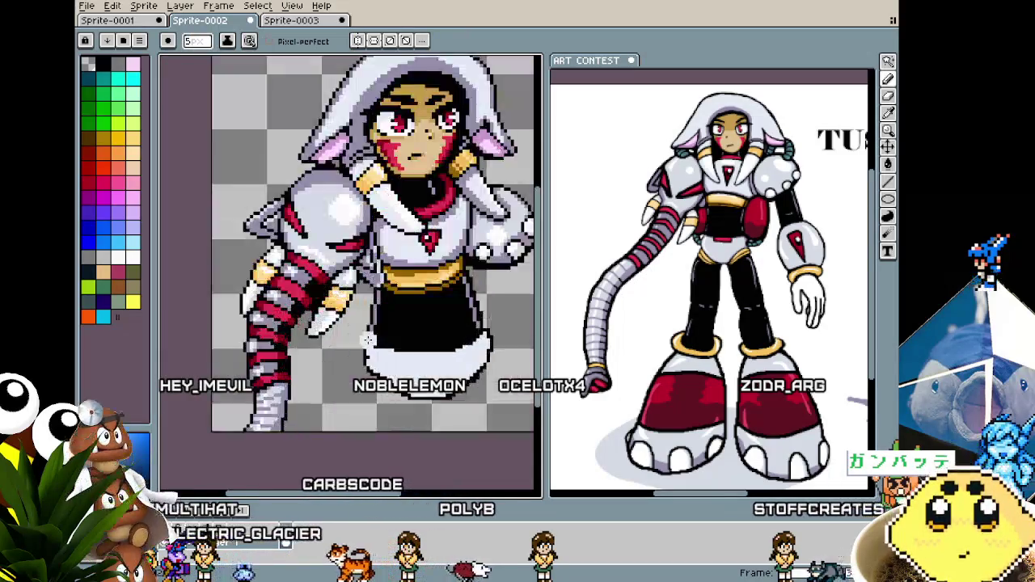
{"action": "scroll", "coordinate": [375, 354], "scroll_direction": "up", "scroll_amount": 1}
Shrink the brush to 1 pixel and re-sample the drawing colour.
{"action": "key", "text": "minus"}
{"action": "key", "text": "minus"}
{"action": "key", "text": "minus"}
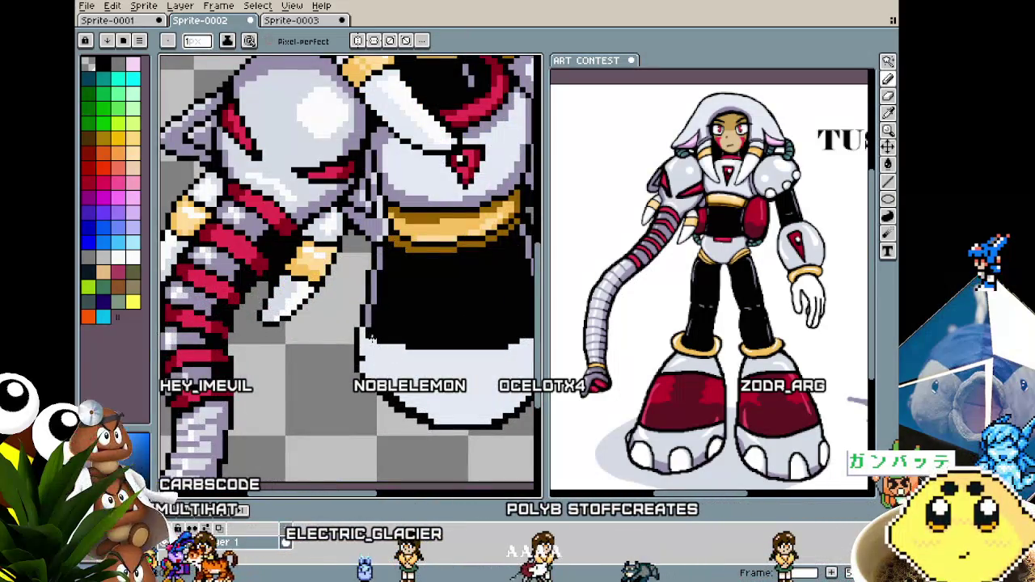
{"action": "scroll", "coordinate": [402, 357], "scroll_direction": "down", "scroll_amount": 5}
{"action": "scroll", "coordinate": [310, 318], "scroll_direction": "up", "scroll_amount": 5}
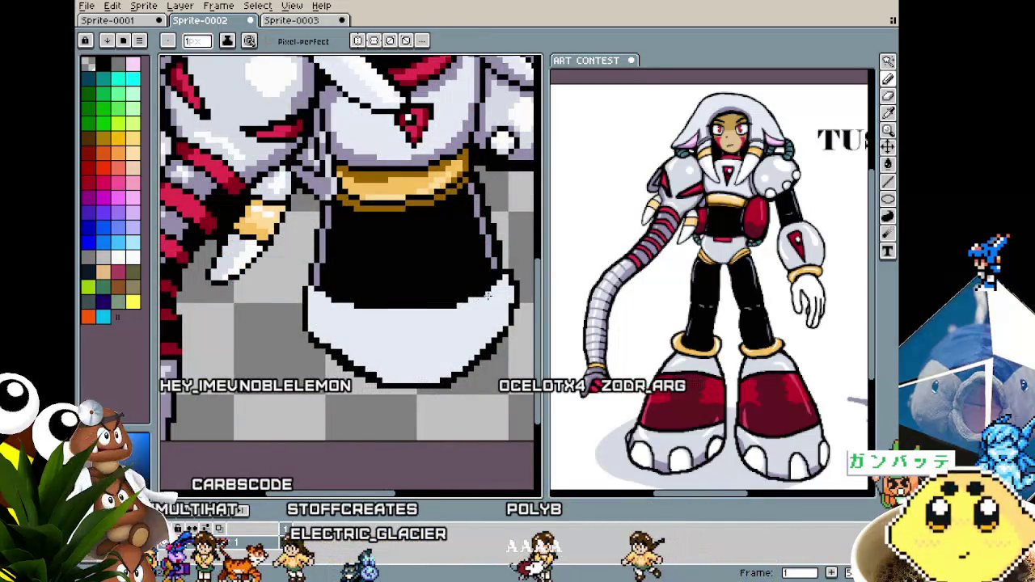
{"action": "scroll", "coordinate": [425, 319], "scroll_direction": "down", "scroll_amount": 2}
{"action": "scroll", "coordinate": [424, 319], "scroll_direction": "down", "scroll_amount": 2}
{"action": "scroll", "coordinate": [362, 328], "scroll_direction": "up", "scroll_amount": 1}
{"action": "scroll", "coordinate": [362, 327], "scroll_direction": "up", "scroll_amount": 3}
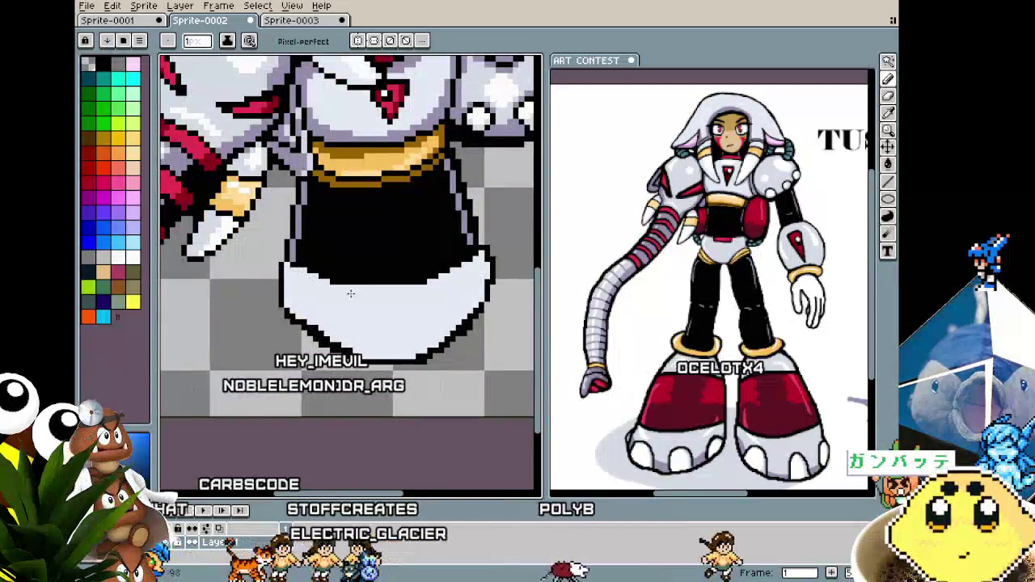
{"action": "scroll", "coordinate": [381, 302], "scroll_direction": "down", "scroll_amount": 3}
{"action": "scroll", "coordinate": [382, 303], "scroll_direction": "up", "scroll_amount": 2}
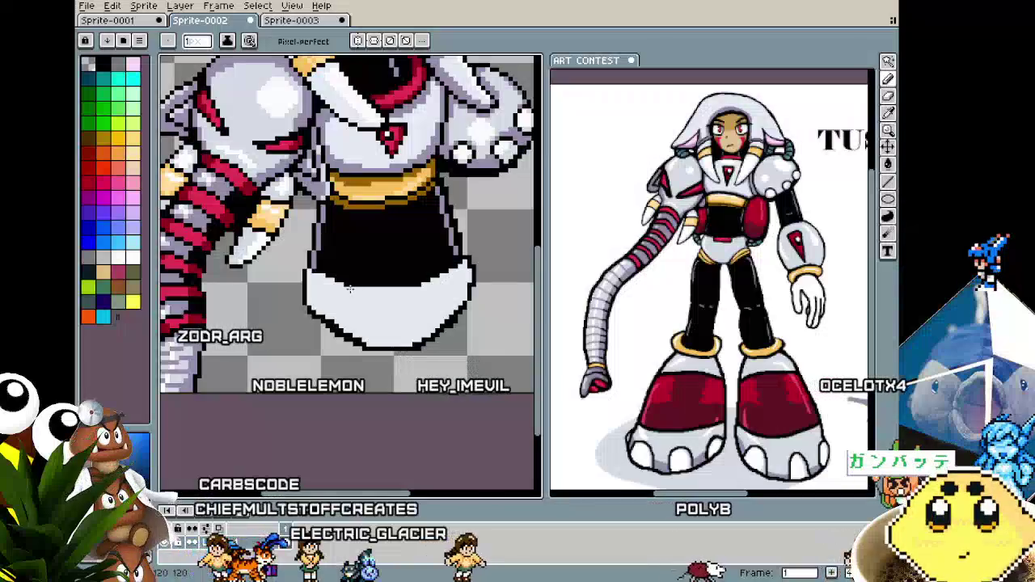
{"action": "key", "text": "i"}
{"action": "key", "text": "b"}
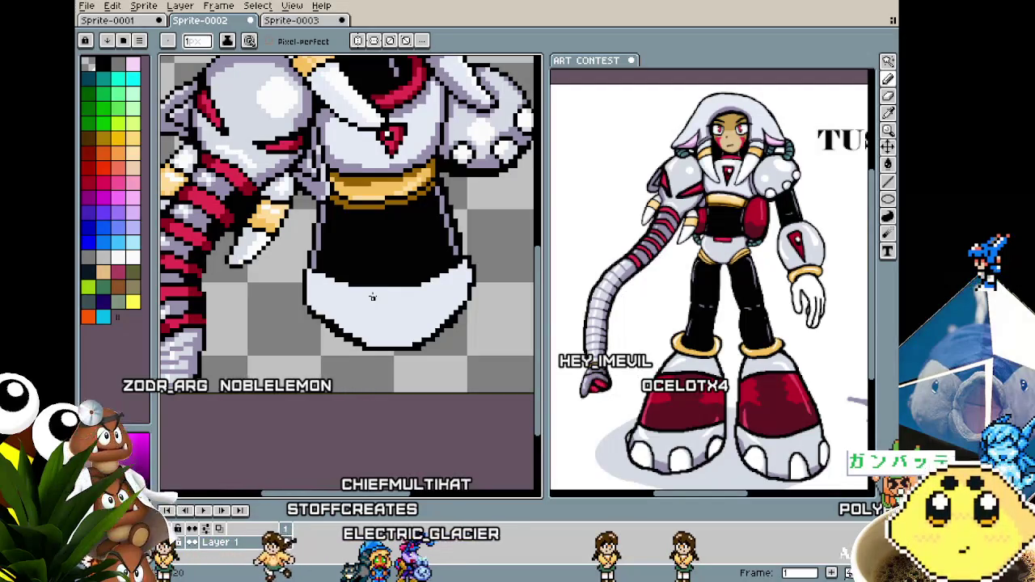
Pan and zoom to bring the head, then the whole character, into view.
{"action": "scroll", "coordinate": [372, 296], "scroll_direction": "up", "scroll_amount": 1}
{"action": "scroll", "coordinate": [364, 287], "scroll_direction": "down", "scroll_amount": 1}
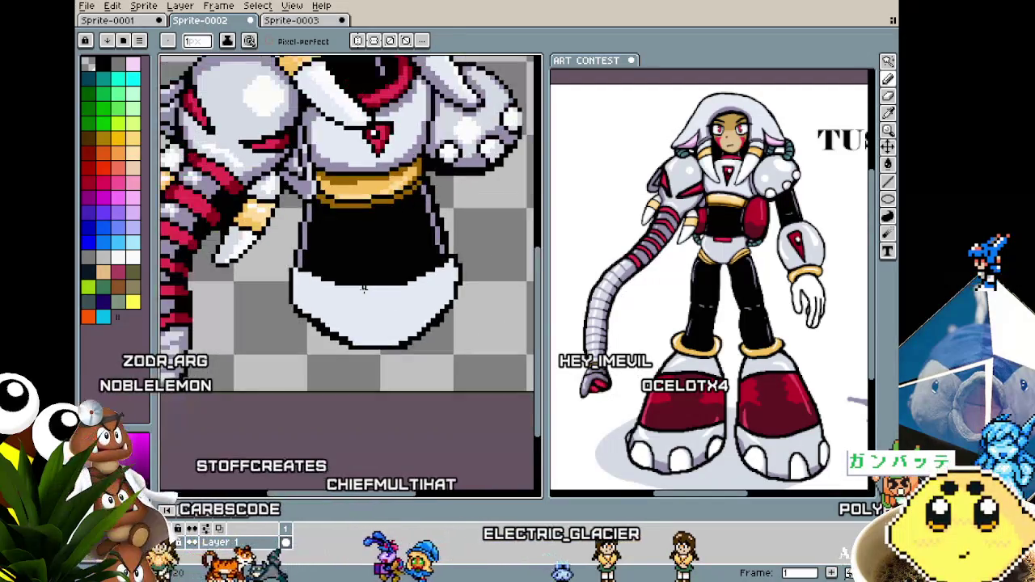
{"action": "scroll", "coordinate": [364, 287], "scroll_direction": "down", "scroll_amount": 1}
{"action": "left_click_drag", "start_coordinate": [354, 278], "coordinate": [350, 404]}
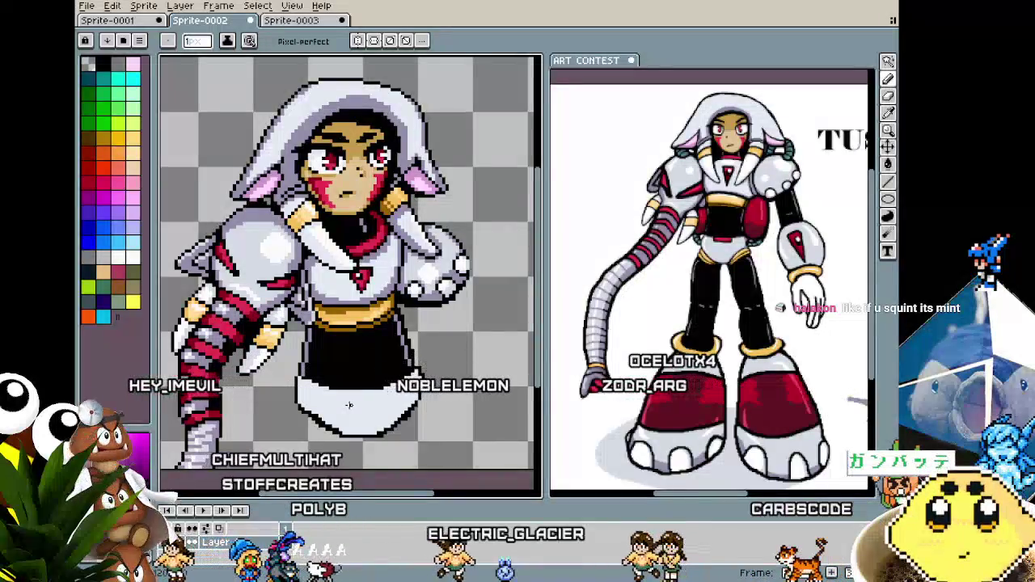
{"action": "scroll", "coordinate": [346, 408], "scroll_direction": "up", "scroll_amount": 1}
{"action": "scroll", "coordinate": [339, 410], "scroll_direction": "down", "scroll_amount": 1}
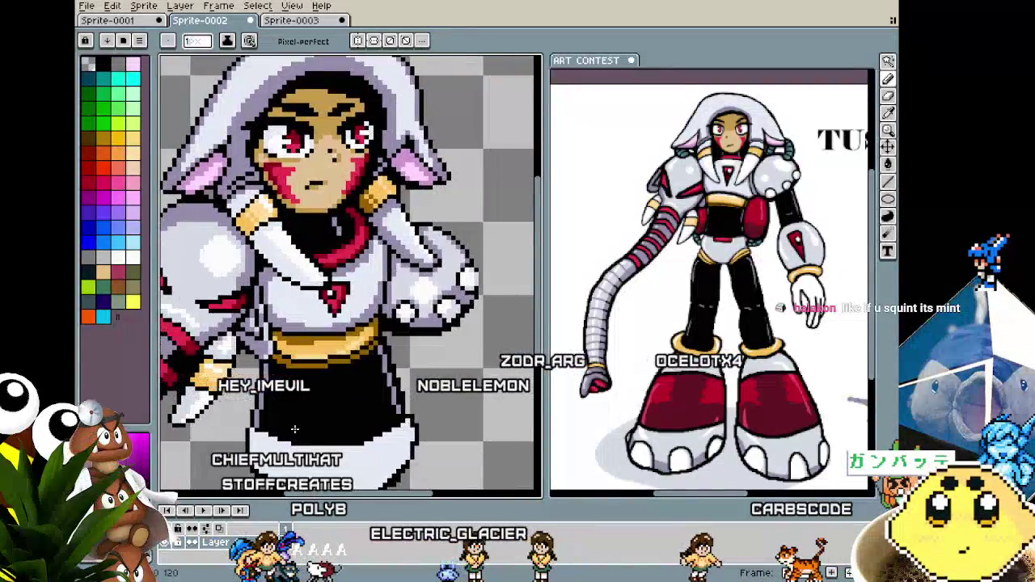
{"action": "scroll", "coordinate": [328, 412], "scroll_direction": "up", "scroll_amount": 1}
{"action": "left_click_drag", "start_coordinate": [328, 412], "coordinate": [362, 430]}
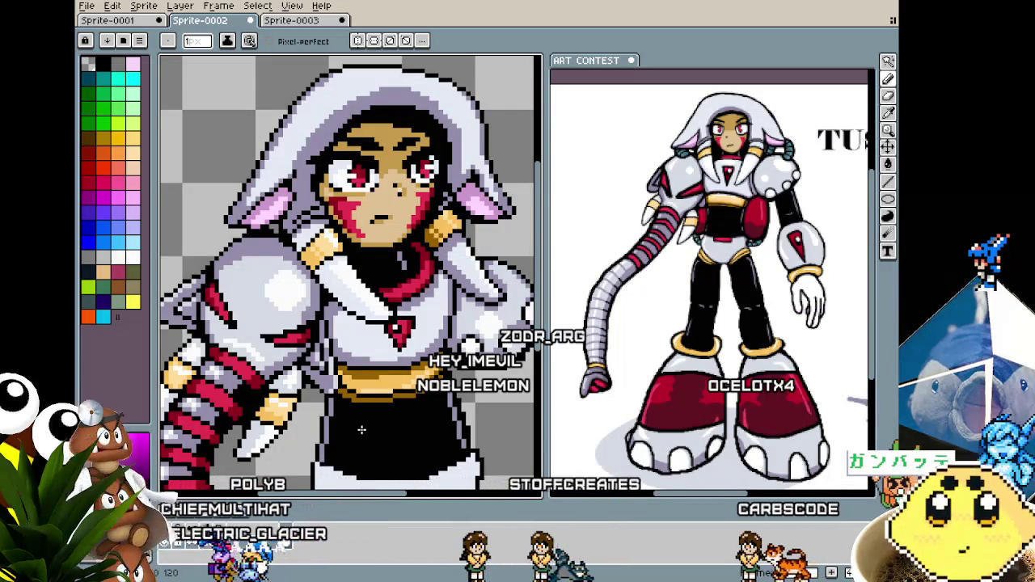
Draw a dark fold line across the inside of the white hem.
{"action": "scroll", "coordinate": [362, 430], "scroll_direction": "down", "scroll_amount": 1}
{"action": "scroll", "coordinate": [351, 417], "scroll_direction": "down", "scroll_amount": 1}
{"action": "scroll", "coordinate": [340, 404], "scroll_direction": "up", "scroll_amount": 2}
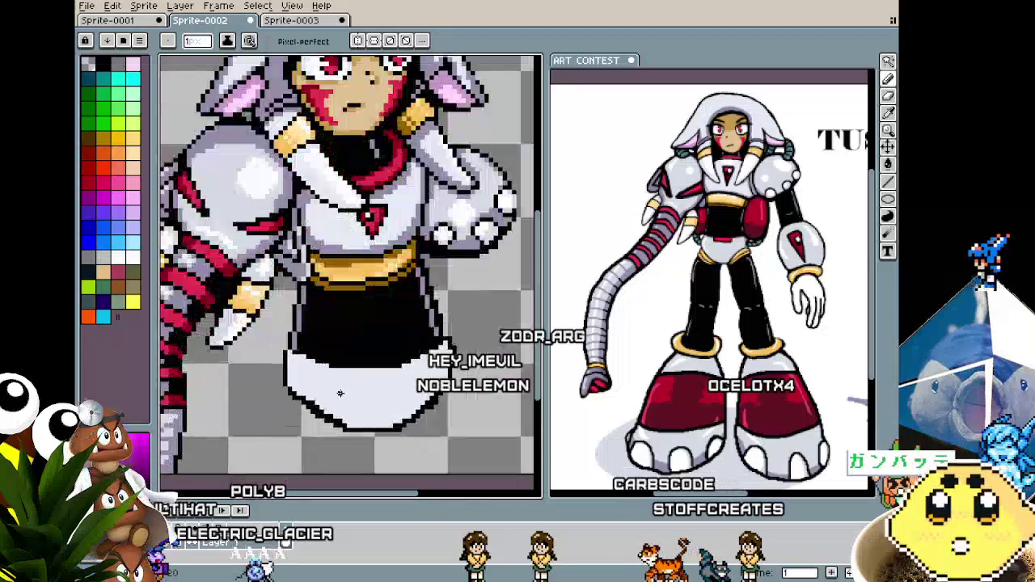
{"action": "scroll", "coordinate": [321, 383], "scroll_direction": "up", "scroll_amount": 1}
{"action": "scroll", "coordinate": [321, 383], "scroll_direction": "up", "scroll_amount": 1}
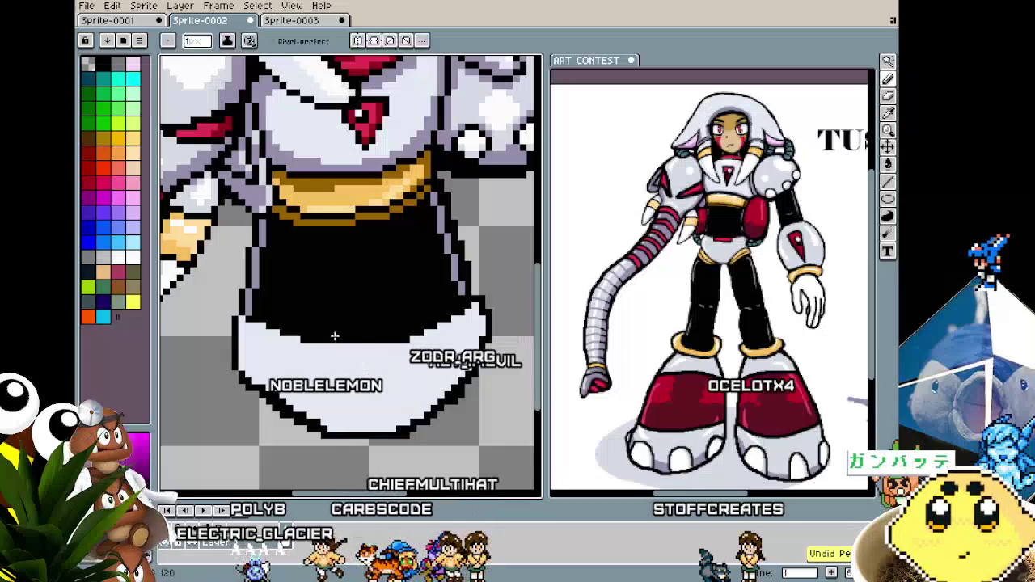
{"action": "left_click_drag", "start_coordinate": [321, 345], "coordinate": [366, 360]}
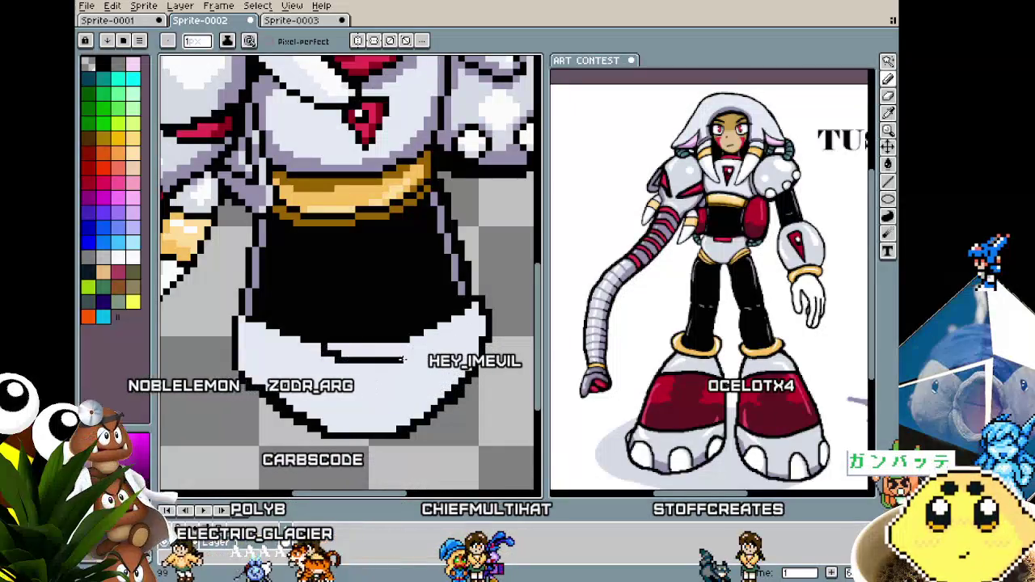
{"action": "scroll", "coordinate": [388, 401], "scroll_direction": "down", "scroll_amount": 2}
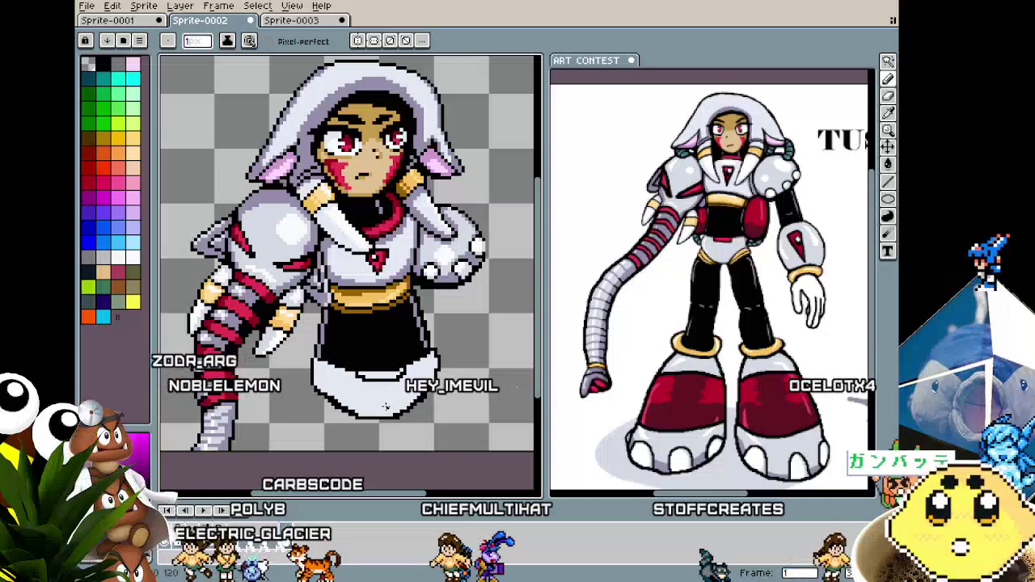
{"action": "scroll", "coordinate": [386, 407], "scroll_direction": "up", "scroll_amount": 1}
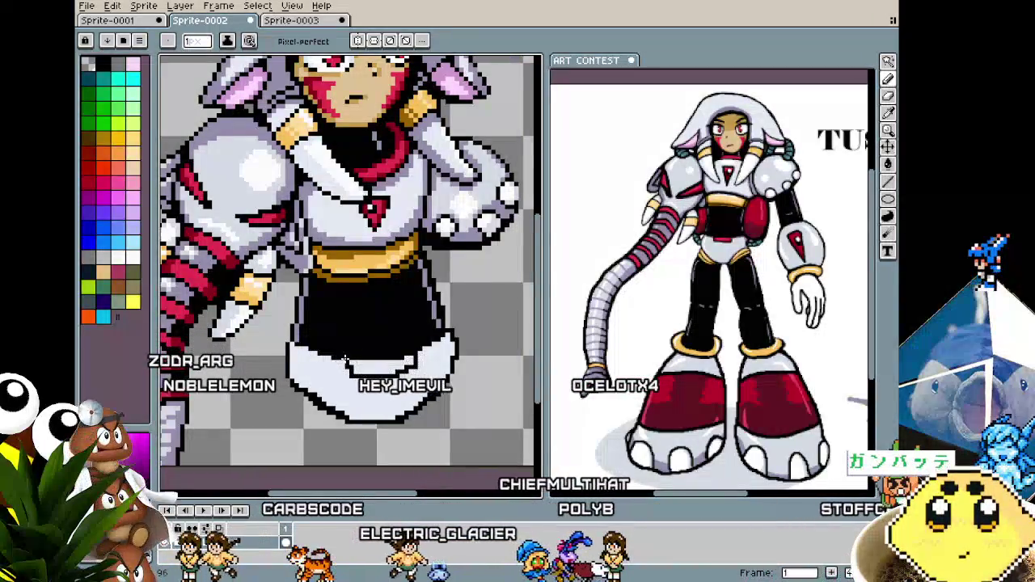
Sample the dark skirt-outline colour from the sprite for drawing.
{"action": "key", "text": "i"}
{"action": "left_click", "coordinate": [346, 388]}
{"action": "key", "text": "b"}
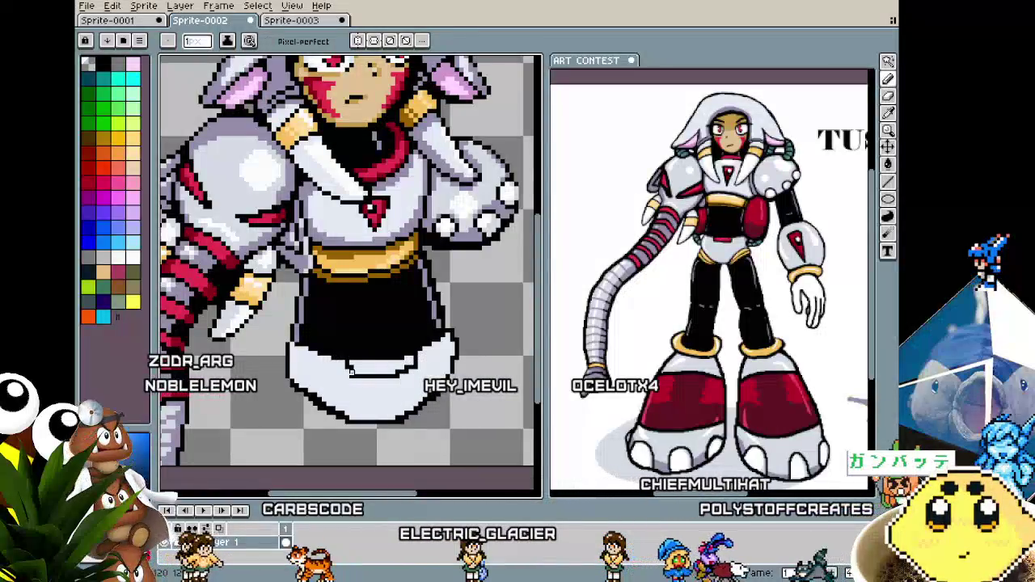
{"action": "scroll", "coordinate": [349, 370], "scroll_direction": "up", "scroll_amount": 1}
{"action": "scroll", "coordinate": [349, 366], "scroll_direction": "up", "scroll_amount": 1}
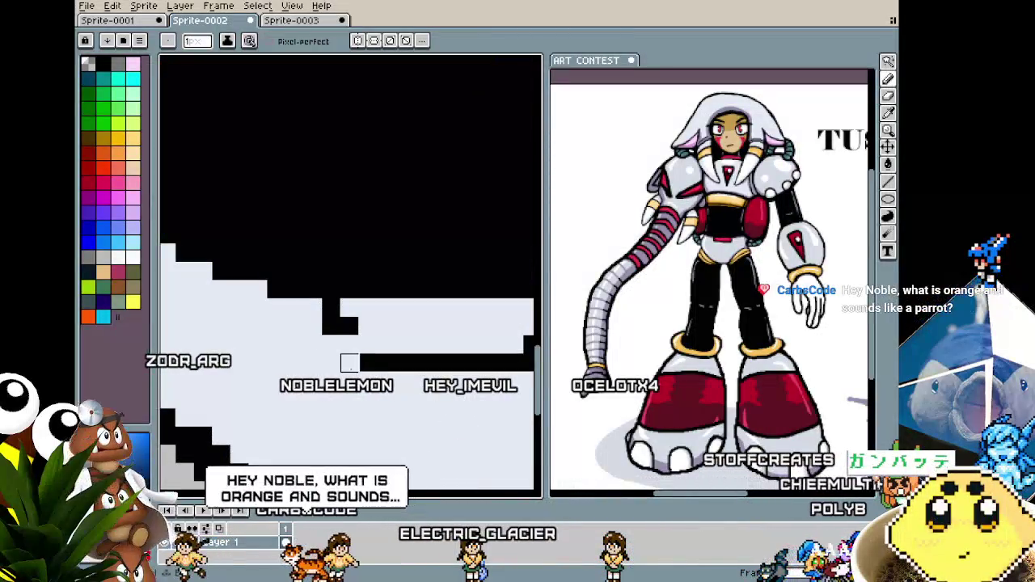
{"action": "key", "text": "i"}
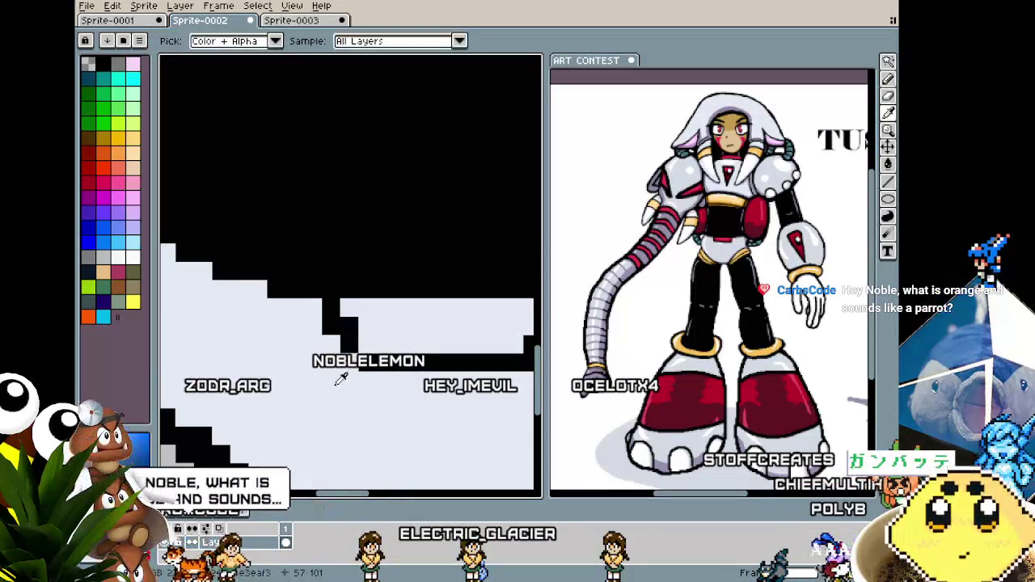
{"action": "scroll", "coordinate": [340, 380], "scroll_direction": "down", "scroll_amount": 2}
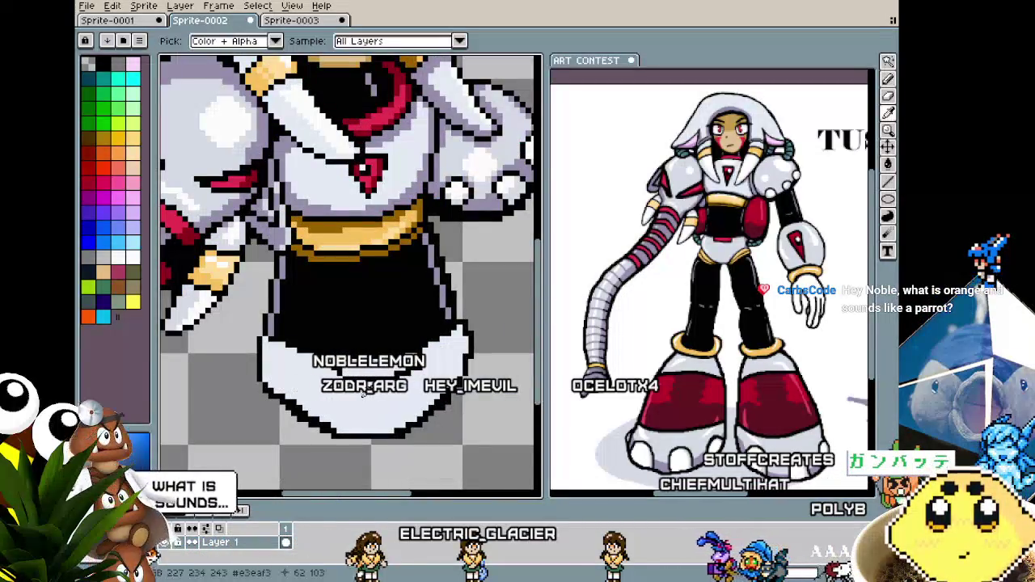
{"action": "scroll", "coordinate": [361, 397], "scroll_direction": "up", "scroll_amount": 2}
{"action": "key", "text": "b"}
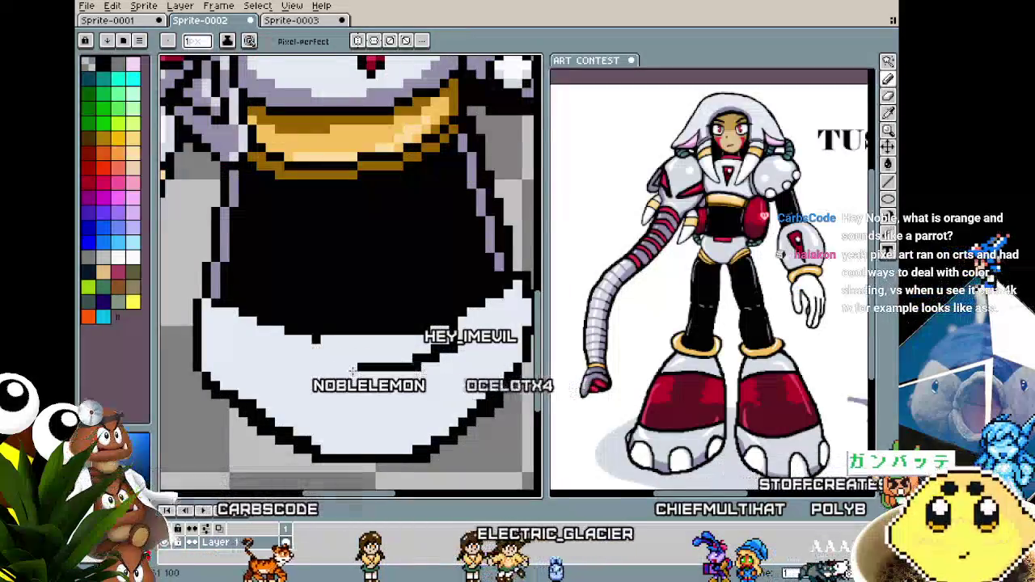
Zoom in on the skirt and bucket-fill the hem band with red.
{"action": "scroll", "coordinate": [349, 378], "scroll_direction": "up", "scroll_amount": 2}
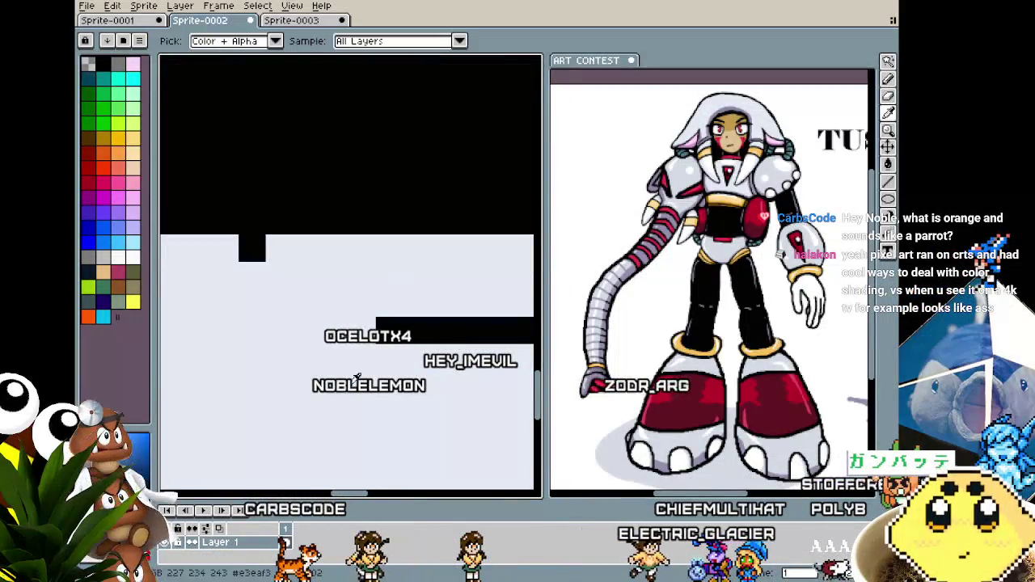
{"action": "scroll", "coordinate": [402, 358], "scroll_direction": "down", "scroll_amount": 3}
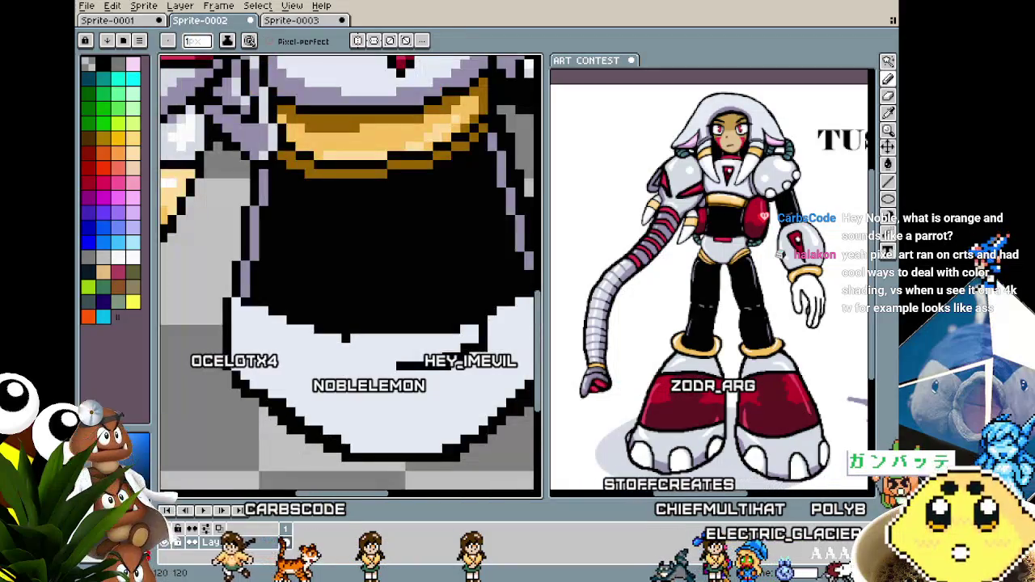
{"action": "scroll", "coordinate": [339, 355], "scroll_direction": "up", "scroll_amount": 1}
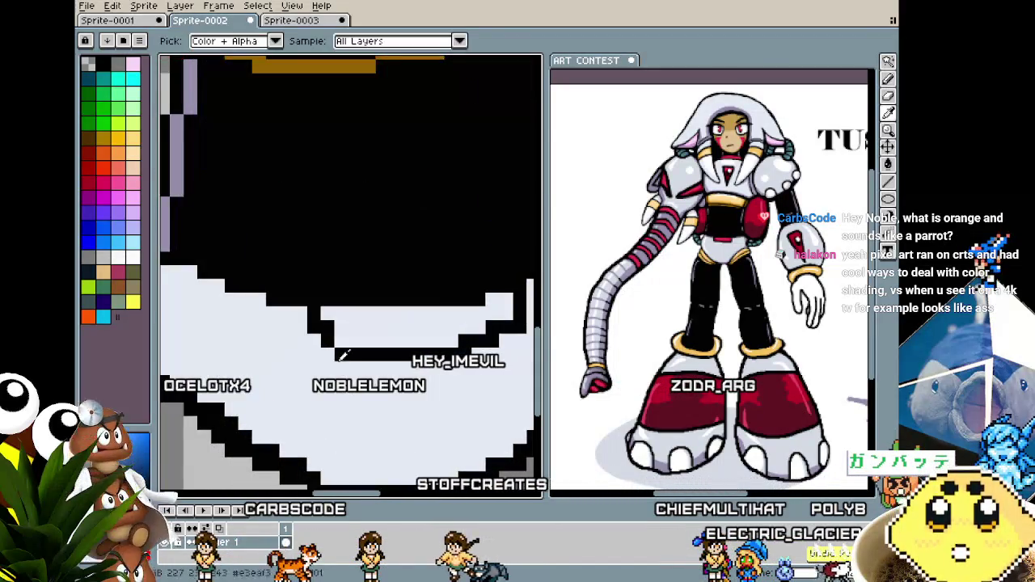
{"action": "scroll", "coordinate": [339, 396], "scroll_direction": "down", "scroll_amount": 3}
{"action": "scroll", "coordinate": [437, 366], "scroll_direction": "up", "scroll_amount": 1}
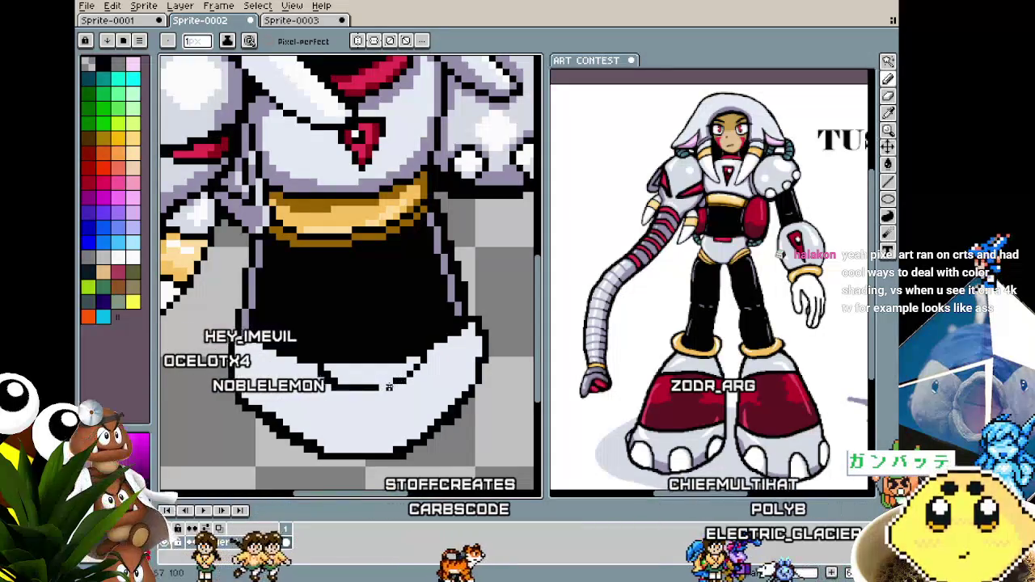
{"action": "scroll", "coordinate": [372, 396], "scroll_direction": "down", "scroll_amount": 2}
{"action": "scroll", "coordinate": [337, 414], "scroll_direction": "up", "scroll_amount": 2}
{"action": "scroll", "coordinate": [337, 414], "scroll_direction": "up", "scroll_amount": 2}
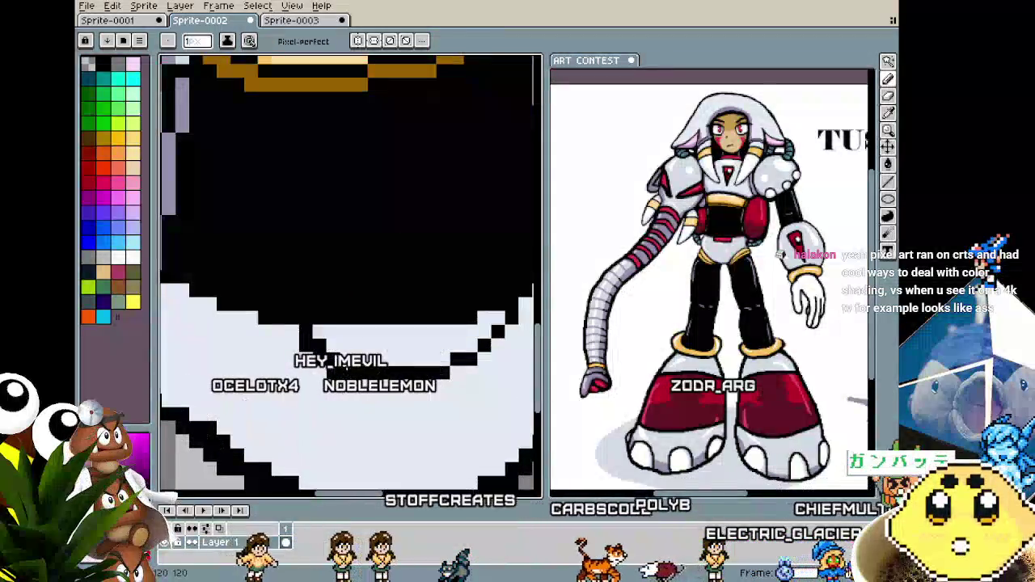
{"action": "scroll", "coordinate": [319, 399], "scroll_direction": "down", "scroll_amount": 2}
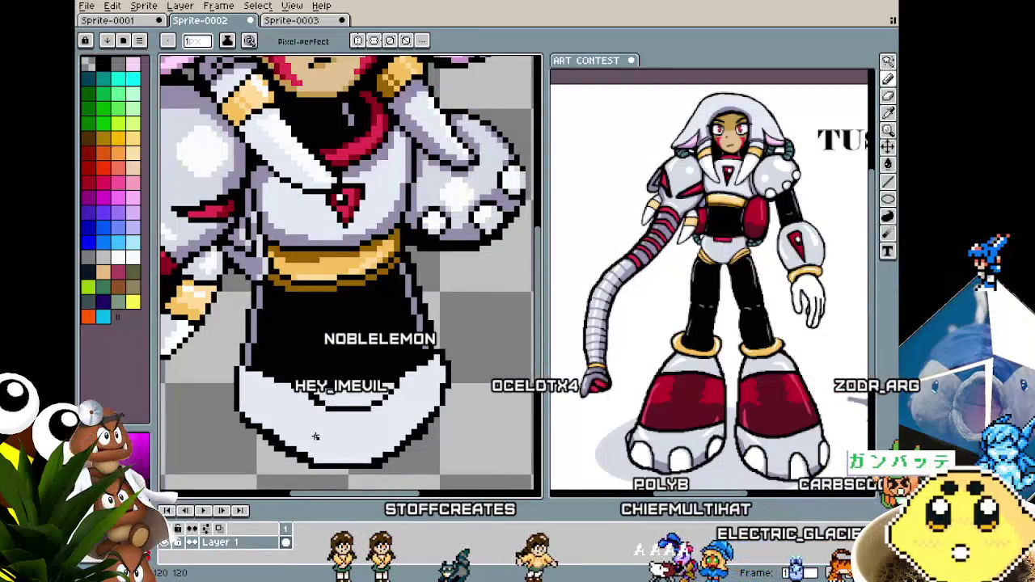
{"action": "key", "text": "g"}
{"action": "left_click", "coordinate": [347, 398]}
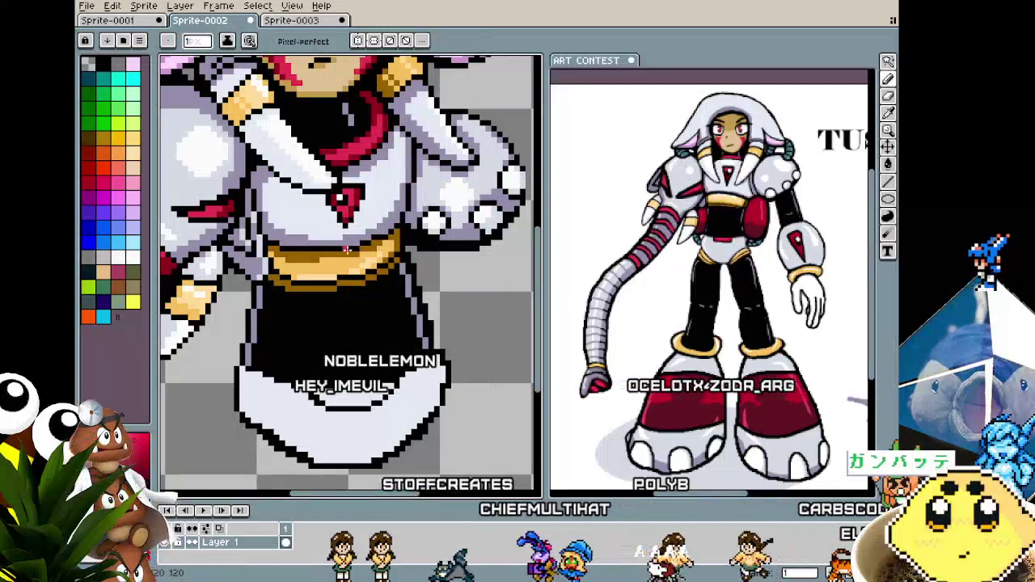
Pick black from the outline and add two pixels extending it under the red stripe.
{"action": "scroll", "coordinate": [376, 413], "scroll_direction": "down", "scroll_amount": 3}
{"action": "scroll", "coordinate": [376, 413], "scroll_direction": "up", "scroll_amount": 1}
{"action": "scroll", "coordinate": [376, 413], "scroll_direction": "up", "scroll_amount": 2}
{"action": "scroll", "coordinate": [376, 413], "scroll_direction": "up", "scroll_amount": 1}
{"action": "scroll", "coordinate": [380, 388], "scroll_direction": "up", "scroll_amount": 1}
{"action": "key", "text": "b"}
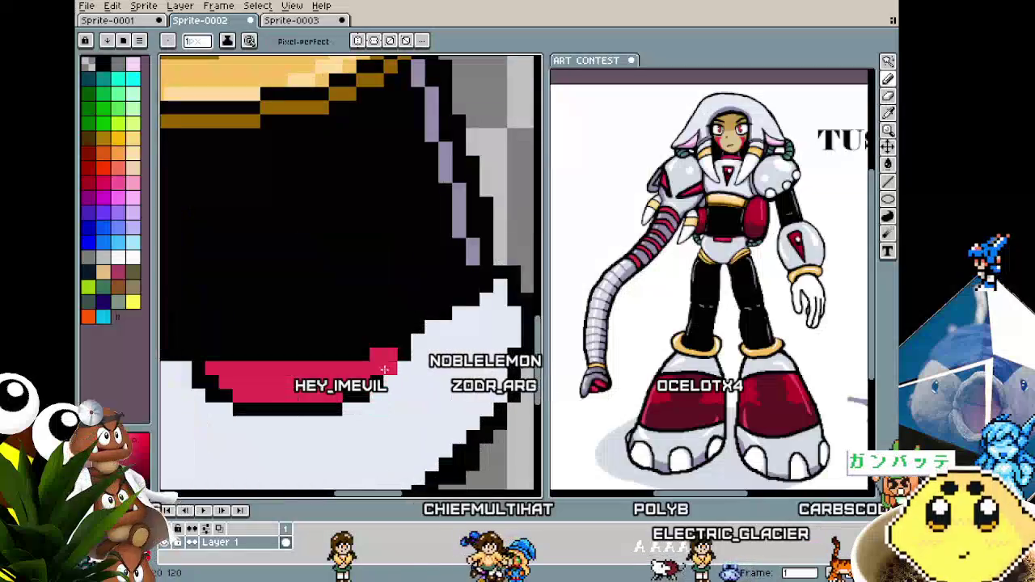
{"action": "left_click", "coordinate": [389, 364], "text": "alt"}
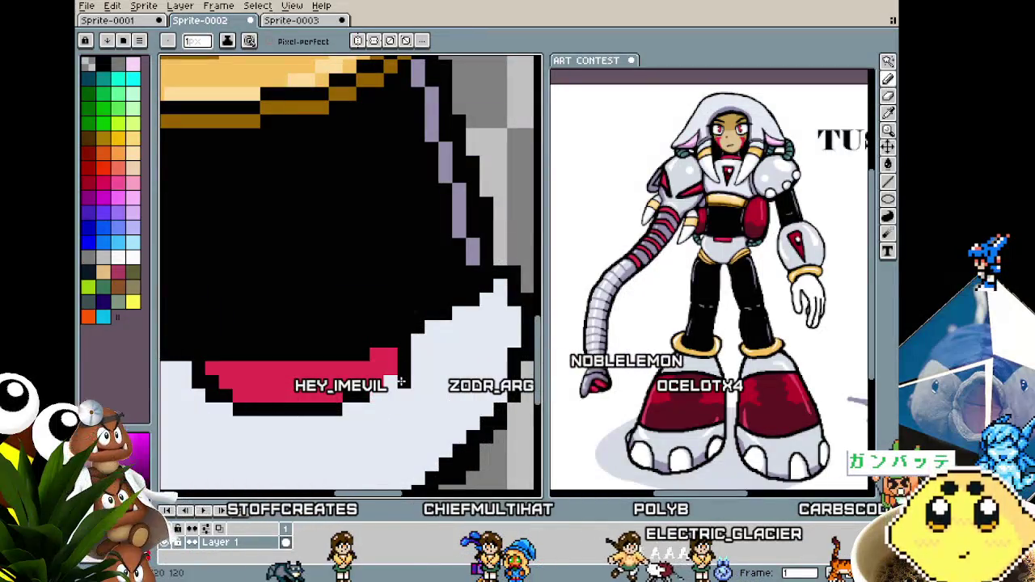
{"action": "left_click", "coordinate": [379, 400], "text": "alt"}
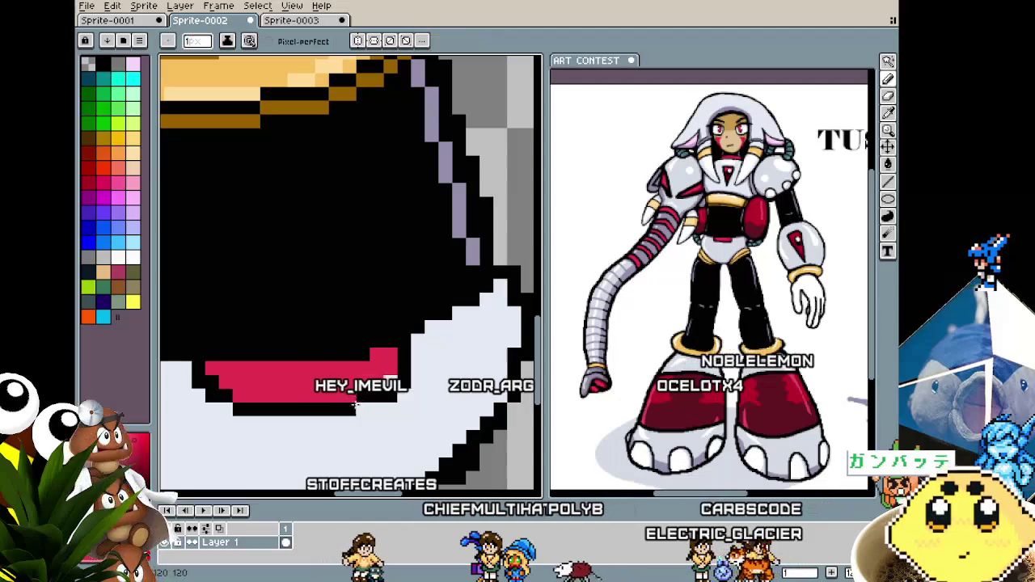
{"action": "left_click", "coordinate": [356, 408]}
Zoom around to check the stripe's border and re-sample a colour for the pencil.
{"action": "scroll", "coordinate": [352, 408], "scroll_direction": "down", "scroll_amount": 5}
{"action": "scroll", "coordinate": [350, 406], "scroll_direction": "up", "scroll_amount": 2}
{"action": "scroll", "coordinate": [349, 404], "scroll_direction": "up", "scroll_amount": 2}
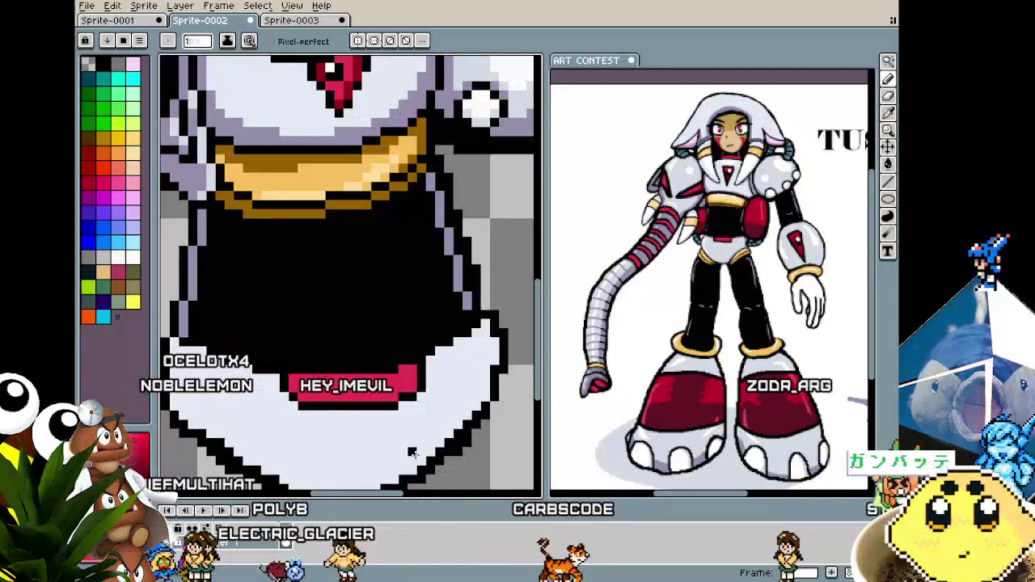
{"action": "scroll", "coordinate": [374, 452], "scroll_direction": "down", "scroll_amount": 2}
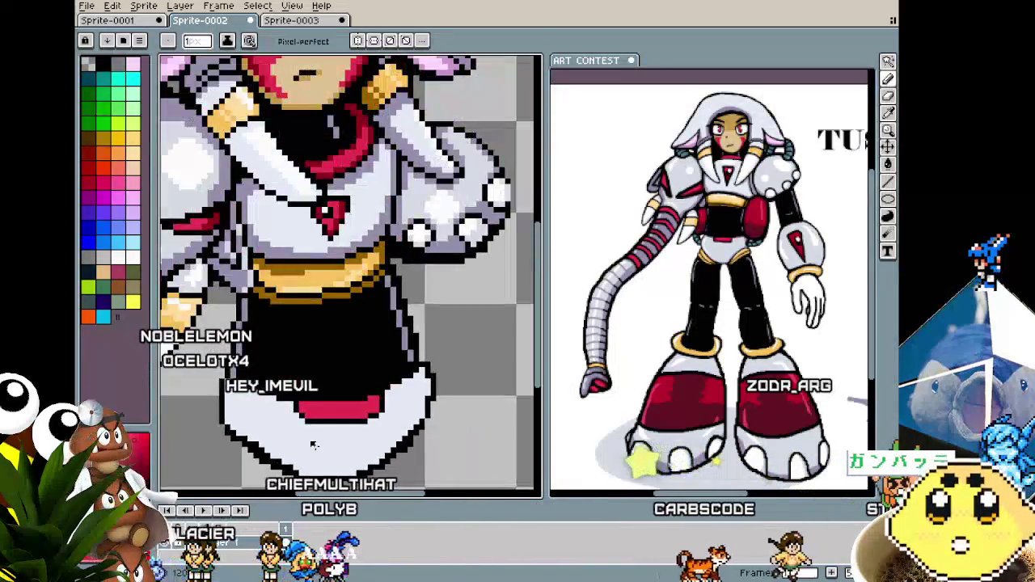
{"action": "scroll", "coordinate": [404, 412], "scroll_direction": "up", "scroll_amount": 1}
{"action": "scroll", "coordinate": [432, 380], "scroll_direction": "up", "scroll_amount": 1}
{"action": "key", "text": "i"}
{"action": "key", "text": "b"}
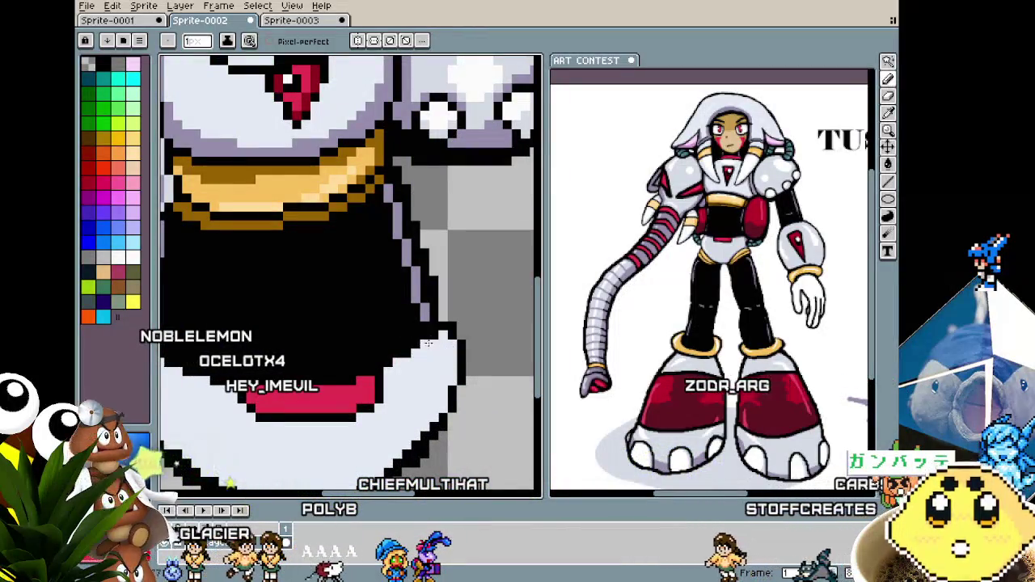
{"action": "scroll", "coordinate": [368, 433], "scroll_direction": "down", "scroll_amount": 2}
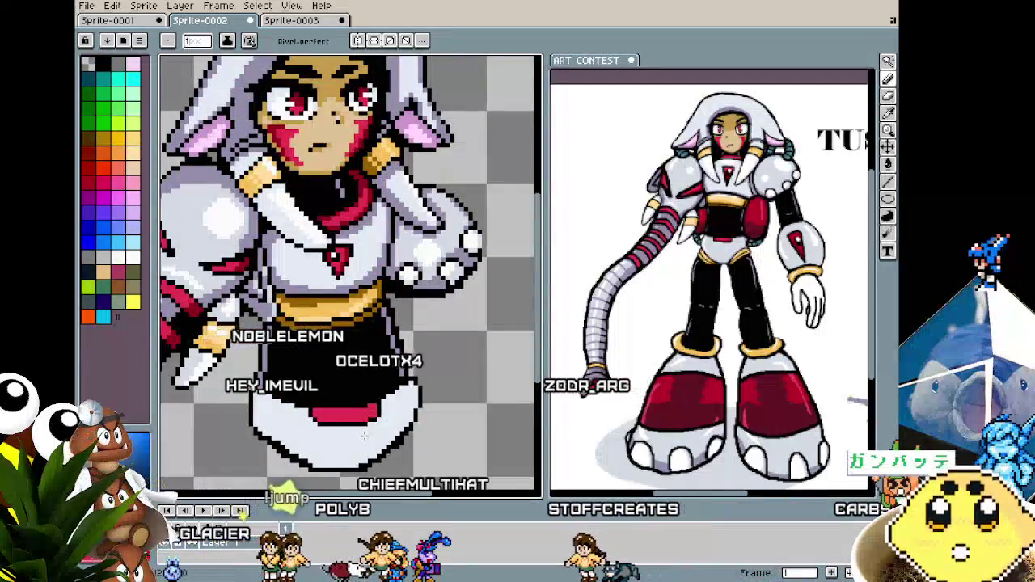
{"action": "scroll", "coordinate": [348, 428], "scroll_direction": "up", "scroll_amount": 1}
{"action": "scroll", "coordinate": [323, 420], "scroll_direction": "up", "scroll_amount": 1}
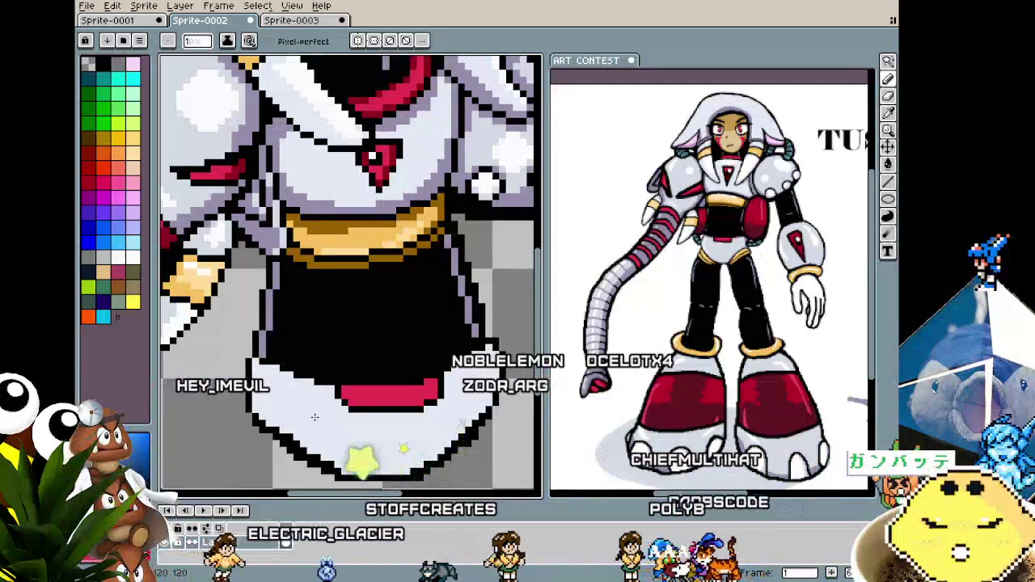
{"action": "scroll", "coordinate": [315, 417], "scroll_direction": "up", "scroll_amount": 2}
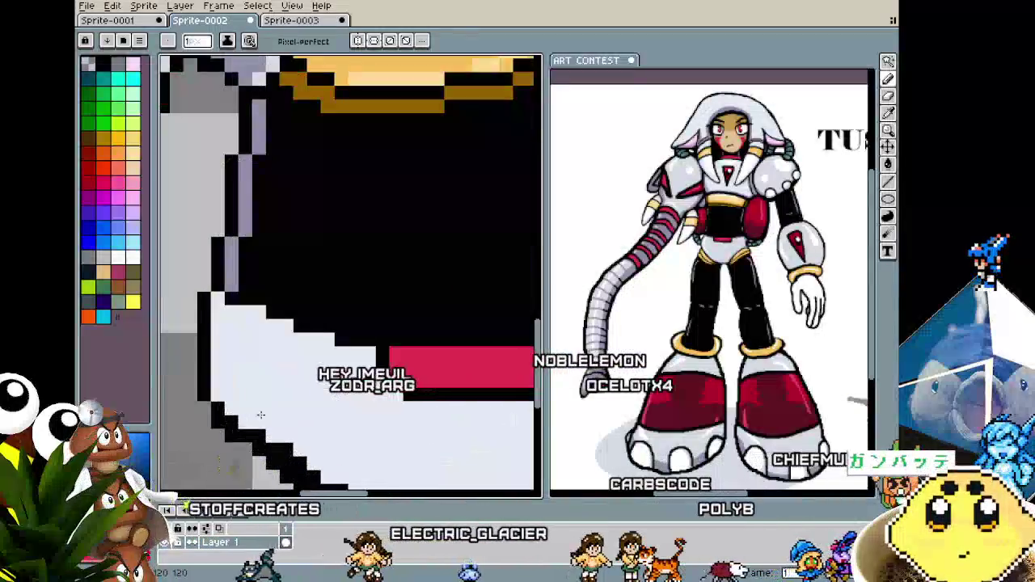
{"action": "scroll", "coordinate": [202, 365], "scroll_direction": "down", "scroll_amount": 2}
{"action": "scroll", "coordinate": [204, 366], "scroll_direction": "up", "scroll_amount": 1}
{"action": "scroll", "coordinate": [207, 366], "scroll_direction": "up", "scroll_amount": 1}
{"action": "scroll", "coordinate": [209, 366], "scroll_direction": "down", "scroll_amount": 2}
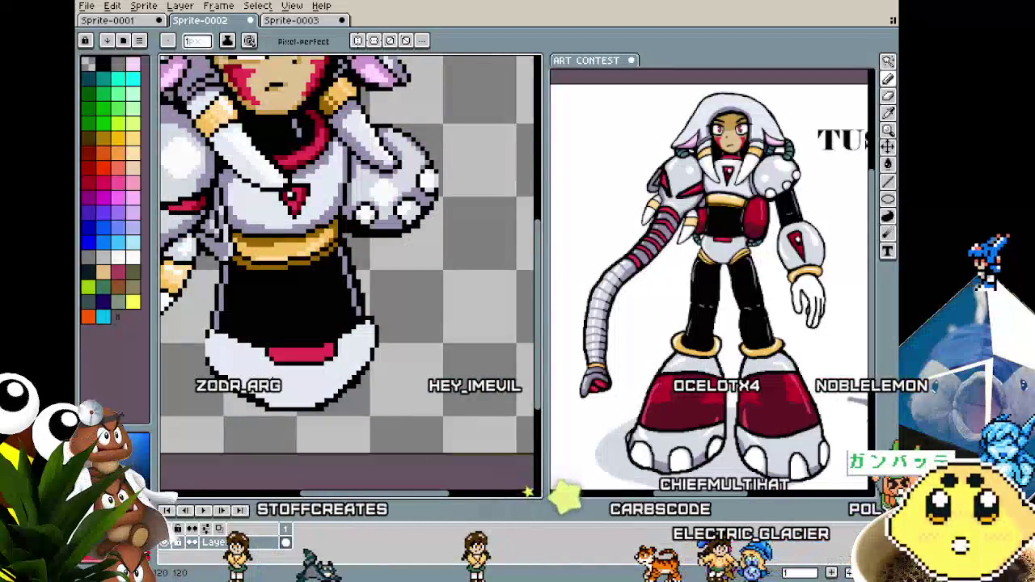
{"action": "mouse_move", "coordinate": [274, 382]}
{"action": "left_mouse_down"}
{"action": "mouse_move", "coordinate": [321, 424]}
{"action": "mouse_move", "coordinate": [334, 453]}
{"action": "mouse_move", "coordinate": [343, 431]}
{"action": "left_mouse_up"}
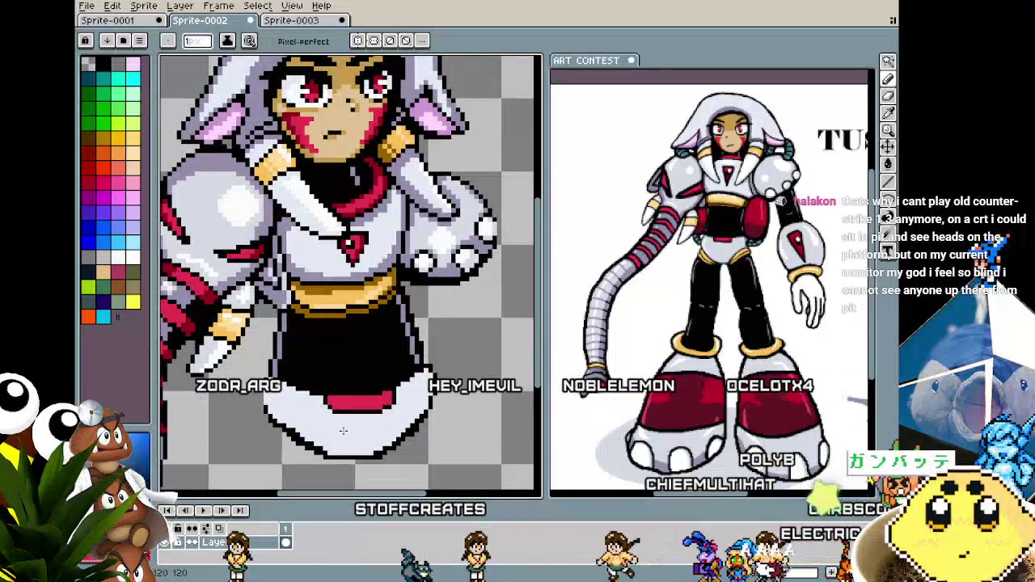
{"action": "scroll", "coordinate": [306, 471], "scroll_direction": "up", "scroll_amount": 1}
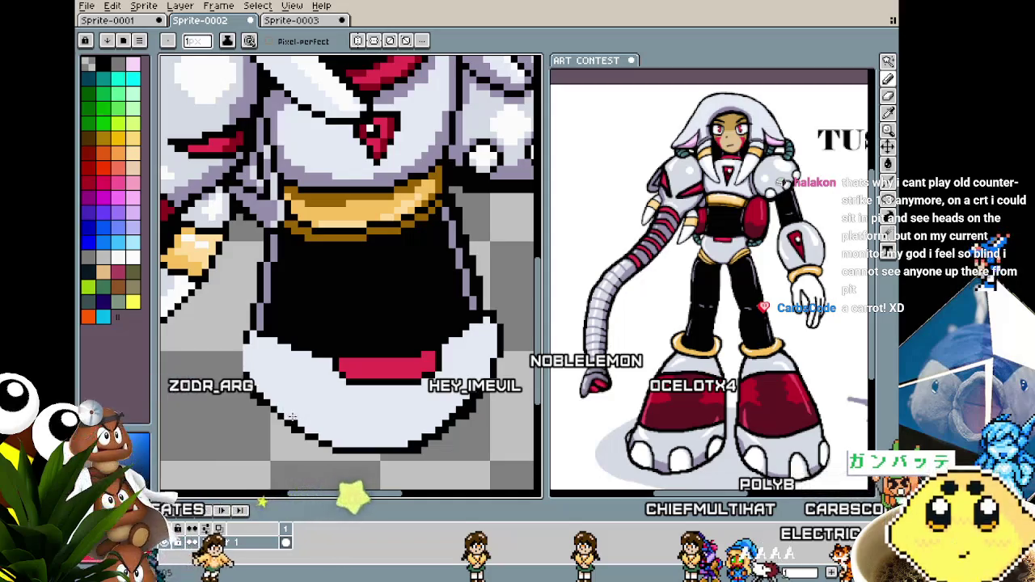
{"action": "scroll", "coordinate": [267, 404], "scroll_direction": "up", "scroll_amount": 1}
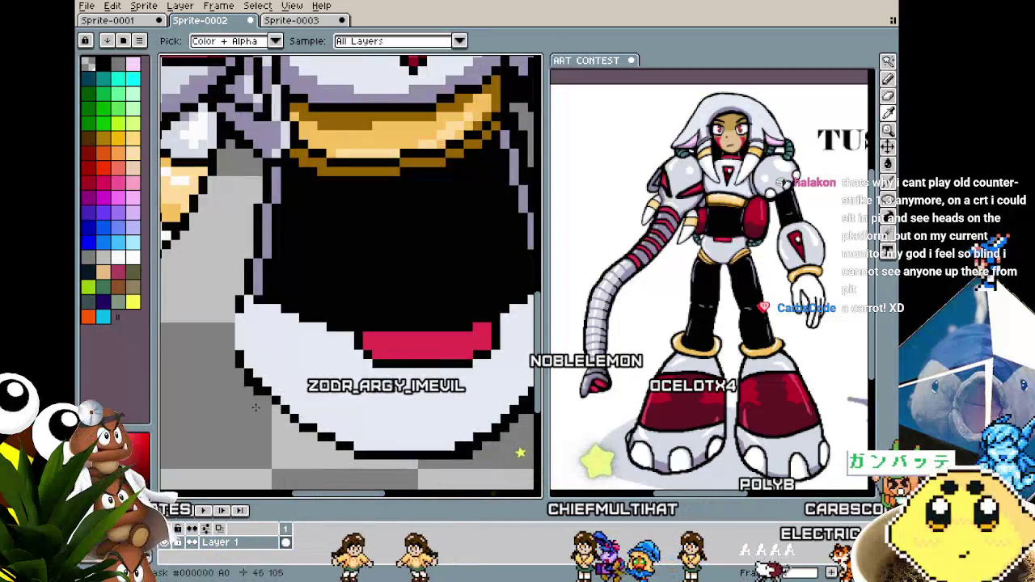
{"action": "scroll", "coordinate": [267, 405], "scroll_direction": "down", "scroll_amount": 2}
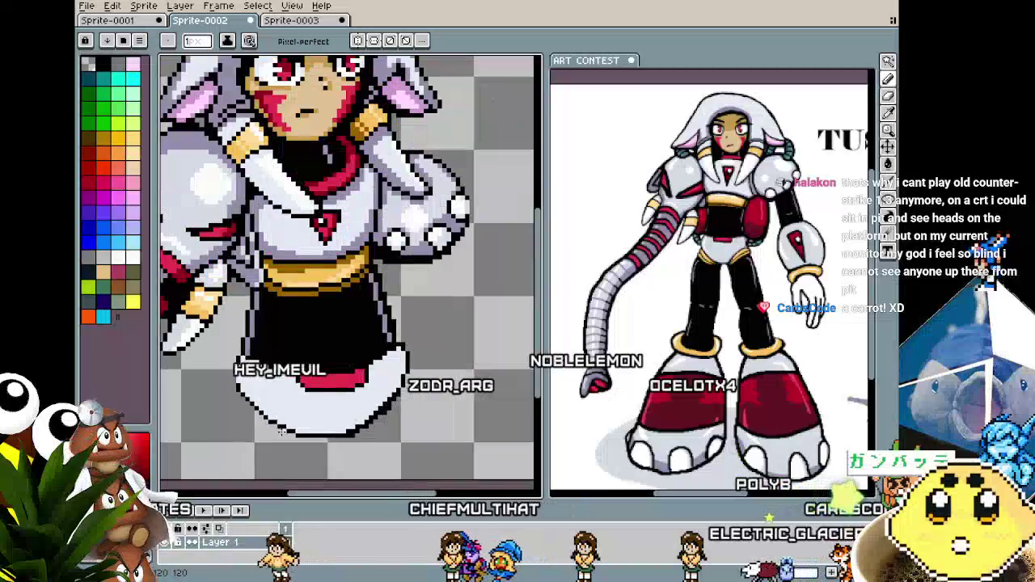
{"action": "scroll", "coordinate": [275, 426], "scroll_direction": "up", "scroll_amount": 2}
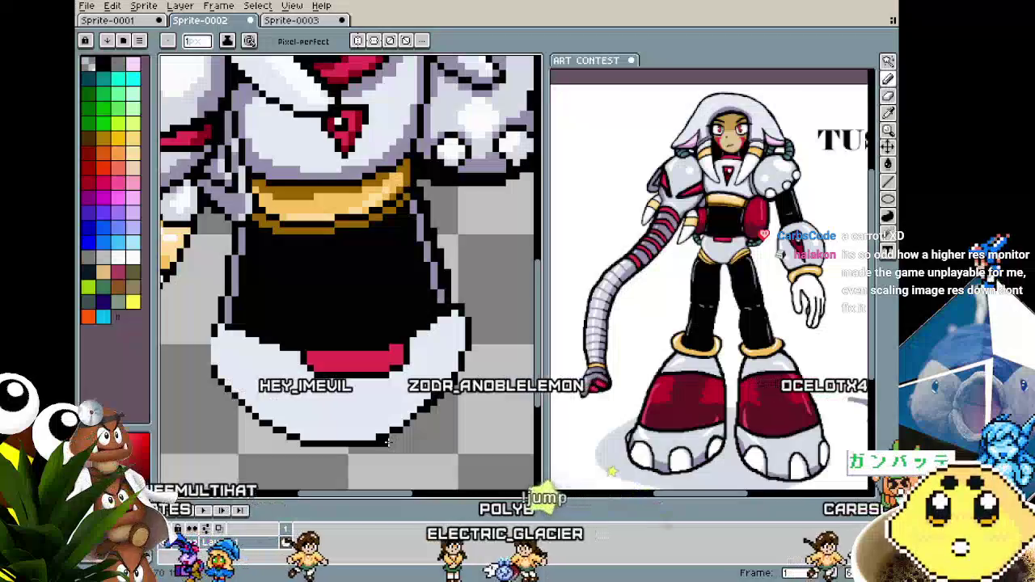
{"action": "scroll", "coordinate": [388, 437], "scroll_direction": "down", "scroll_amount": 1}
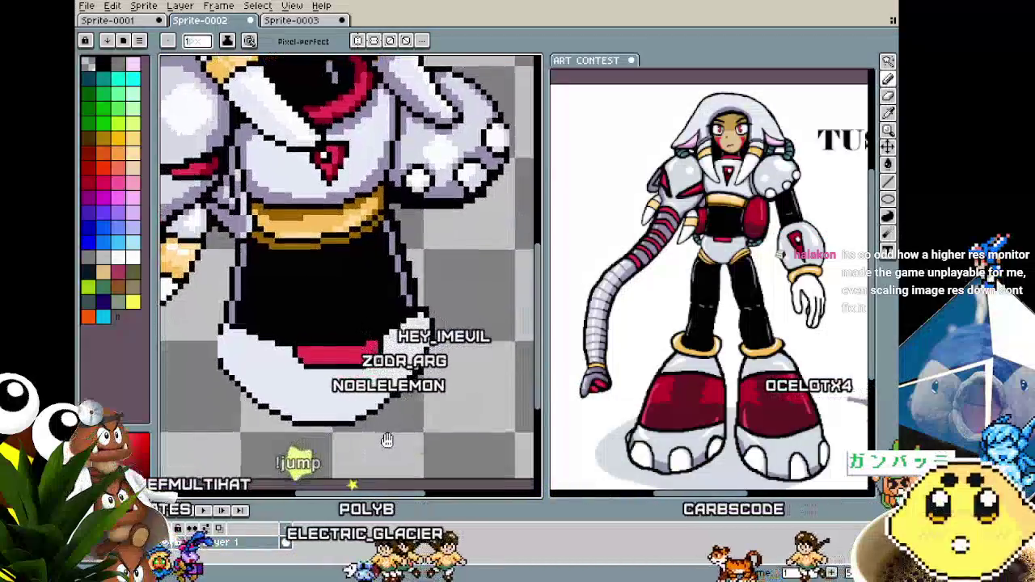
{"action": "scroll", "coordinate": [409, 409], "scroll_direction": "up", "scroll_amount": 1}
{"action": "scroll", "coordinate": [409, 410], "scroll_direction": "up", "scroll_amount": 2}
{"action": "scroll", "coordinate": [426, 383], "scroll_direction": "up", "scroll_amount": 1}
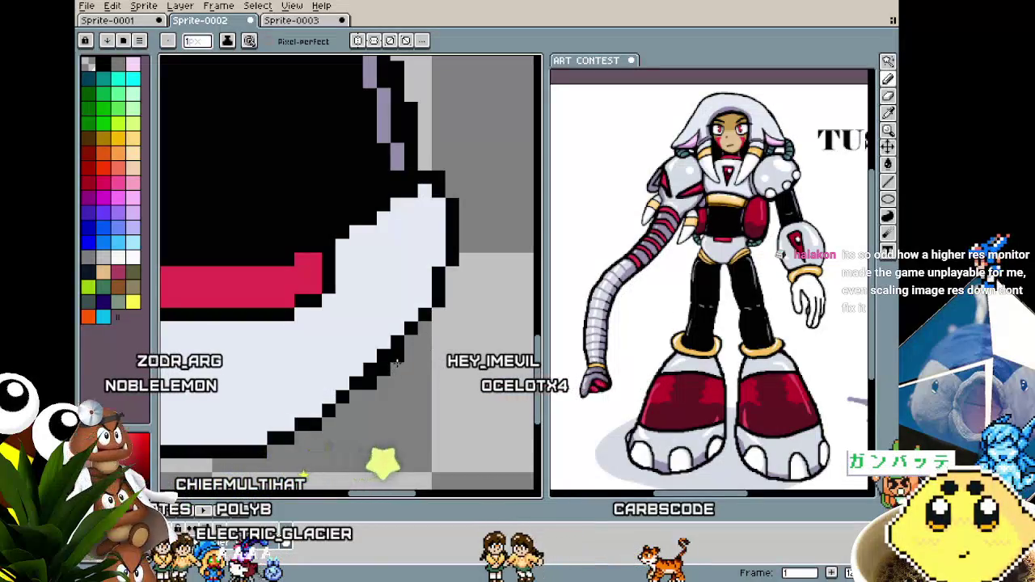
{"action": "scroll", "coordinate": [370, 385], "scroll_direction": "down", "scroll_amount": 3}
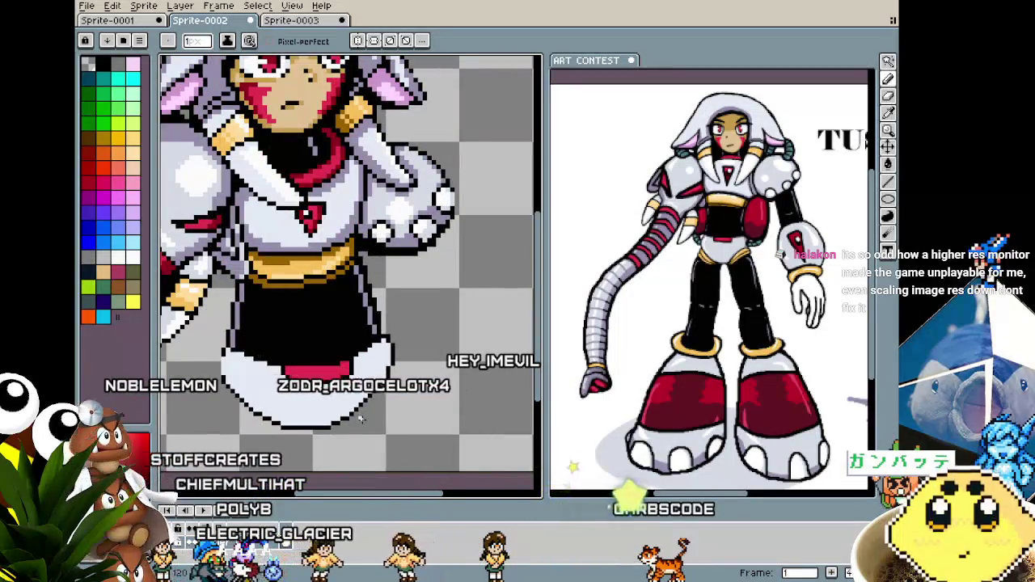
{"action": "scroll", "coordinate": [412, 380], "scroll_direction": "up", "scroll_amount": 1}
{"action": "scroll", "coordinate": [464, 338], "scroll_direction": "up", "scroll_amount": 1}
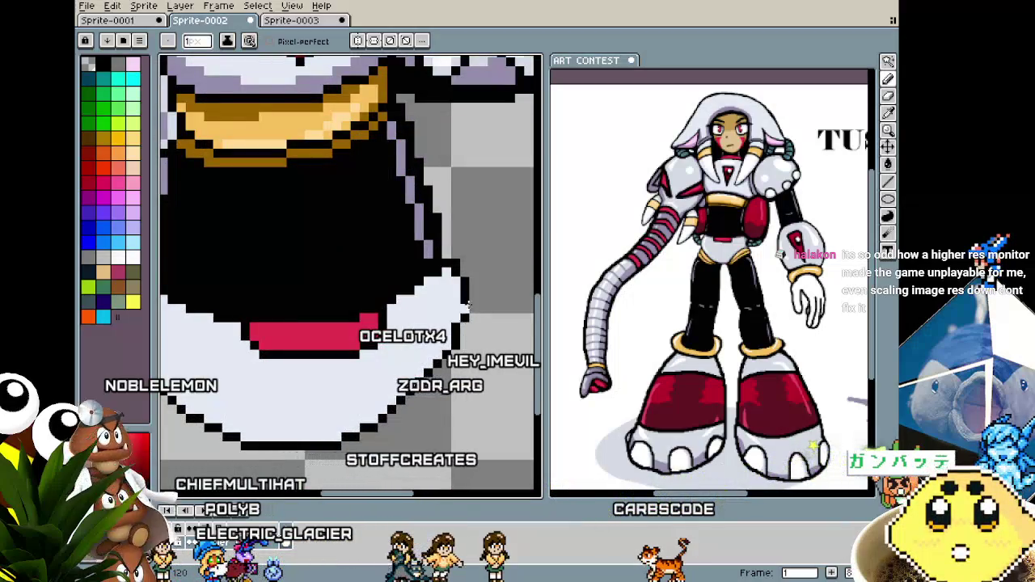
{"action": "scroll", "coordinate": [457, 262], "scroll_direction": "down", "scroll_amount": 1}
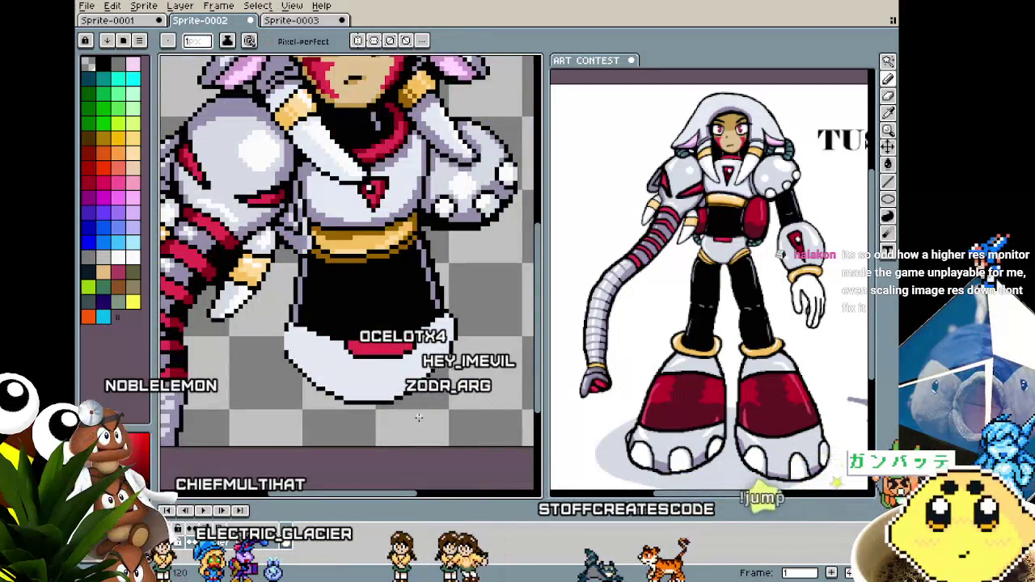
{"action": "scroll", "coordinate": [419, 417], "scroll_direction": "down", "scroll_amount": 1}
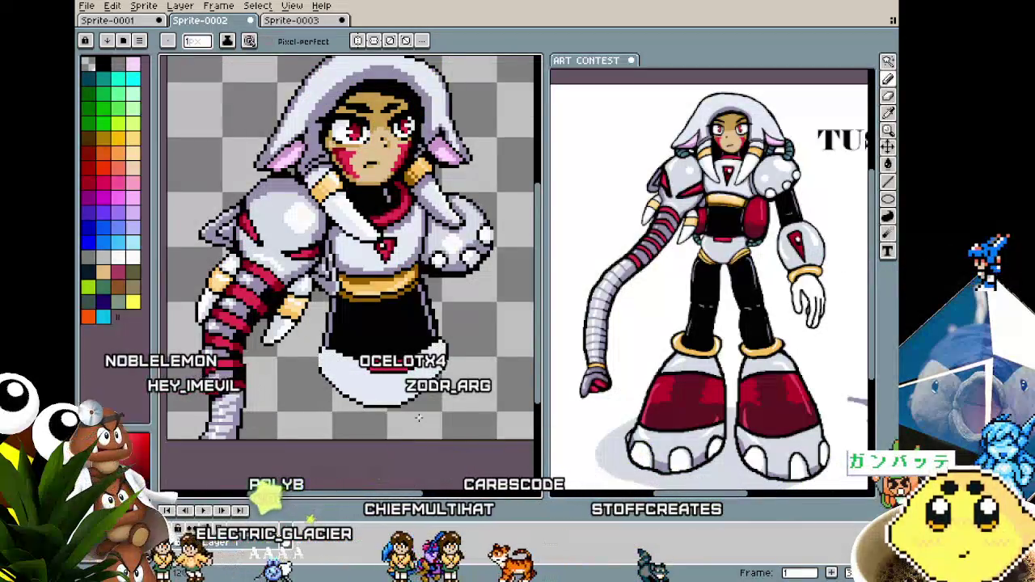
{"action": "scroll", "coordinate": [418, 417], "scroll_direction": "up", "scroll_amount": 1}
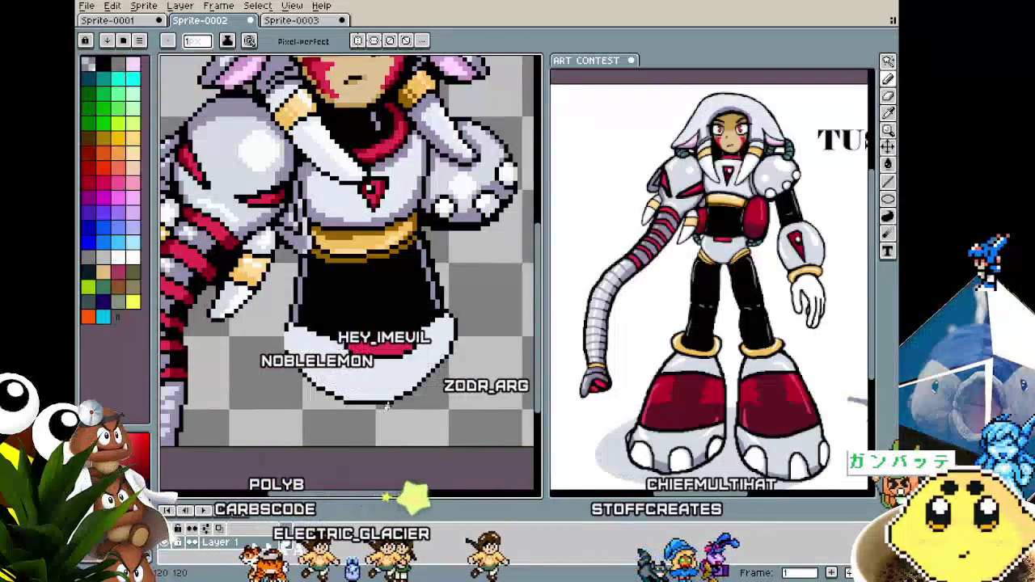
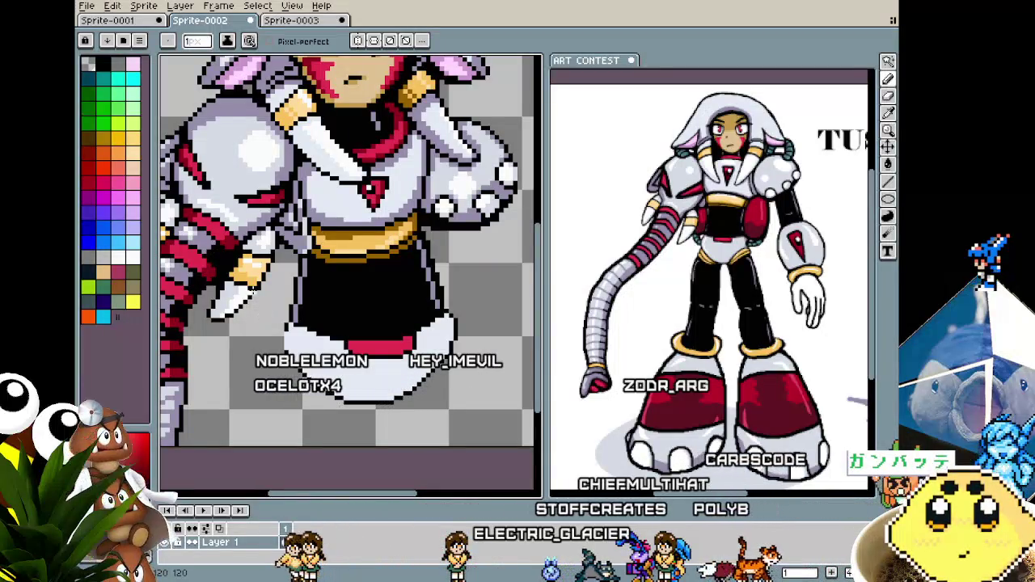
Zoom in and out around the character's torso to inspect it.
{"action": "scroll", "coordinate": [322, 194], "scroll_direction": "up", "scroll_amount": 1}
{"action": "scroll", "coordinate": [322, 194], "scroll_direction": "up", "scroll_amount": 1}
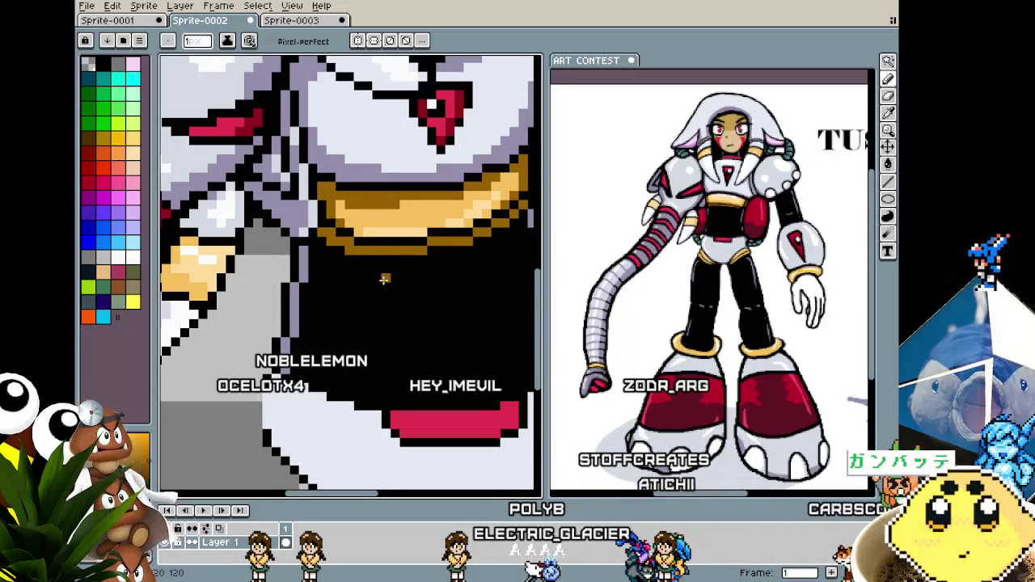
{"action": "scroll", "coordinate": [384, 279], "scroll_direction": "down", "scroll_amount": 2}
{"action": "scroll", "coordinate": [396, 250], "scroll_direction": "up", "scroll_amount": 1}
{"action": "scroll", "coordinate": [412, 222], "scroll_direction": "up", "scroll_amount": 2}
{"action": "key", "text": "alt"}
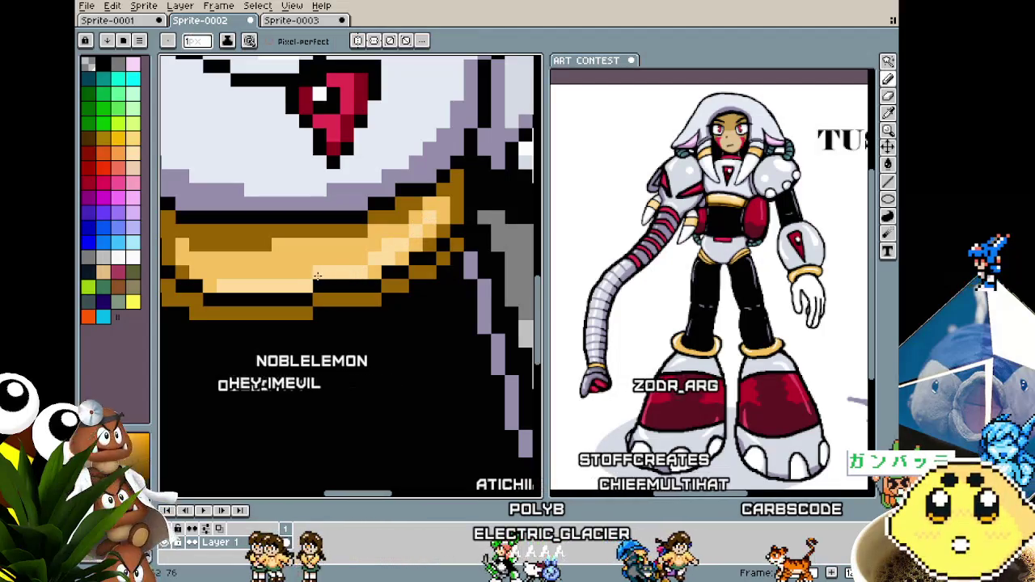
{"action": "scroll", "coordinate": [317, 277], "scroll_direction": "down", "scroll_amount": 2}
{"action": "scroll", "coordinate": [291, 322], "scroll_direction": "up", "scroll_amount": 1}
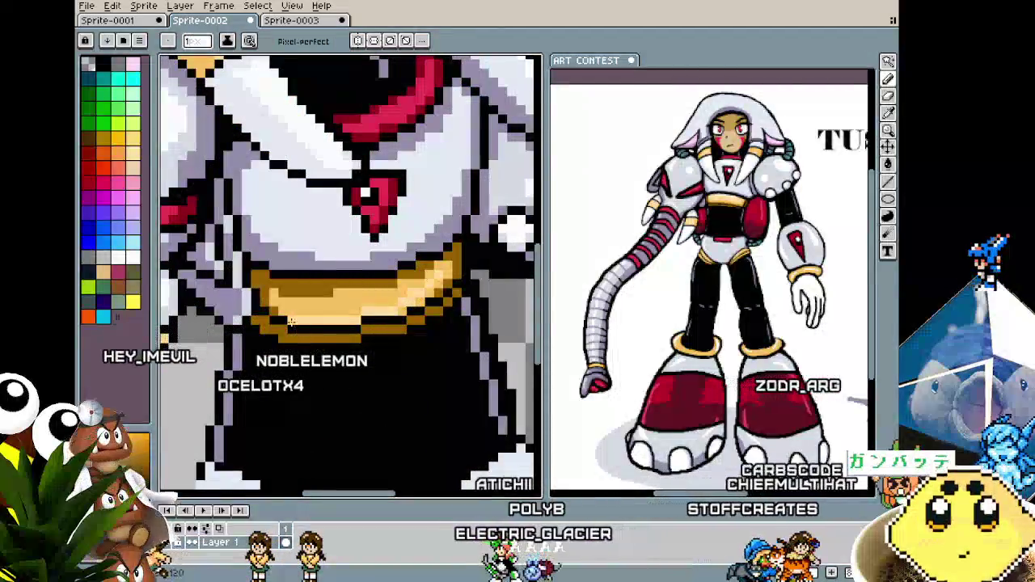
{"action": "scroll", "coordinate": [285, 333], "scroll_direction": "down", "scroll_amount": 2}
{"action": "scroll", "coordinate": [284, 333], "scroll_direction": "down", "scroll_amount": 2}
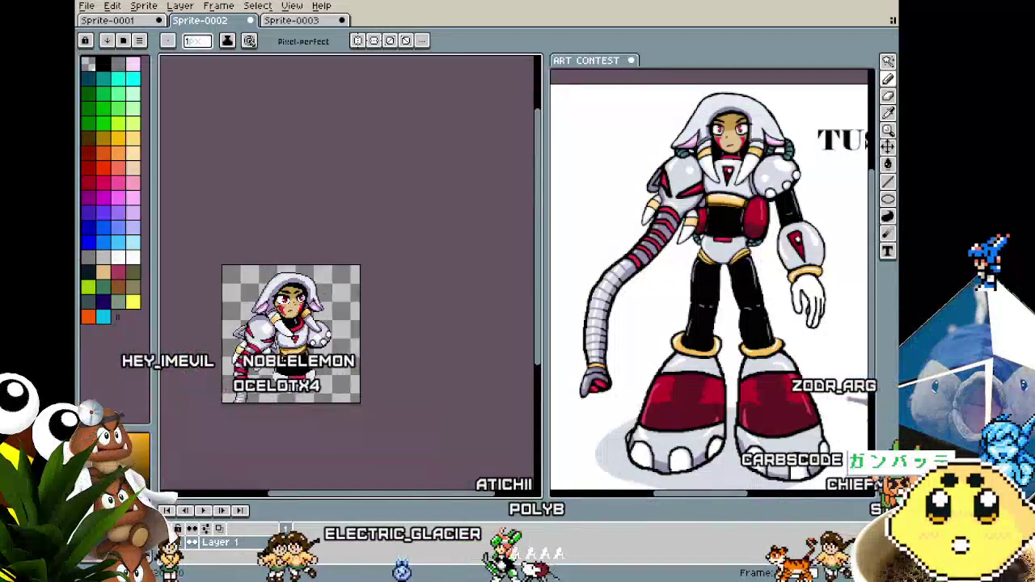
{"action": "scroll", "coordinate": [375, 315], "scroll_direction": "up", "scroll_amount": 4}
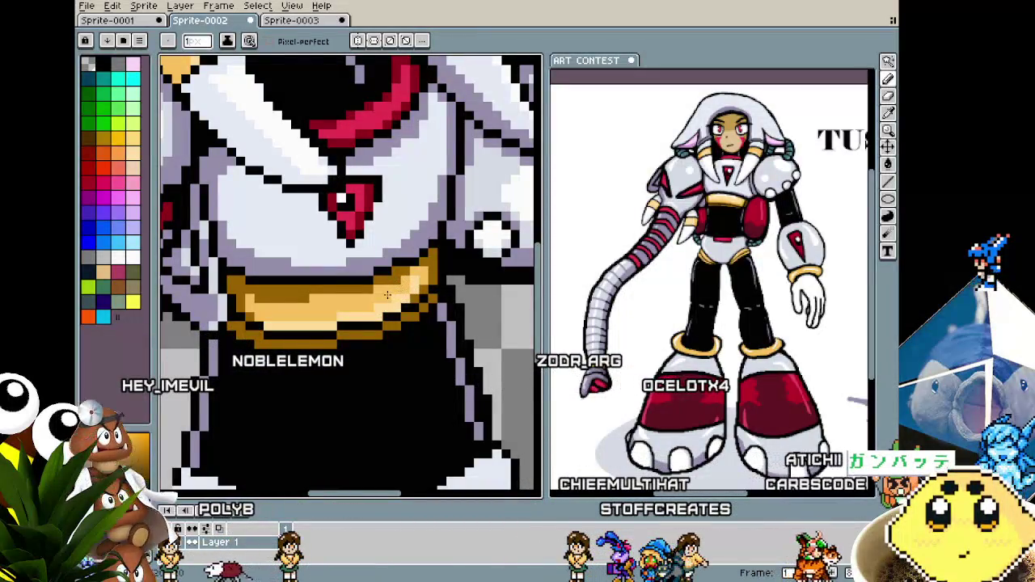
{"action": "scroll", "coordinate": [331, 350], "scroll_direction": "down", "scroll_amount": 3}
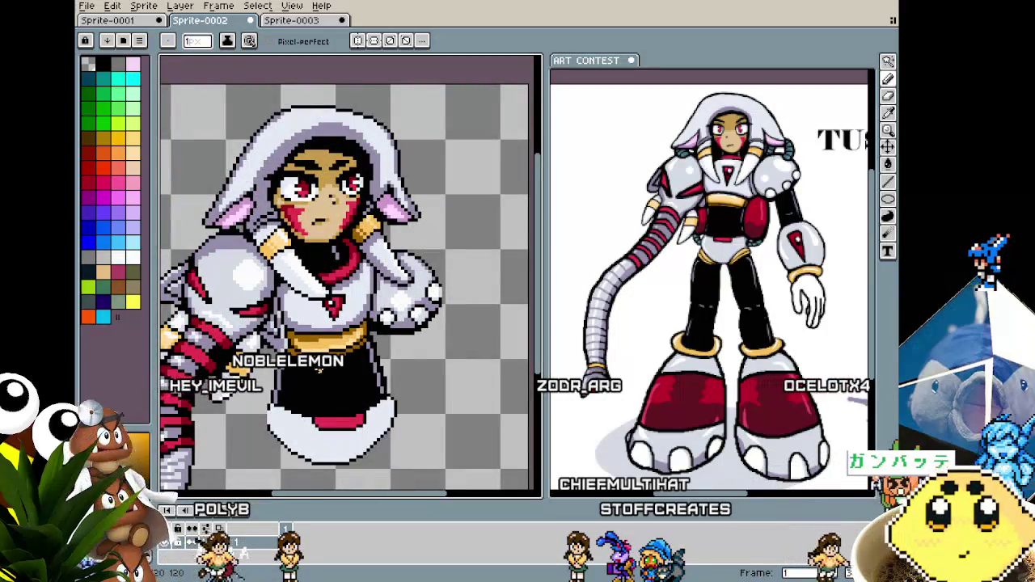
{"action": "scroll", "coordinate": [323, 333], "scroll_direction": "up", "scroll_amount": 2}
{"action": "scroll", "coordinate": [332, 319], "scroll_direction": "up", "scroll_amount": 1}
{"action": "key", "text": "alt"}
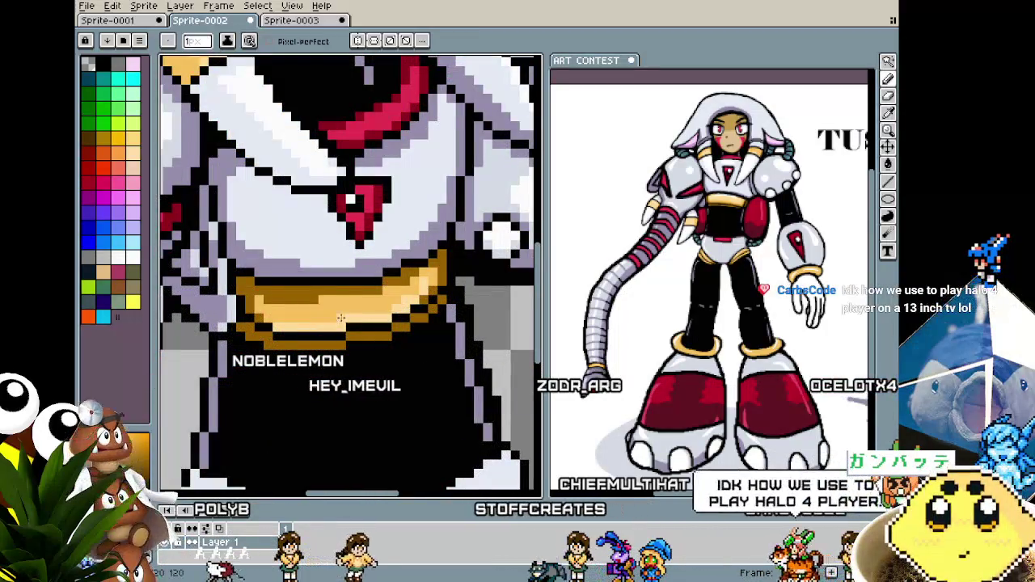
{"action": "scroll", "coordinate": [390, 306], "scroll_direction": "down", "scroll_amount": 2}
{"action": "scroll", "coordinate": [324, 348], "scroll_direction": "down", "scroll_amount": 1}
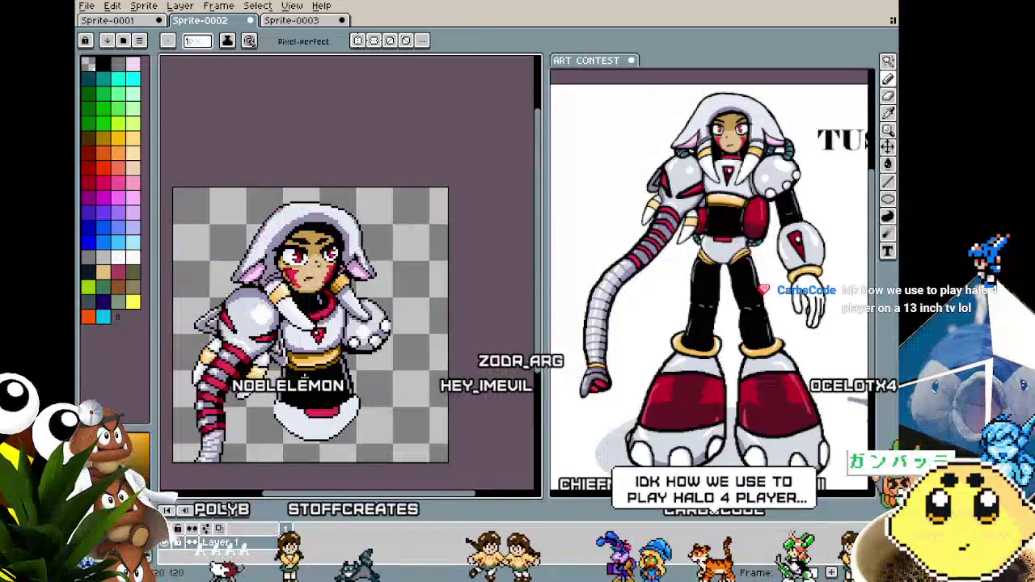
{"action": "scroll", "coordinate": [304, 376], "scroll_direction": "up", "scroll_amount": 2}
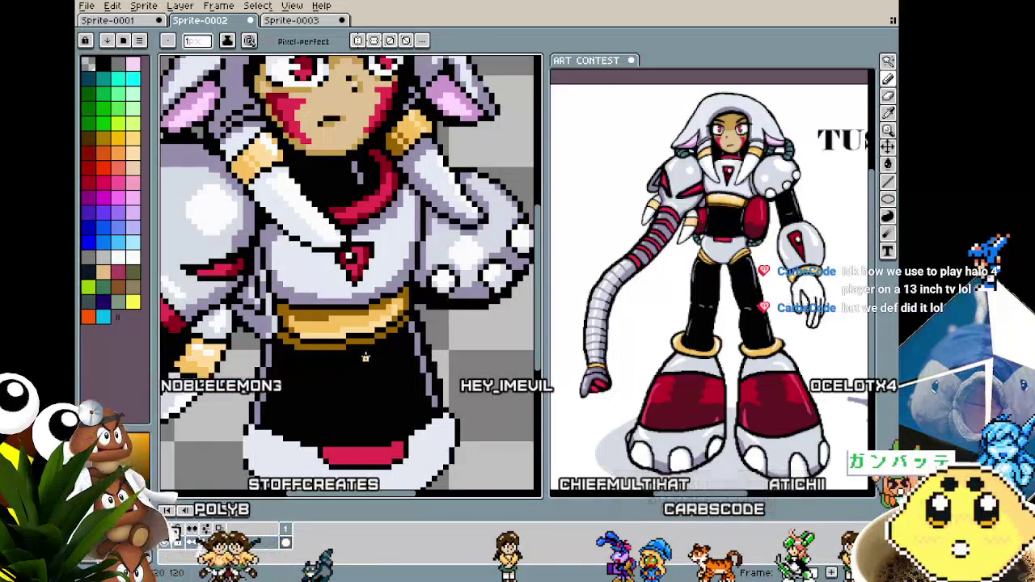
Shift the close-up and recentre the view on the character's upper body.
{"action": "left_click_drag", "start_coordinate": [365, 357], "coordinate": [315, 374]}
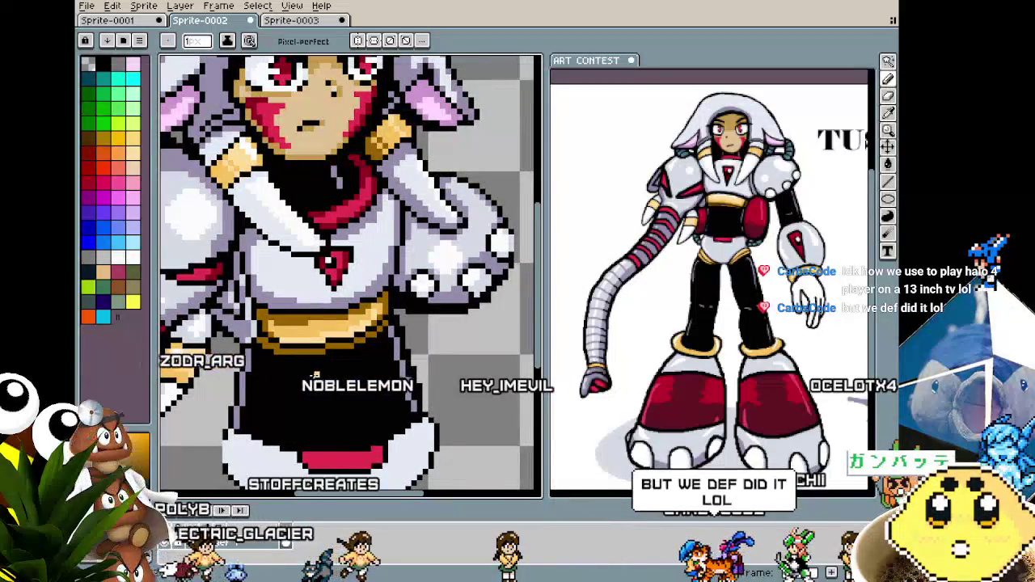
{"action": "scroll", "coordinate": [313, 373], "scroll_direction": "down", "scroll_amount": 1}
{"action": "scroll", "coordinate": [314, 372], "scroll_direction": "down", "scroll_amount": 1}
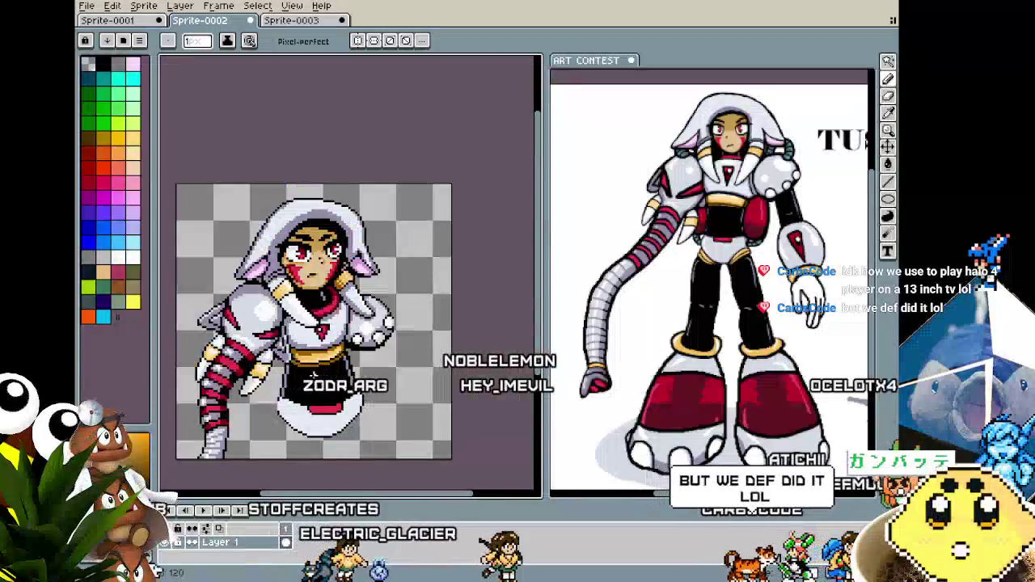
{"action": "scroll", "coordinate": [313, 375], "scroll_direction": "up", "scroll_amount": 1}
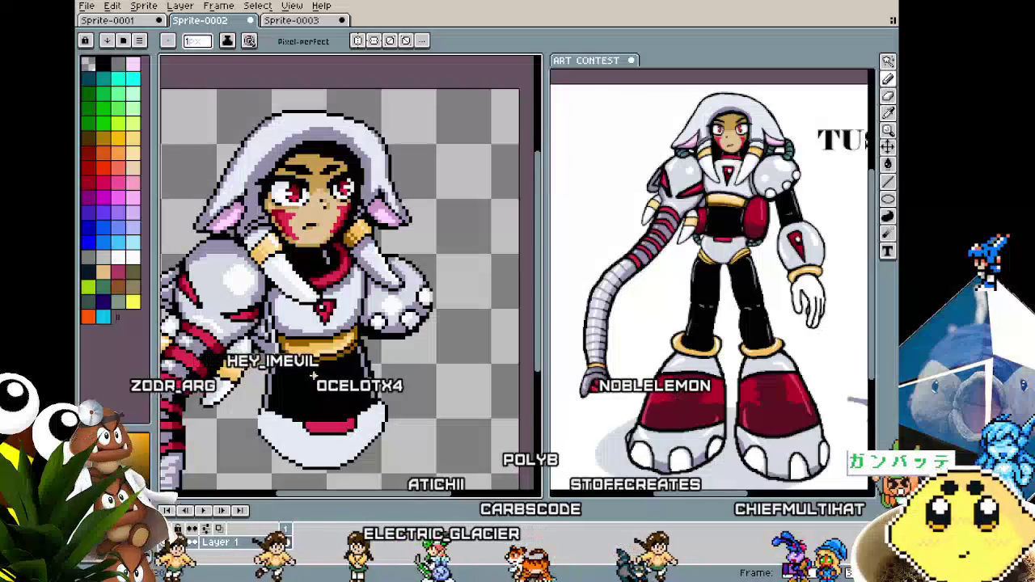
{"action": "scroll", "coordinate": [355, 241], "scroll_direction": "up", "scroll_amount": 3}
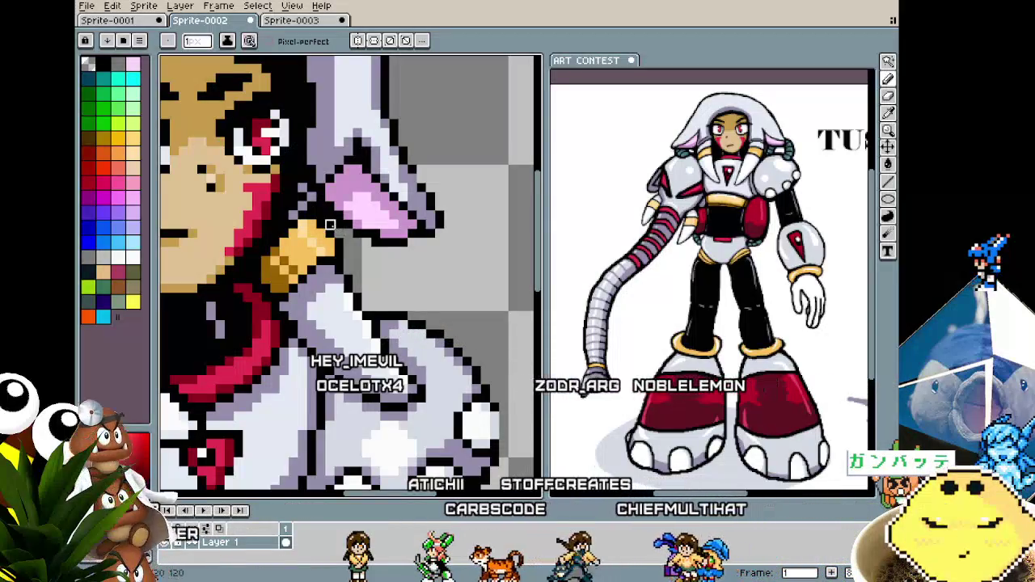
{"action": "scroll", "coordinate": [321, 327], "scroll_direction": "down", "scroll_amount": 3}
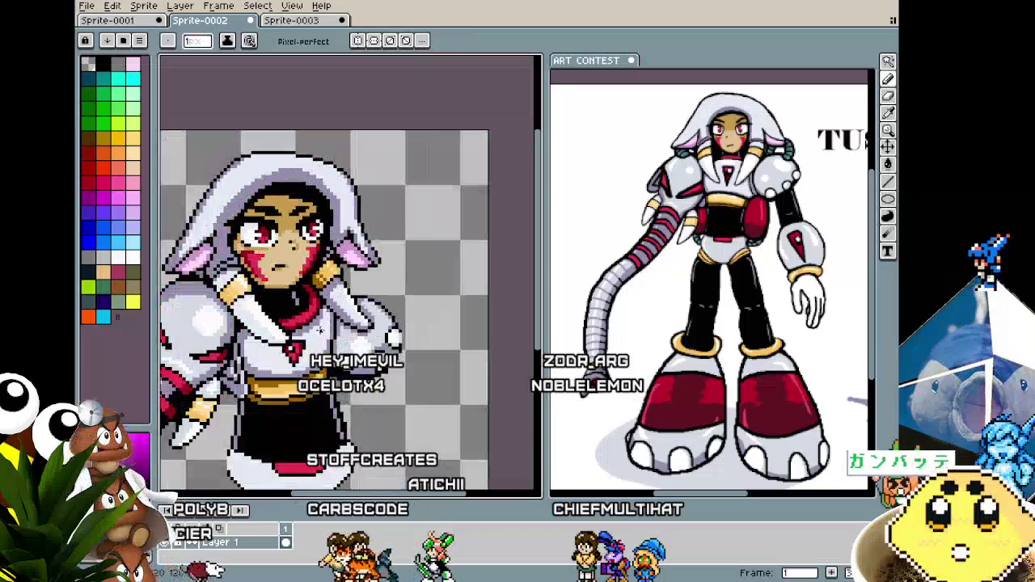
{"action": "scroll", "coordinate": [356, 242], "scroll_direction": "up", "scroll_amount": 3}
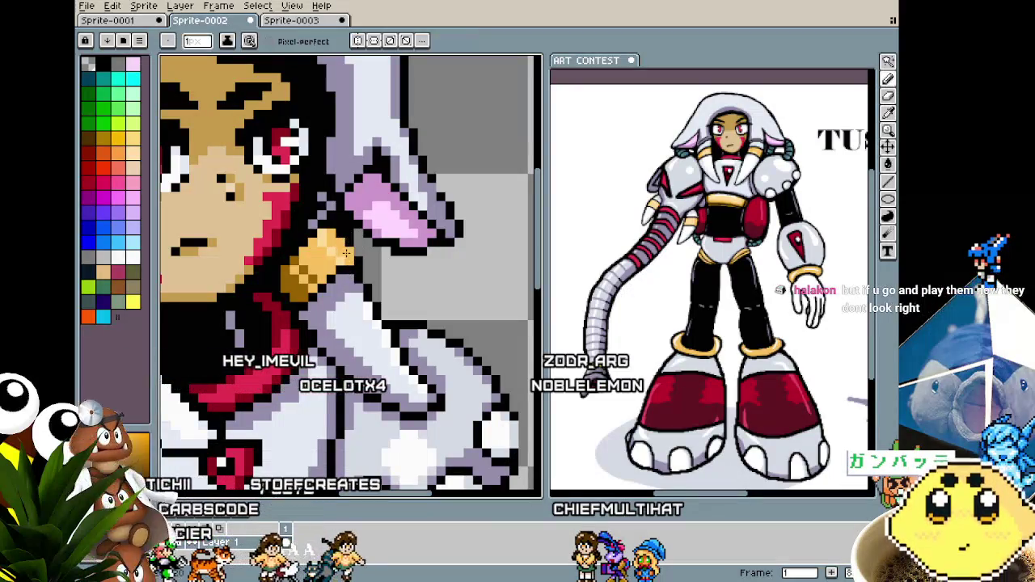
{"action": "scroll", "coordinate": [356, 252], "scroll_direction": "down", "scroll_amount": 3}
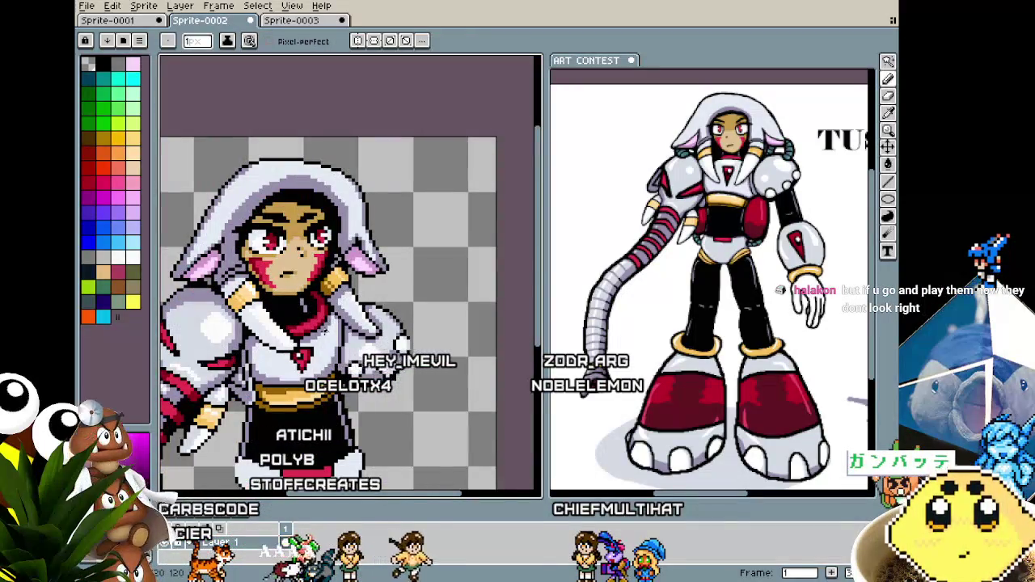
{"action": "left_click_drag", "start_coordinate": [347, 315], "coordinate": [383, 324]}
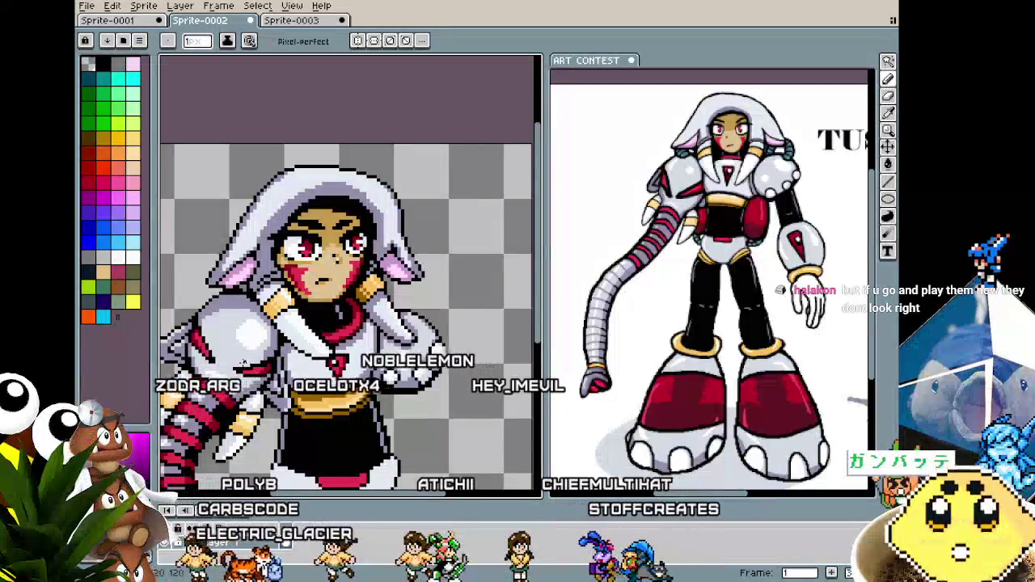
{"action": "left_click_drag", "start_coordinate": [265, 327], "coordinate": [288, 310]}
{"action": "scroll", "coordinate": [291, 308], "scroll_direction": "up", "scroll_amount": 2}
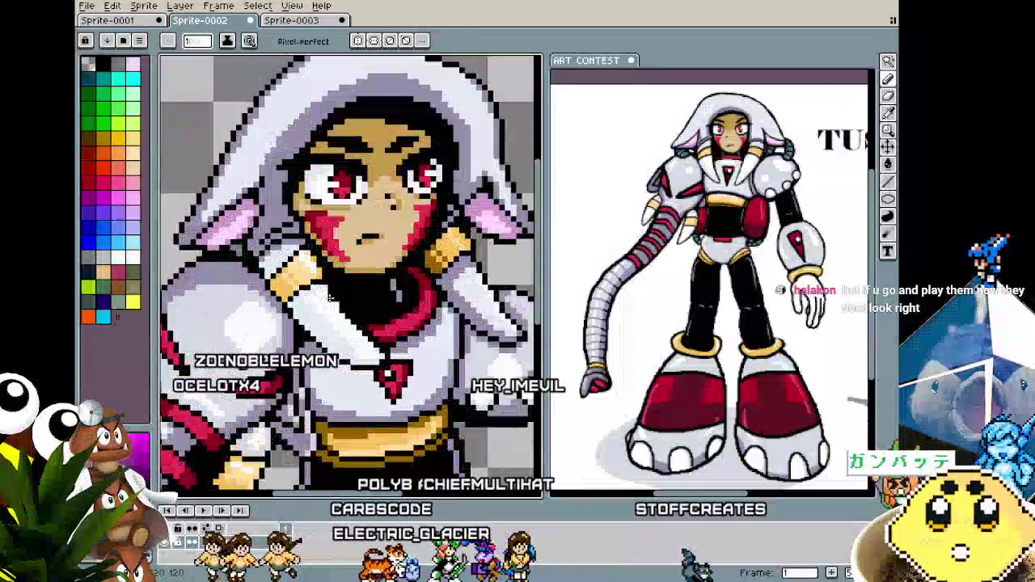
{"action": "scroll", "coordinate": [317, 276], "scroll_direction": "up", "scroll_amount": 1}
Sample the tan gold, pink-red, face and shoulder-band colours from the sprite.
{"action": "key", "text": "alt"}
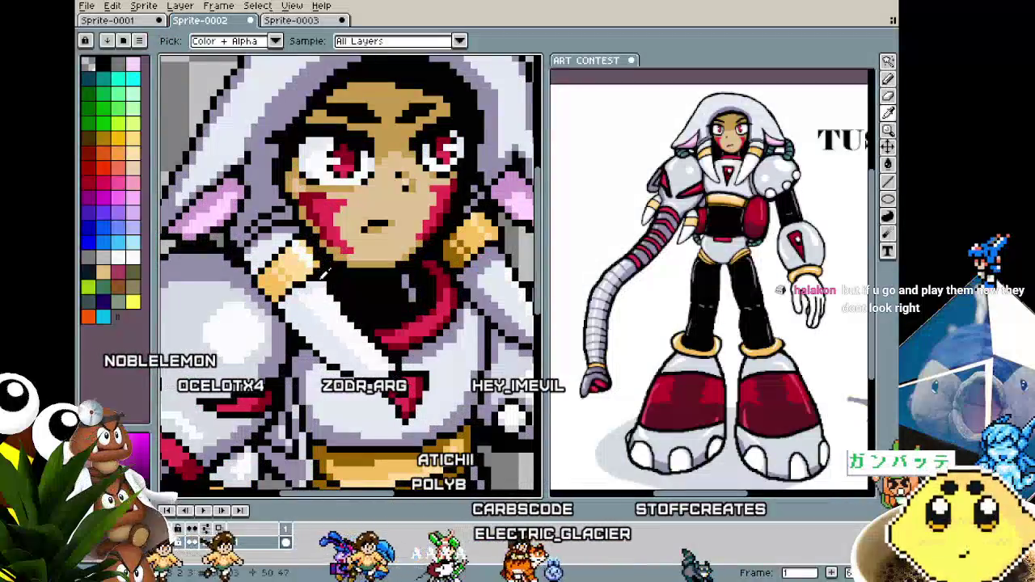
{"action": "scroll", "coordinate": [315, 286], "scroll_direction": "down", "scroll_amount": 2}
{"action": "scroll", "coordinate": [317, 279], "scroll_direction": "up", "scroll_amount": 2}
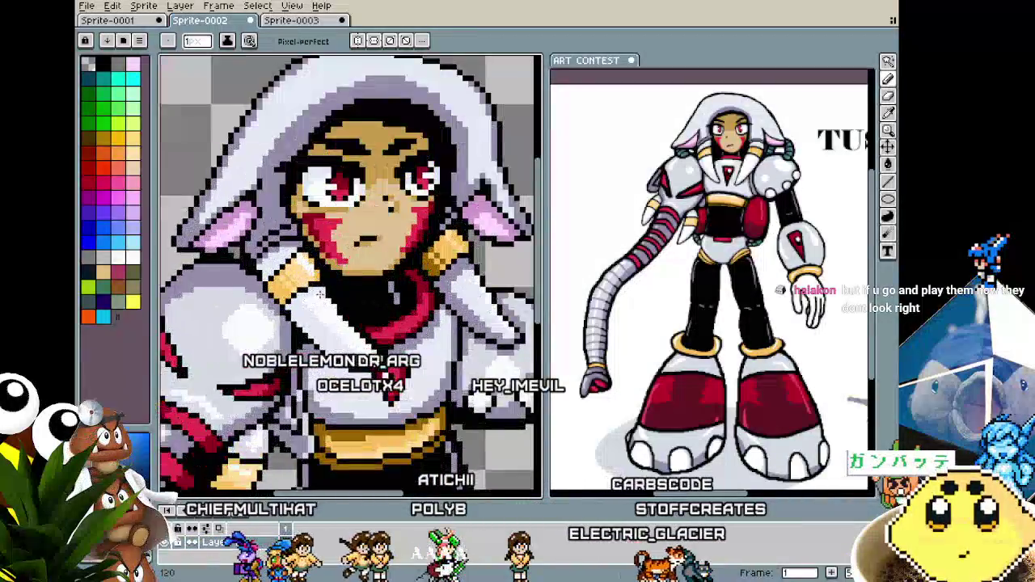
{"action": "scroll", "coordinate": [320, 268], "scroll_direction": "up", "scroll_amount": 1}
{"action": "left_click", "coordinate": [314, 255], "text": "alt"}
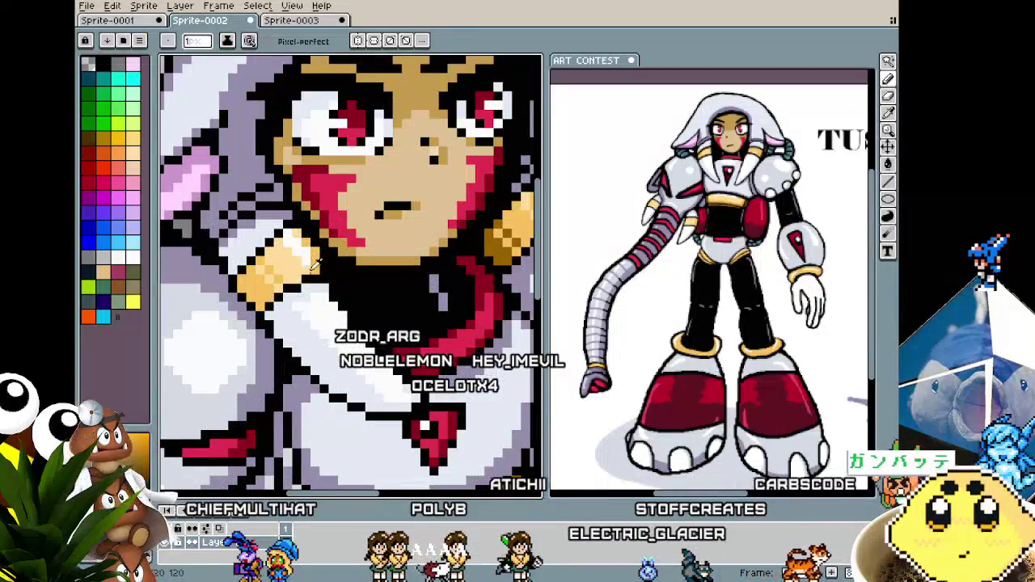
{"action": "scroll", "coordinate": [303, 312], "scroll_direction": "down", "scroll_amount": 2}
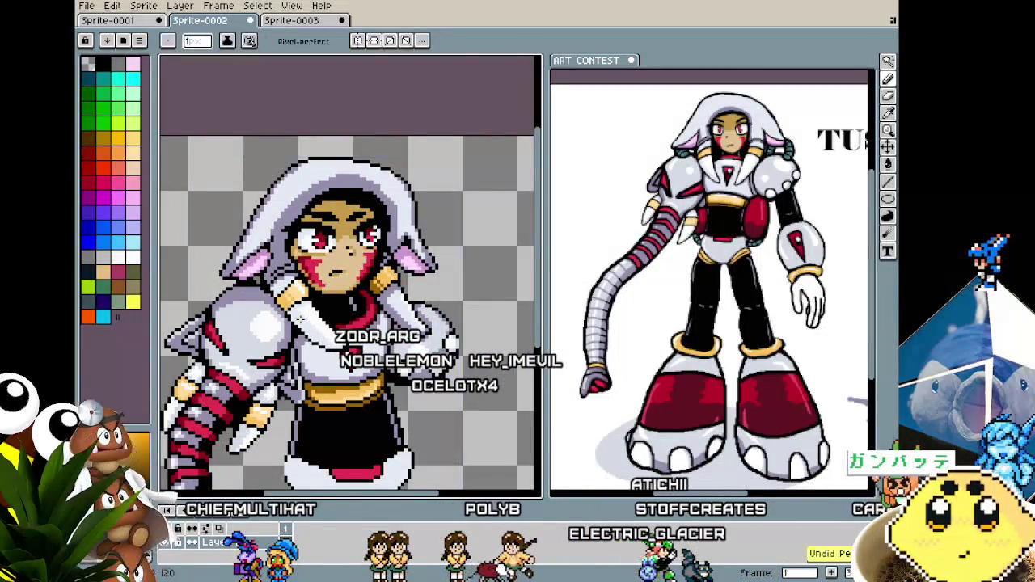
{"action": "scroll", "coordinate": [299, 320], "scroll_direction": "up", "scroll_amount": 2}
{"action": "left_click", "coordinate": [299, 319], "text": "alt"}
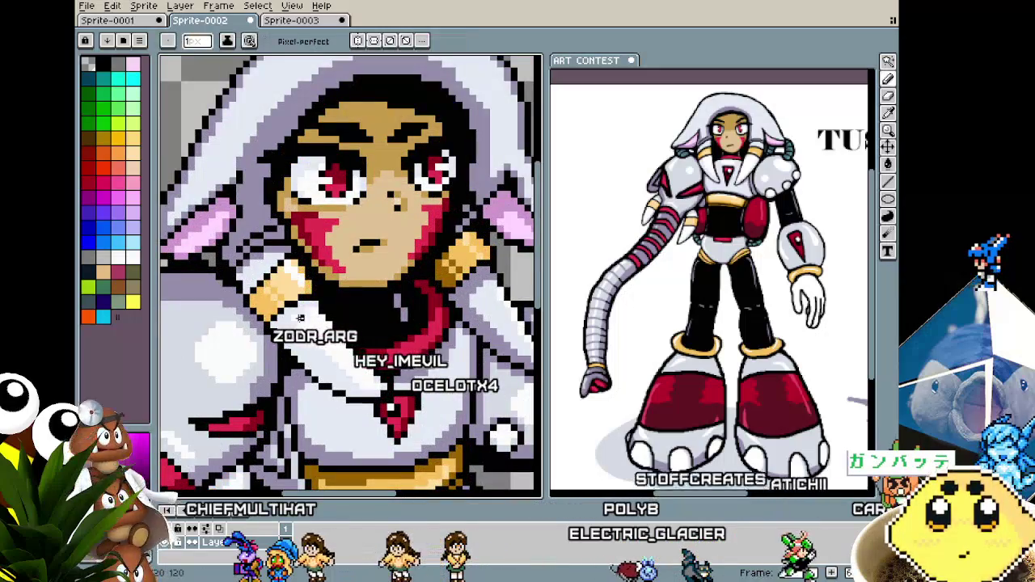
{"action": "scroll", "coordinate": [297, 322], "scroll_direction": "down", "scroll_amount": 2}
{"action": "scroll", "coordinate": [298, 323], "scroll_direction": "up", "scroll_amount": 2}
{"action": "left_click", "coordinate": [301, 284], "text": "alt"}
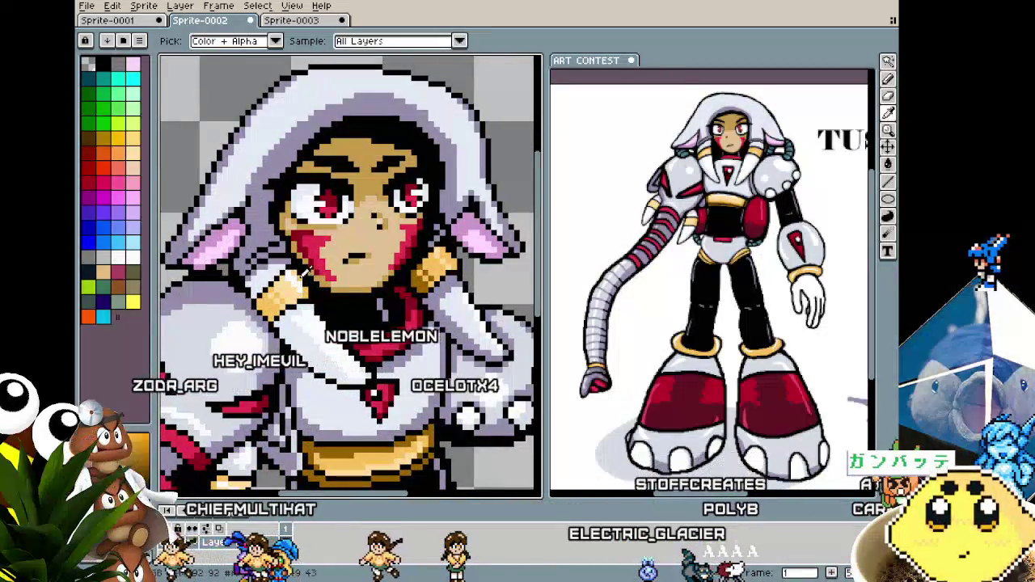
{"action": "scroll", "coordinate": [294, 327], "scroll_direction": "down", "scroll_amount": 2}
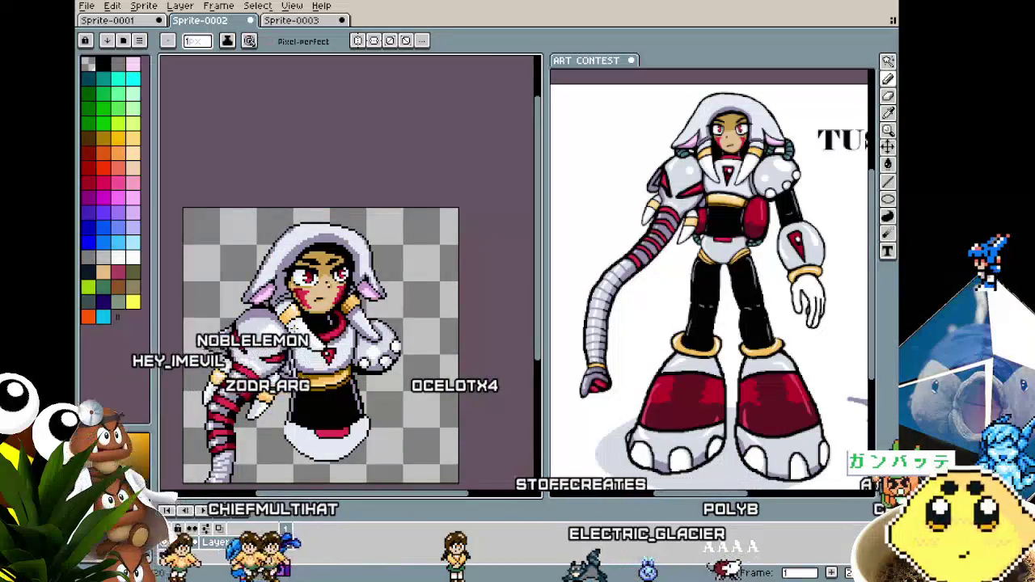
{"action": "left_click_drag", "start_coordinate": [282, 325], "coordinate": [257, 325]}
{"action": "scroll", "coordinate": [257, 325], "scroll_direction": "up", "scroll_amount": 2}
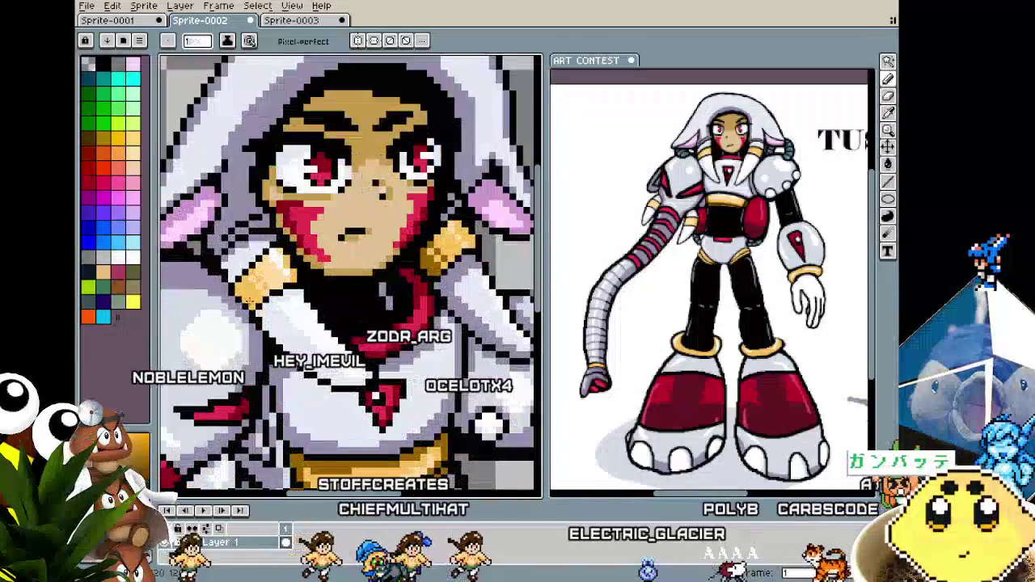
{"action": "left_click", "coordinate": [243, 277], "text": "alt"}
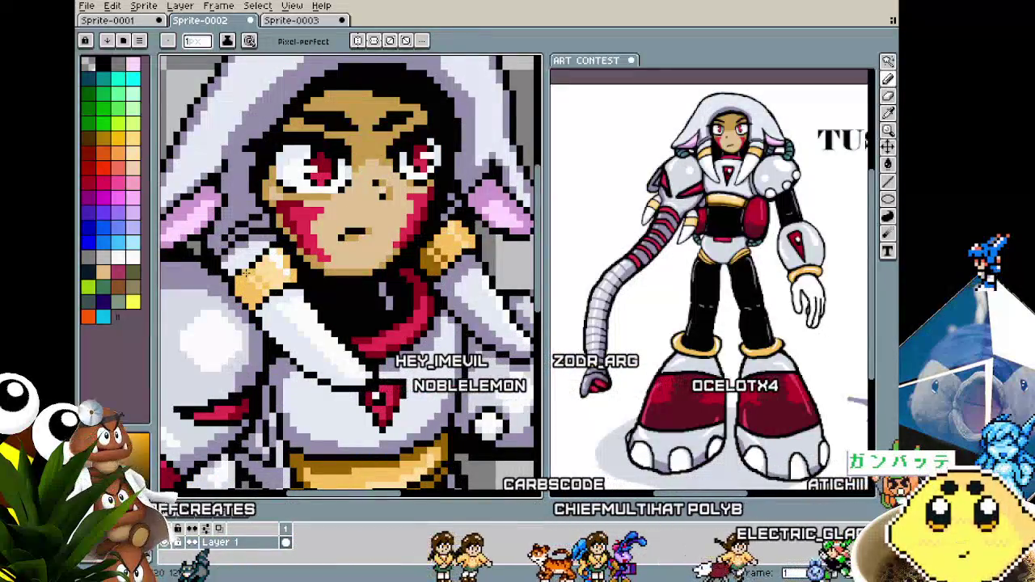
{"action": "scroll", "coordinate": [243, 277], "scroll_direction": "down", "scroll_amount": 2}
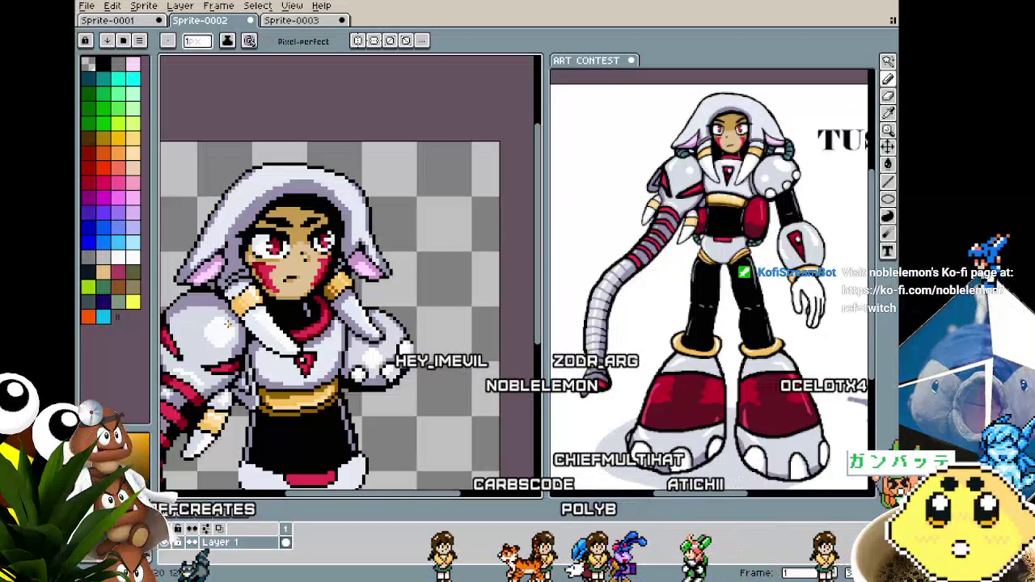
Pick white from the sprite as the drawing colour and return to the pencil.
{"action": "key", "text": "ctrl"}
{"action": "scroll", "coordinate": [236, 332], "scroll_direction": "up", "scroll_amount": 1}
{"action": "scroll", "coordinate": [243, 307], "scroll_direction": "up", "scroll_amount": 1}
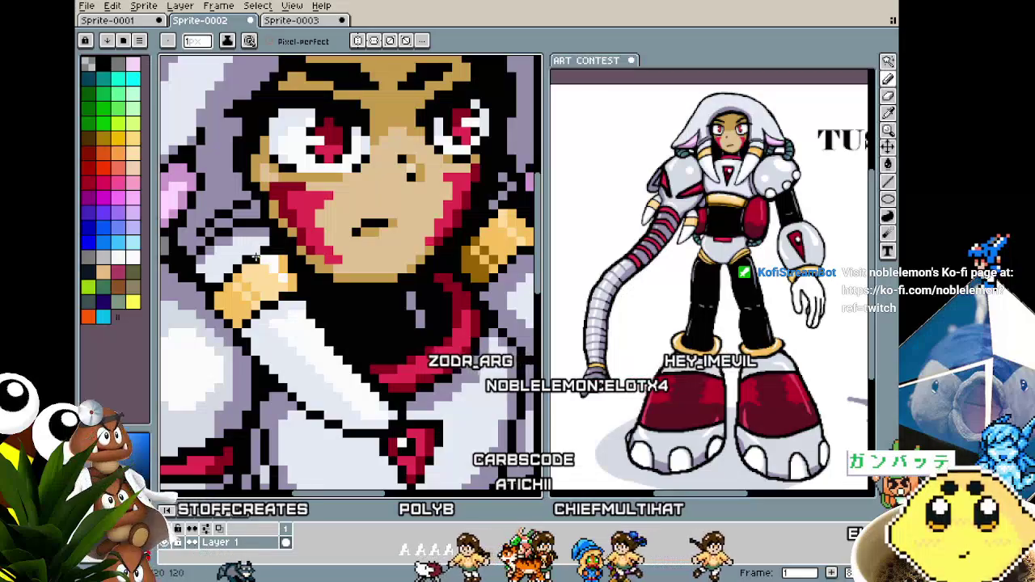
{"action": "scroll", "coordinate": [256, 248], "scroll_direction": "down", "scroll_amount": 1}
{"action": "scroll", "coordinate": [255, 248], "scroll_direction": "down", "scroll_amount": 1}
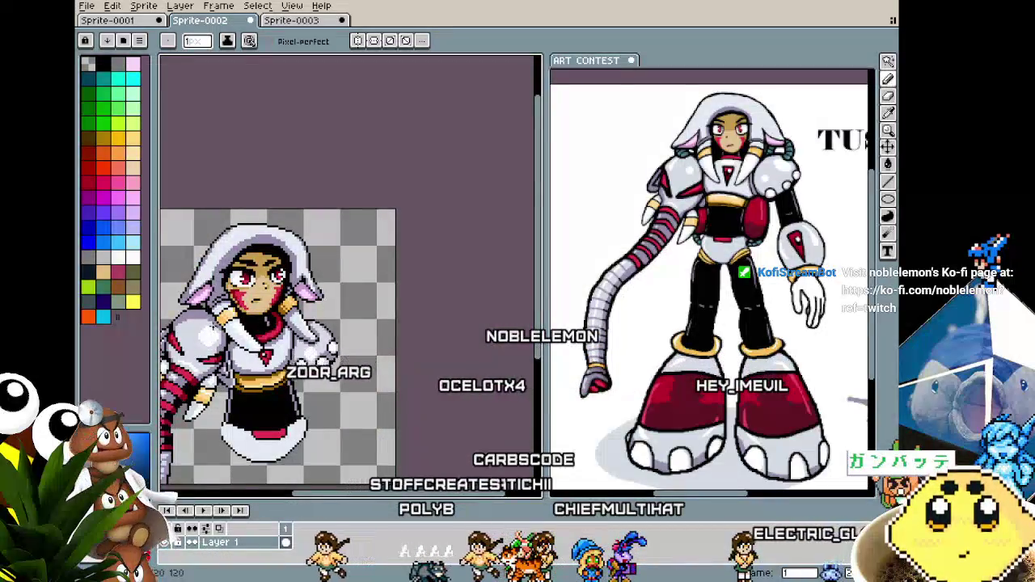
{"action": "scroll", "coordinate": [254, 250], "scroll_direction": "up", "scroll_amount": 2}
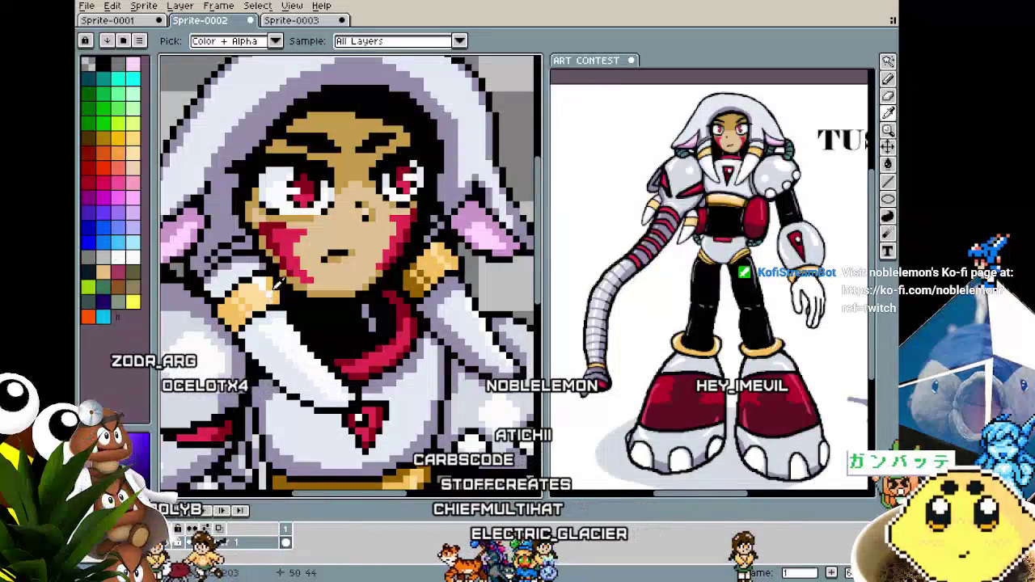
{"action": "key", "text": "b"}
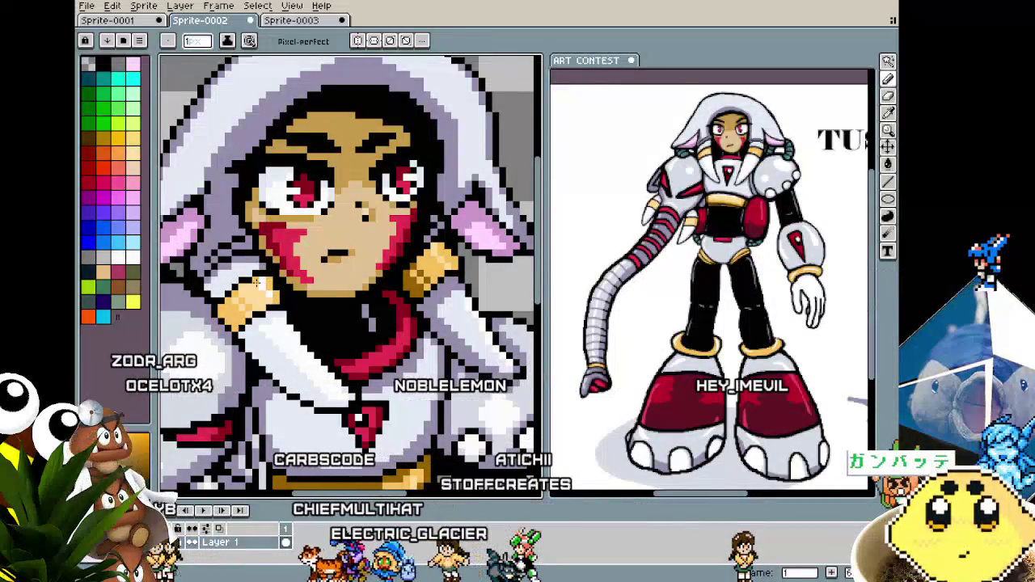
{"action": "key", "text": "i"}
{"action": "left_click", "coordinate": [262, 285]}
{"action": "key", "text": "b"}
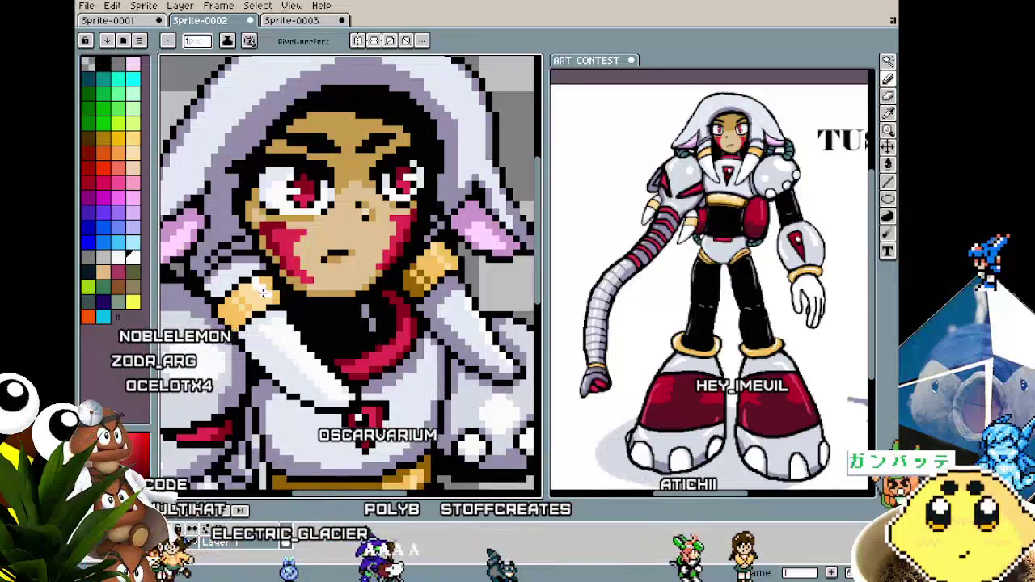
Reposition the view to centre the face, chest and whole sprite.
{"action": "scroll", "coordinate": [267, 297], "scroll_direction": "down", "scroll_amount": 1}
{"action": "scroll", "coordinate": [267, 297], "scroll_direction": "down", "scroll_amount": 1}
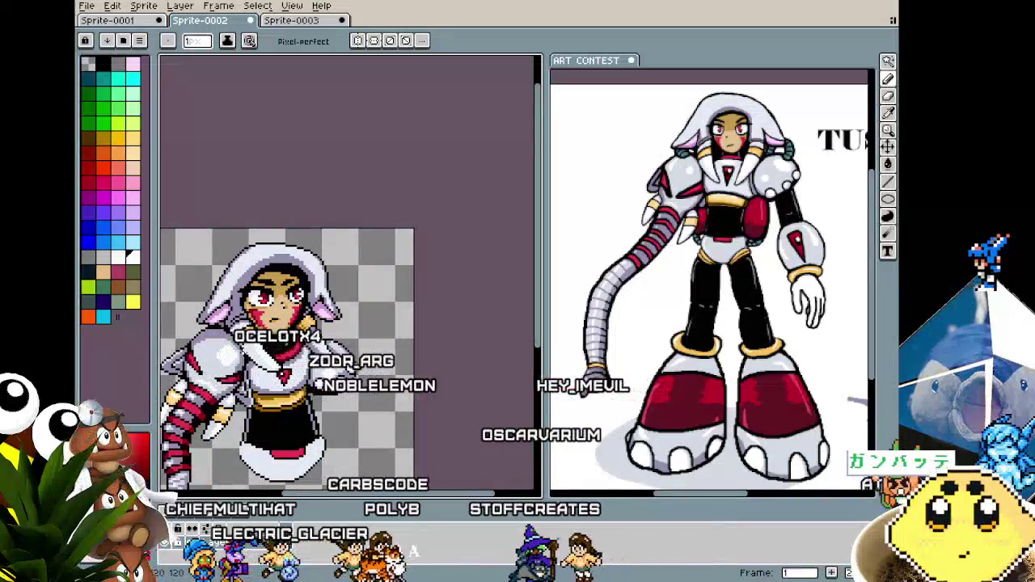
{"action": "scroll", "coordinate": [252, 348], "scroll_direction": "up", "scroll_amount": 1}
{"action": "scroll", "coordinate": [252, 348], "scroll_direction": "up", "scroll_amount": 1}
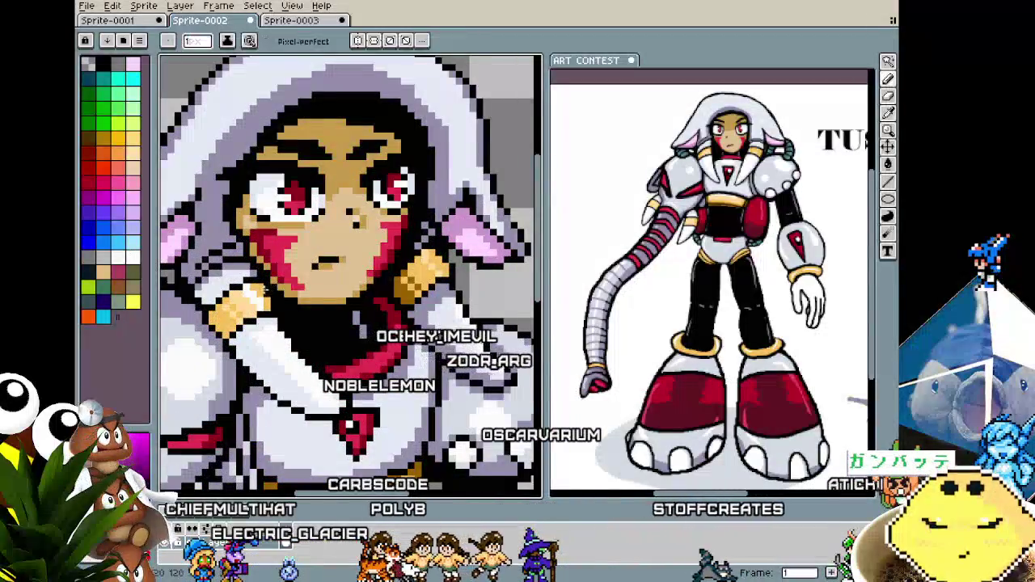
{"action": "scroll", "coordinate": [252, 348], "scroll_direction": "down", "scroll_amount": 1}
{"action": "scroll", "coordinate": [252, 348], "scroll_direction": "down", "scroll_amount": 1}
{"action": "scroll", "coordinate": [252, 347], "scroll_direction": "up", "scroll_amount": 1}
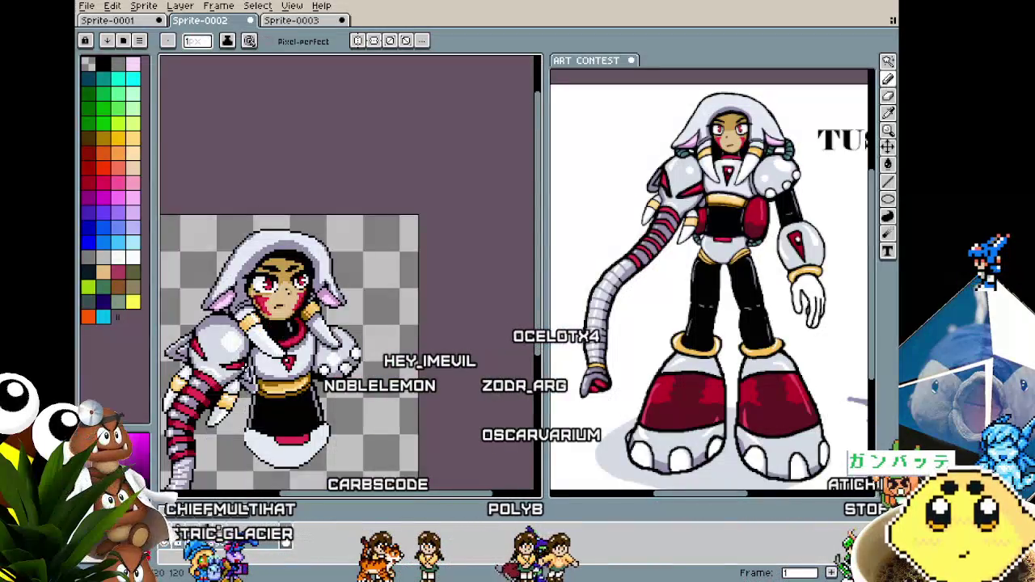
{"action": "scroll", "coordinate": [275, 364], "scroll_direction": "up", "scroll_amount": 2}
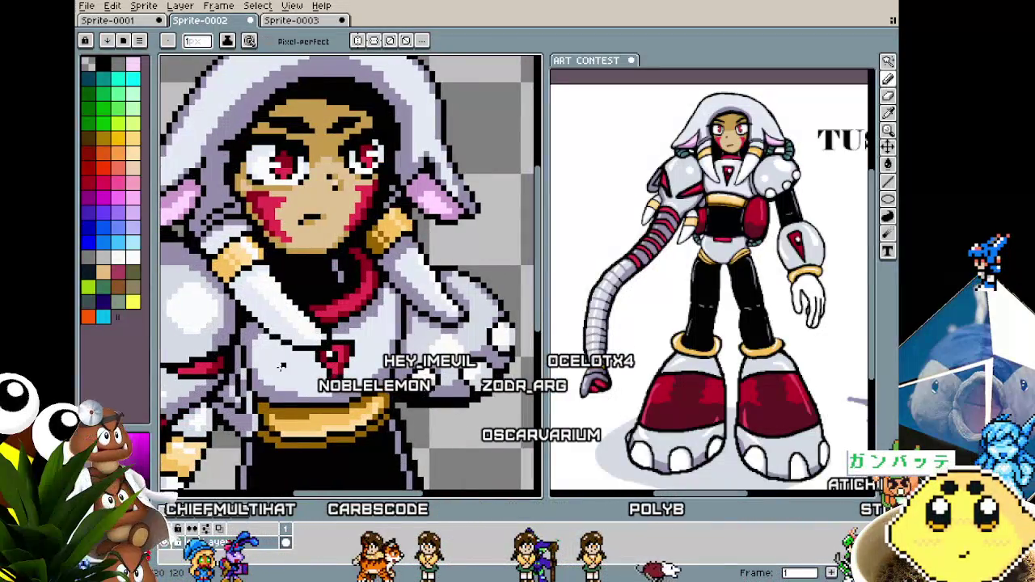
{"action": "left_click_drag", "start_coordinate": [267, 370], "coordinate": [320, 353]}
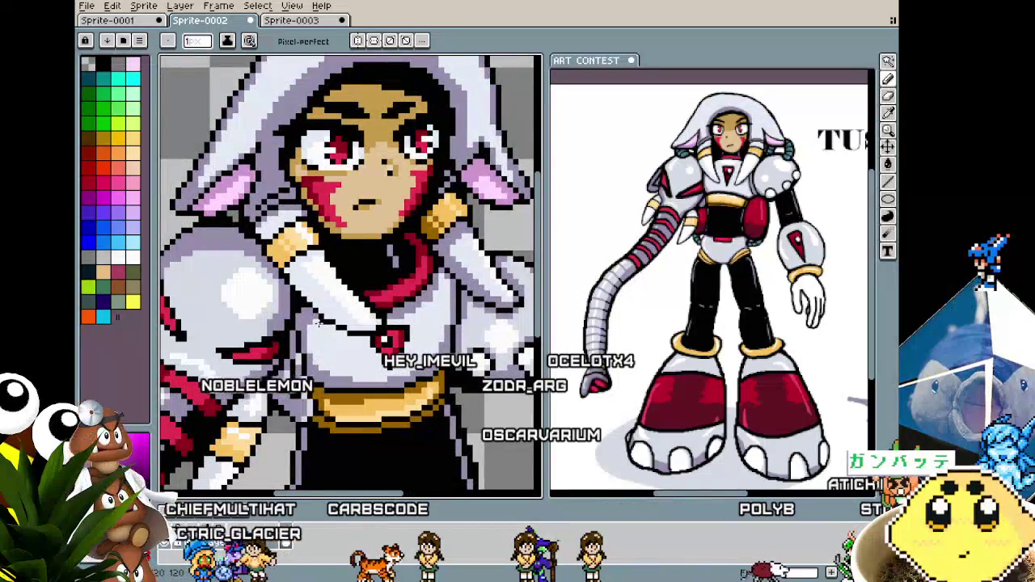
{"action": "scroll", "coordinate": [271, 343], "scroll_direction": "up", "scroll_amount": 1}
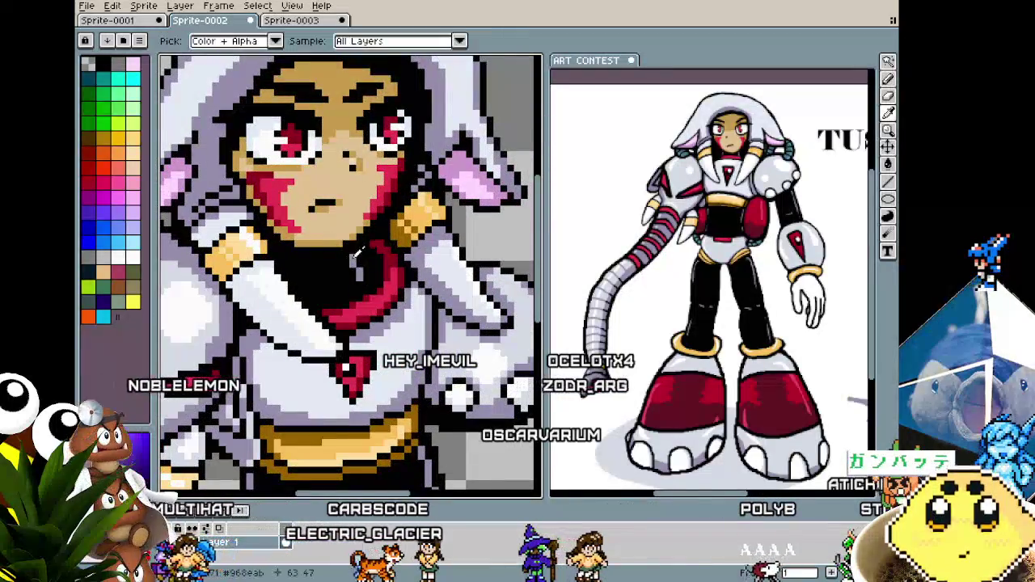
{"action": "scroll", "coordinate": [283, 267], "scroll_direction": "down", "scroll_amount": 2}
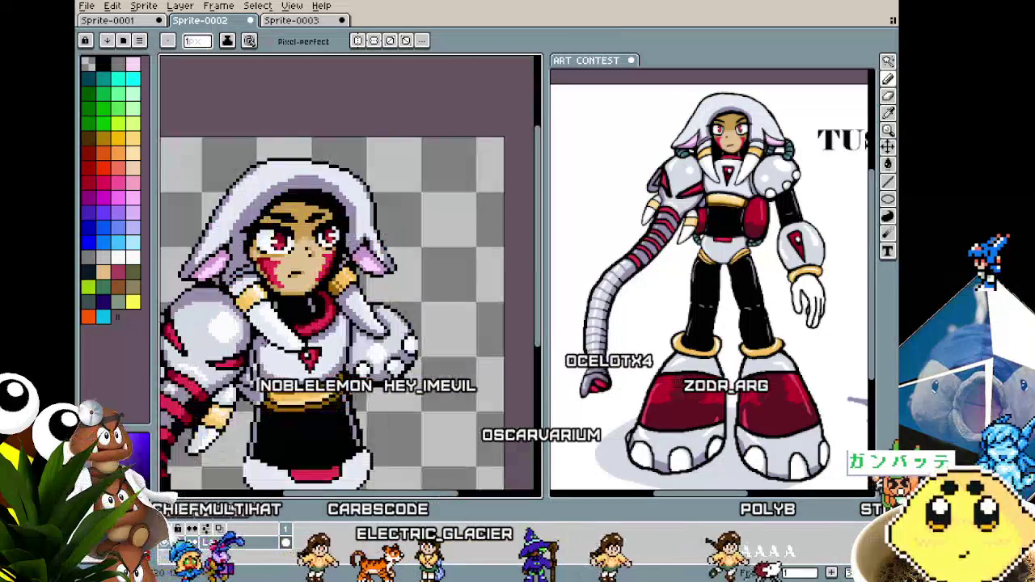
{"action": "scroll", "coordinate": [284, 268], "scroll_direction": "down", "scroll_amount": 1}
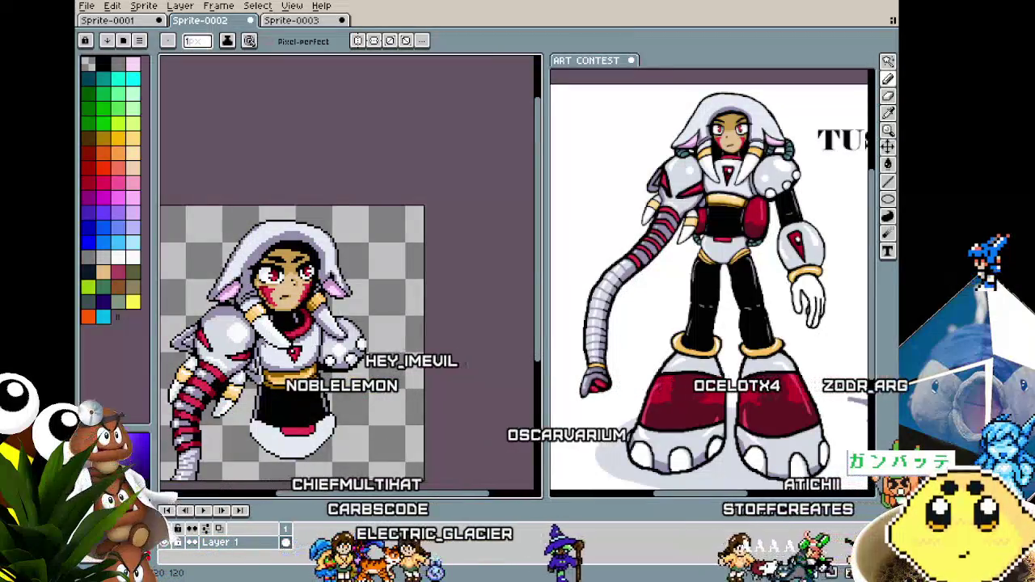
{"action": "left_click_drag", "start_coordinate": [264, 338], "coordinate": [299, 326]}
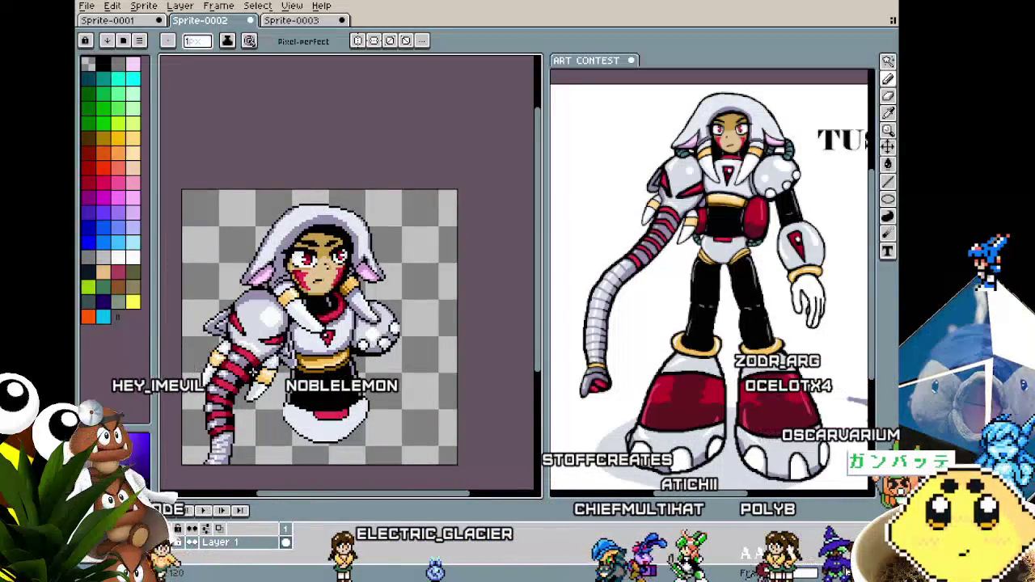
{"action": "scroll", "coordinate": [287, 334], "scroll_direction": "up", "scroll_amount": 3}
Pick up the red from the lower sprite as the drawing colour.
{"action": "key", "text": "i"}
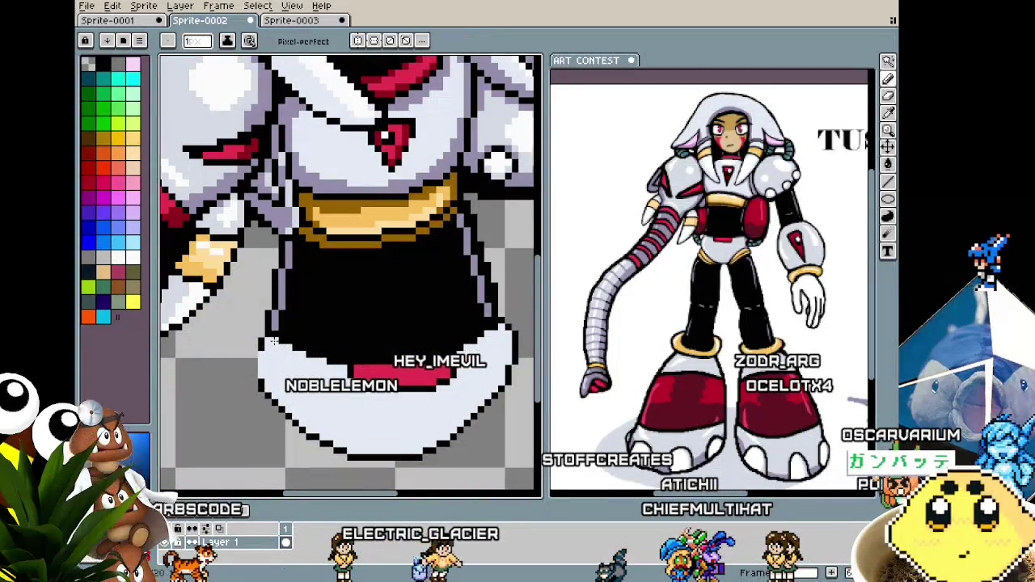
{"action": "scroll", "coordinate": [273, 362], "scroll_direction": "down", "scroll_amount": 3}
{"action": "scroll", "coordinate": [263, 407], "scroll_direction": "down", "scroll_amount": 1}
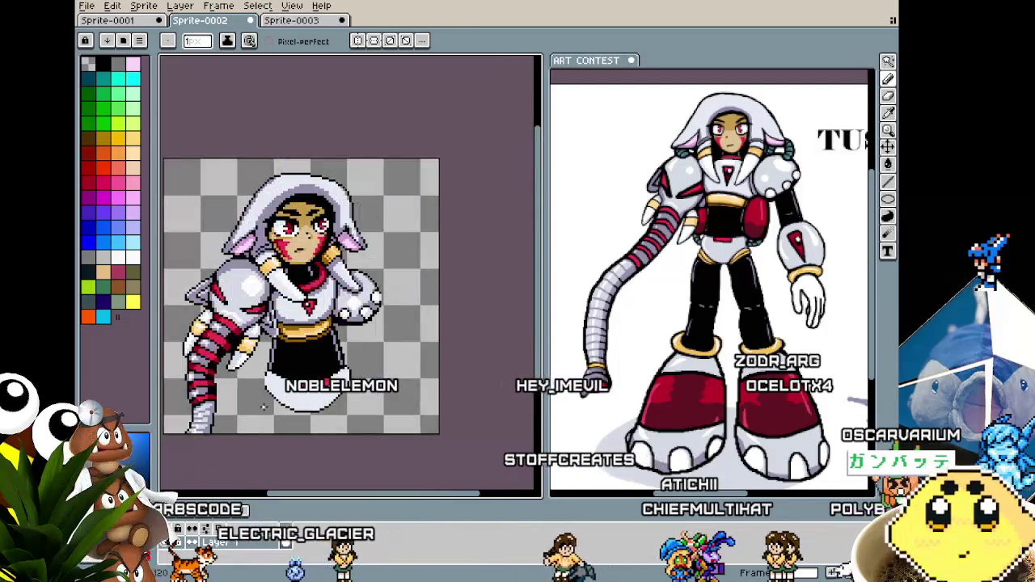
{"action": "scroll", "coordinate": [324, 396], "scroll_direction": "up", "scroll_amount": 2}
{"action": "scroll", "coordinate": [372, 384], "scroll_direction": "up", "scroll_amount": 2}
{"action": "key", "text": "alt"}
{"action": "left_click", "coordinate": [266, 392], "text": "alt"}
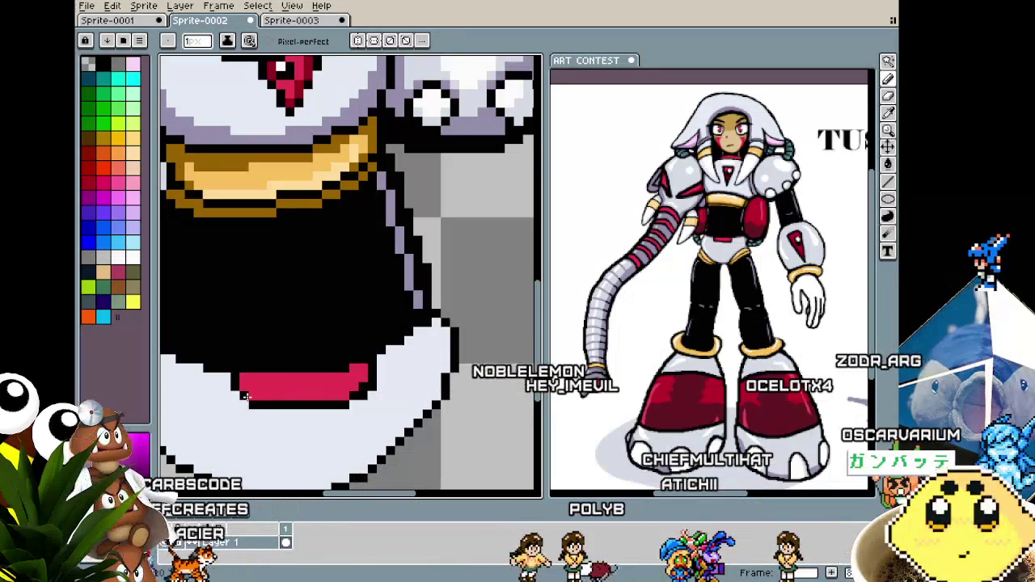
{"action": "scroll", "coordinate": [243, 389], "scroll_direction": "down", "scroll_amount": 3}
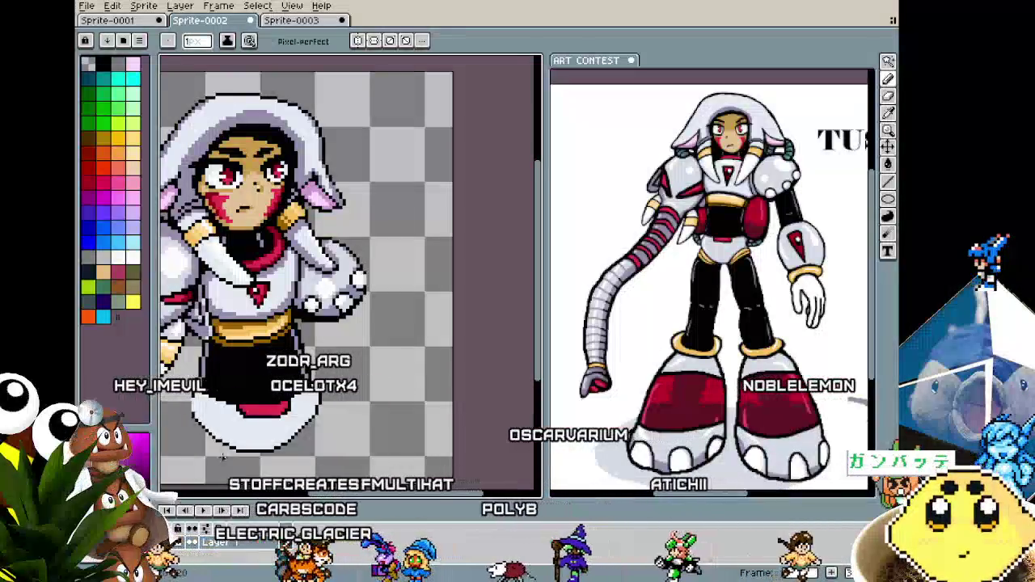
{"action": "mouse_move", "coordinate": [237, 455]}
{"action": "left_mouse_down"}
{"action": "mouse_move", "coordinate": [282, 444]}
{"action": "mouse_move", "coordinate": [291, 379]}
{"action": "left_mouse_up"}
{"action": "scroll", "coordinate": [322, 419], "scroll_direction": "up", "scroll_amount": 1}
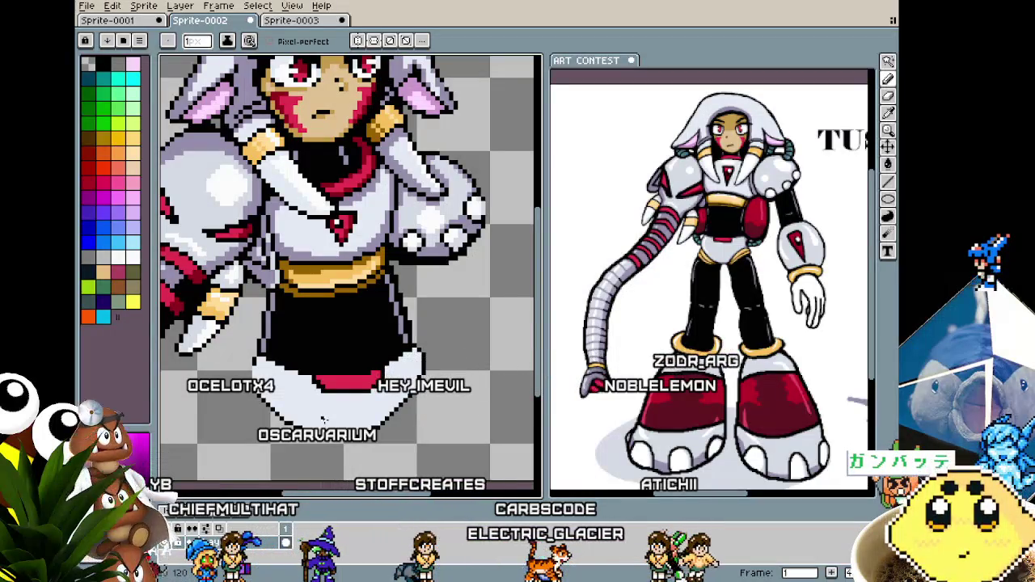
{"action": "scroll", "coordinate": [341, 335], "scroll_direction": "down", "scroll_amount": 1}
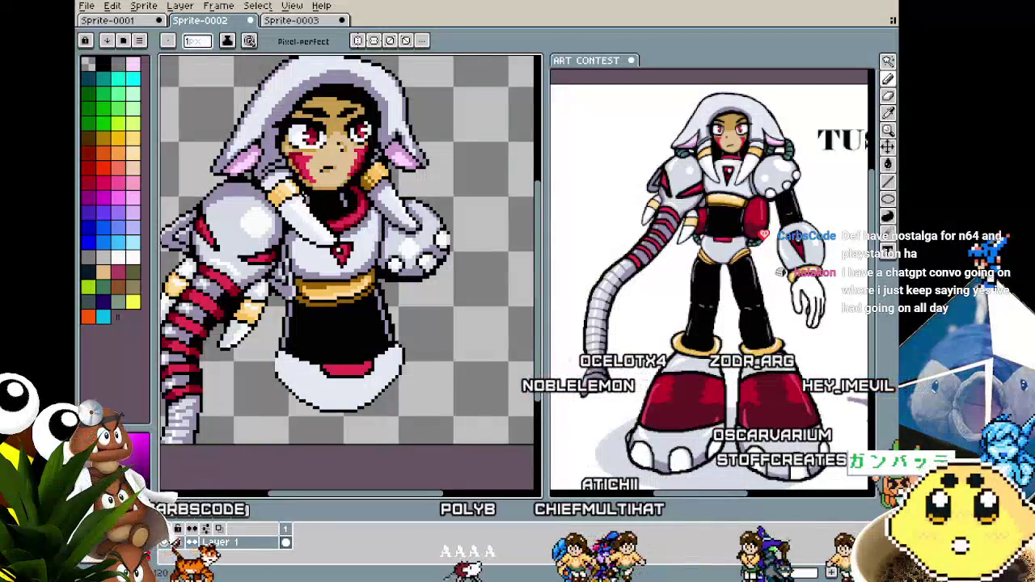
{"action": "scroll", "coordinate": [303, 198], "scroll_direction": "up", "scroll_amount": 2}
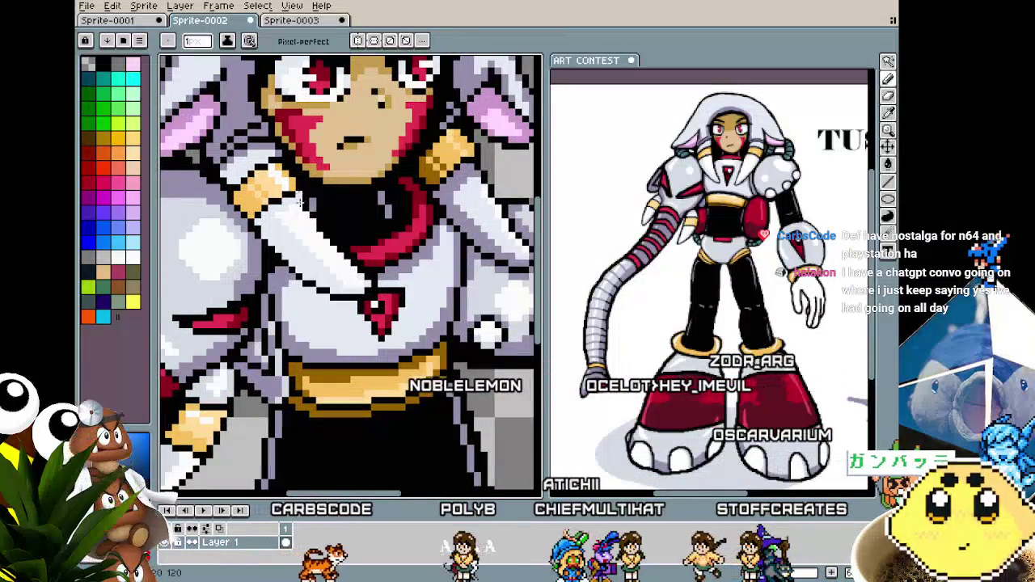
{"action": "scroll", "coordinate": [299, 197], "scroll_direction": "down", "scroll_amount": 3}
{"action": "scroll", "coordinate": [296, 226], "scroll_direction": "up", "scroll_amount": 2}
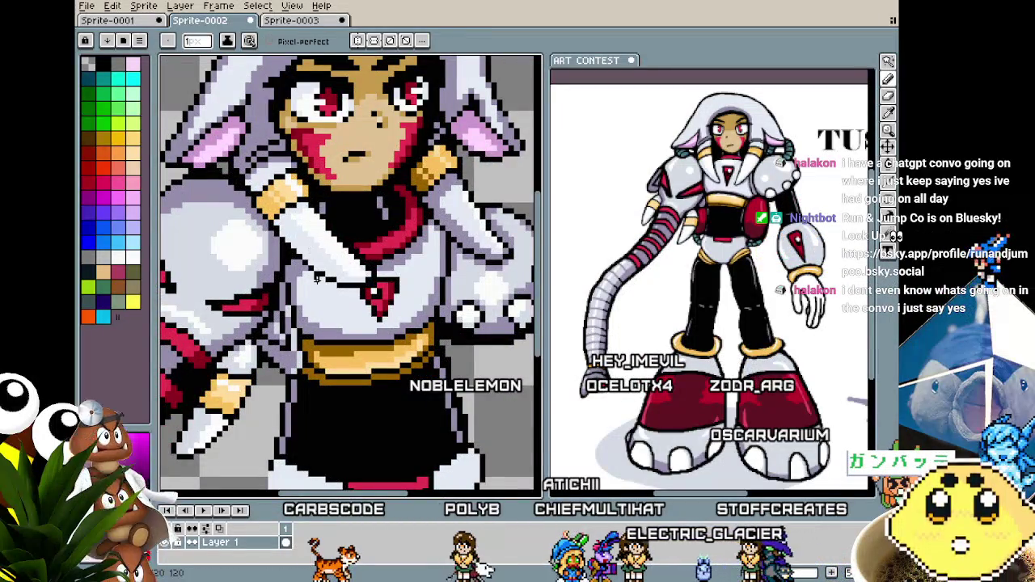
{"action": "scroll", "coordinate": [316, 277], "scroll_direction": "down", "scroll_amount": 2}
{"action": "scroll", "coordinate": [316, 277], "scroll_direction": "down", "scroll_amount": 1}
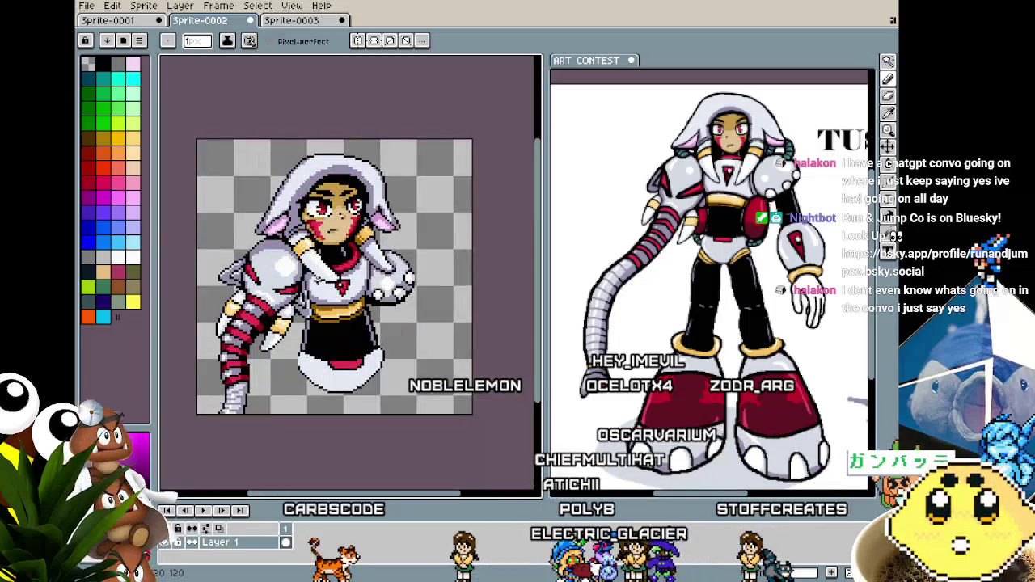
{"action": "scroll", "coordinate": [324, 317], "scroll_direction": "up", "scroll_amount": 1}
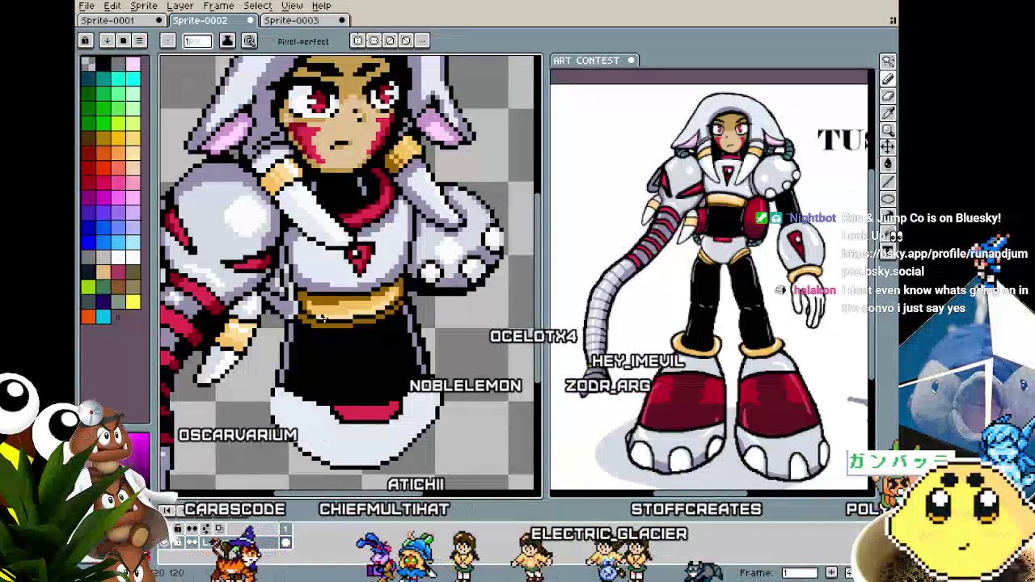
{"action": "mouse_move", "coordinate": [345, 235]}
{"action": "left_mouse_down"}
{"action": "mouse_move", "coordinate": [315, 230]}
{"action": "mouse_move", "coordinate": [356, 234]}
{"action": "left_mouse_up"}
{"action": "scroll", "coordinate": [316, 231], "scroll_direction": "down", "scroll_amount": 1}
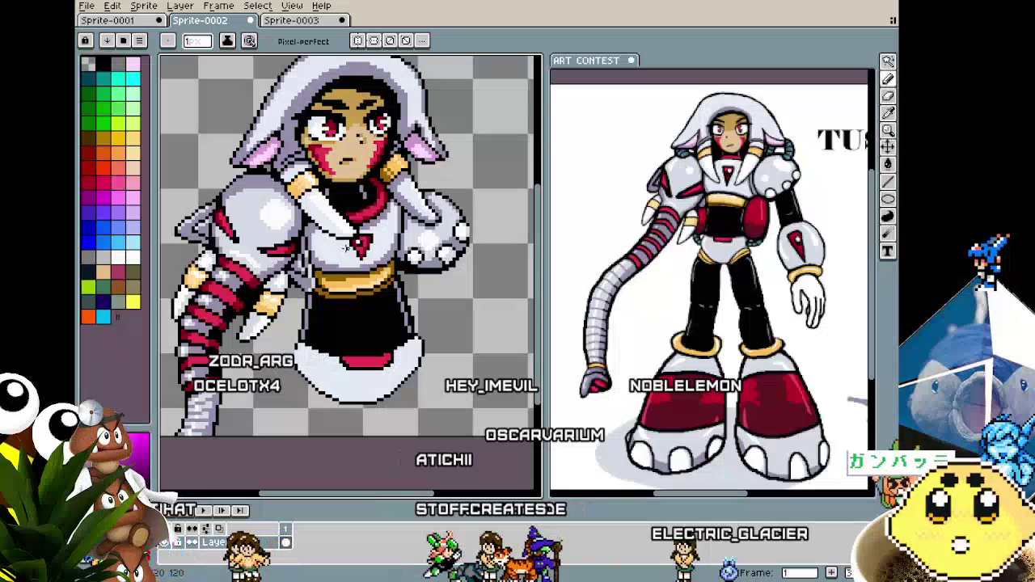
{"action": "scroll", "coordinate": [356, 206], "scroll_direction": "up", "scroll_amount": 1}
{"action": "scroll", "coordinate": [355, 206], "scroll_direction": "up", "scroll_amount": 1}
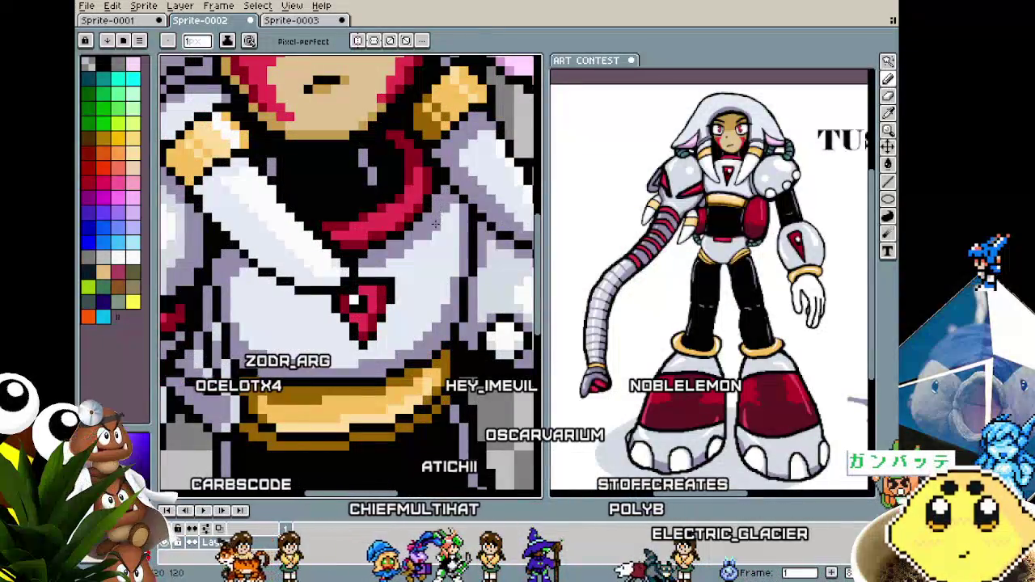
{"action": "scroll", "coordinate": [440, 219], "scroll_direction": "down", "scroll_amount": 2}
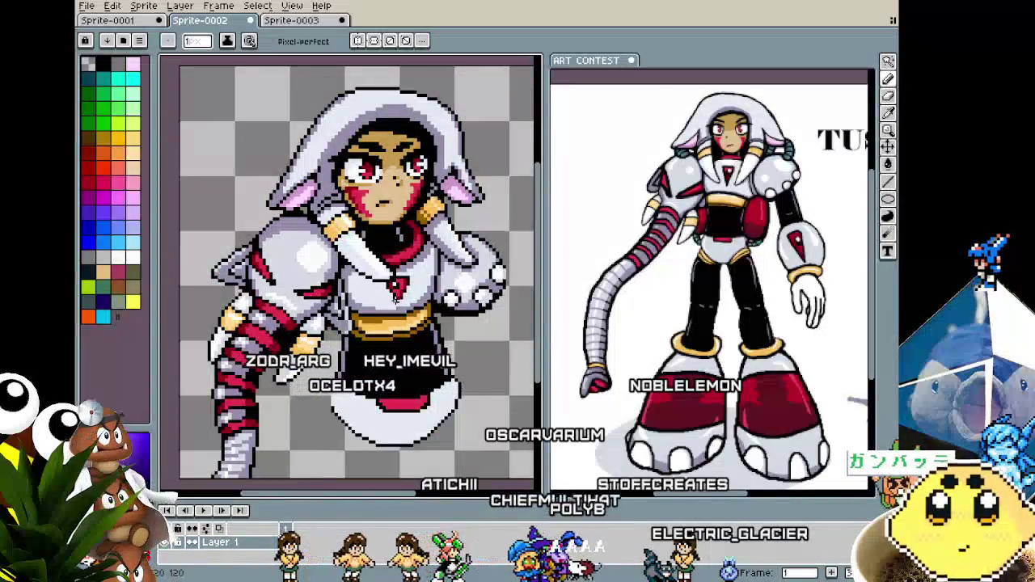
{"action": "scroll", "coordinate": [368, 316], "scroll_direction": "up", "scroll_amount": 2}
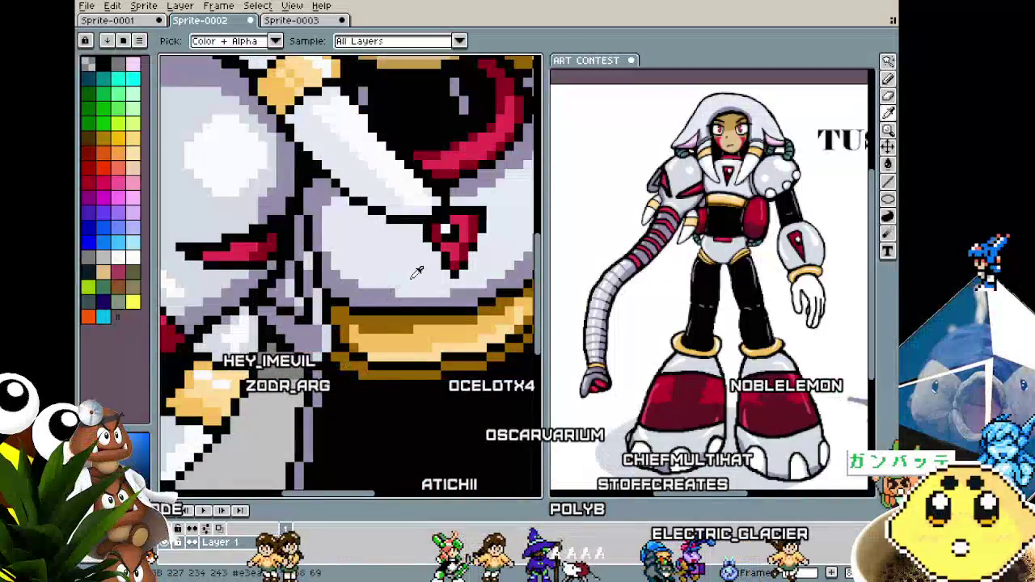
{"action": "scroll", "coordinate": [391, 291], "scroll_direction": "down", "scroll_amount": 1}
{"action": "scroll", "coordinate": [380, 292], "scroll_direction": "up", "scroll_amount": 1}
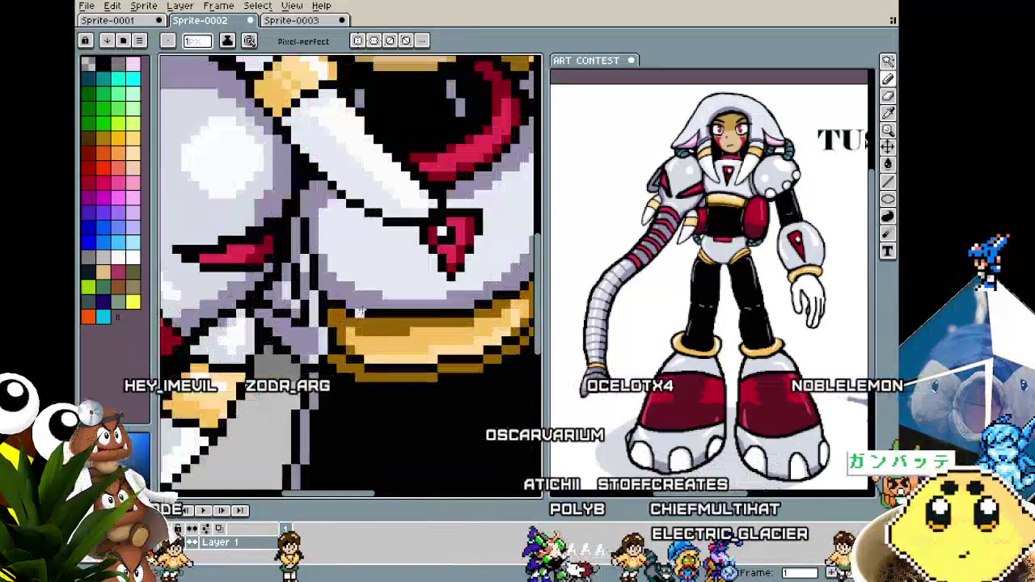
{"action": "scroll", "coordinate": [358, 323], "scroll_direction": "down", "scroll_amount": 2}
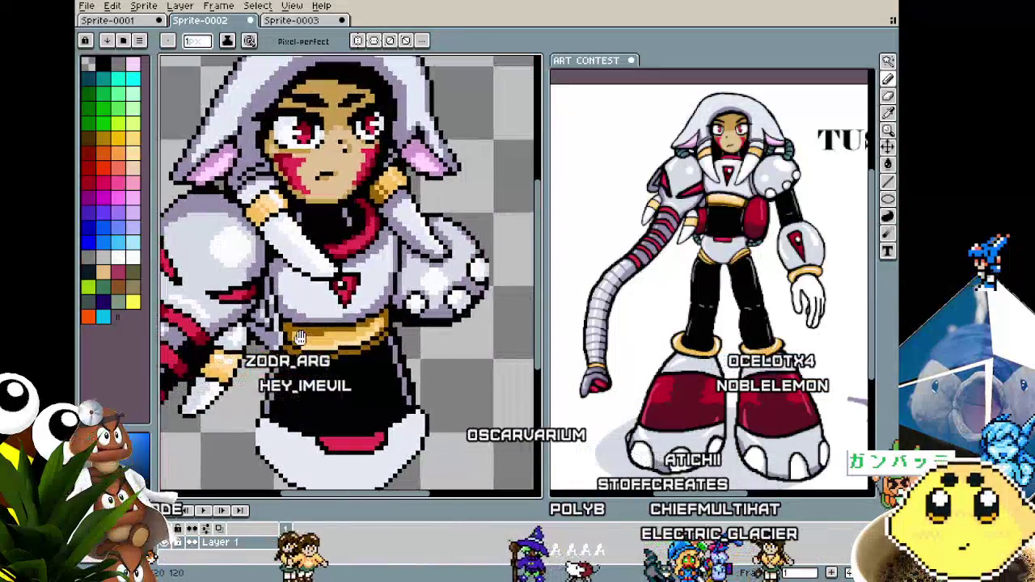
{"action": "scroll", "coordinate": [324, 307], "scroll_direction": "up", "scroll_amount": 2}
{"action": "scroll", "coordinate": [279, 281], "scroll_direction": "up", "scroll_amount": 1}
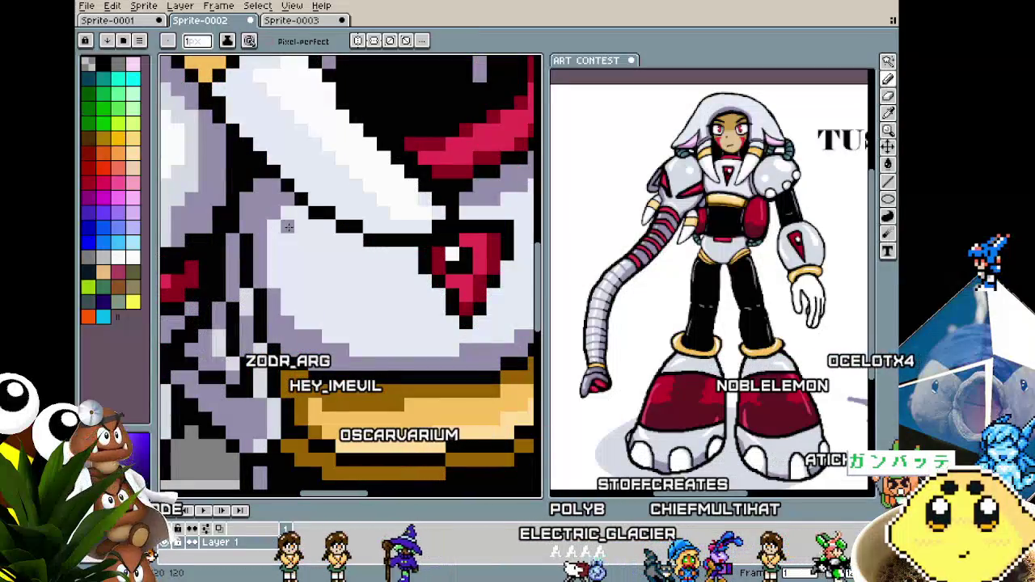
{"action": "scroll", "coordinate": [285, 272], "scroll_direction": "down", "scroll_amount": 3}
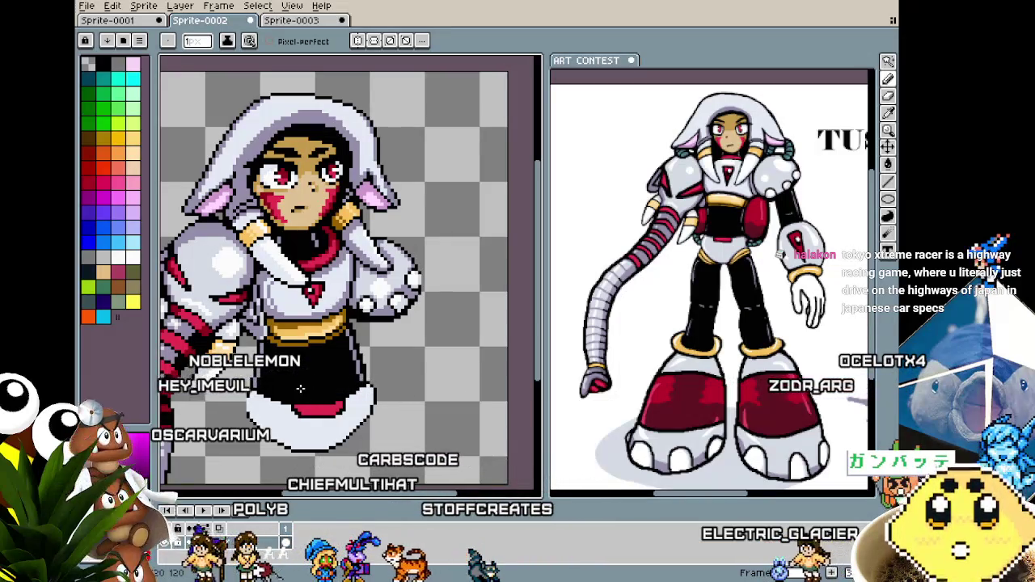
{"action": "scroll", "coordinate": [300, 389], "scroll_direction": "down", "scroll_amount": 1}
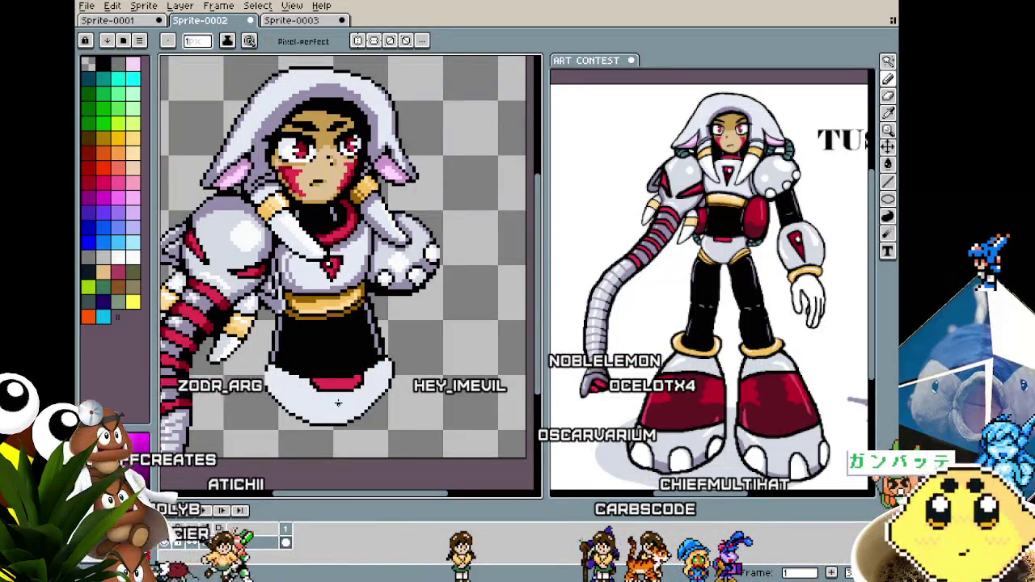
{"action": "scroll", "coordinate": [352, 270], "scroll_direction": "down", "scroll_amount": 2}
Enlarge the pencil brush and paint black legs below the skirt.
{"action": "key", "text": "i"}
{"action": "key", "text": "b"}
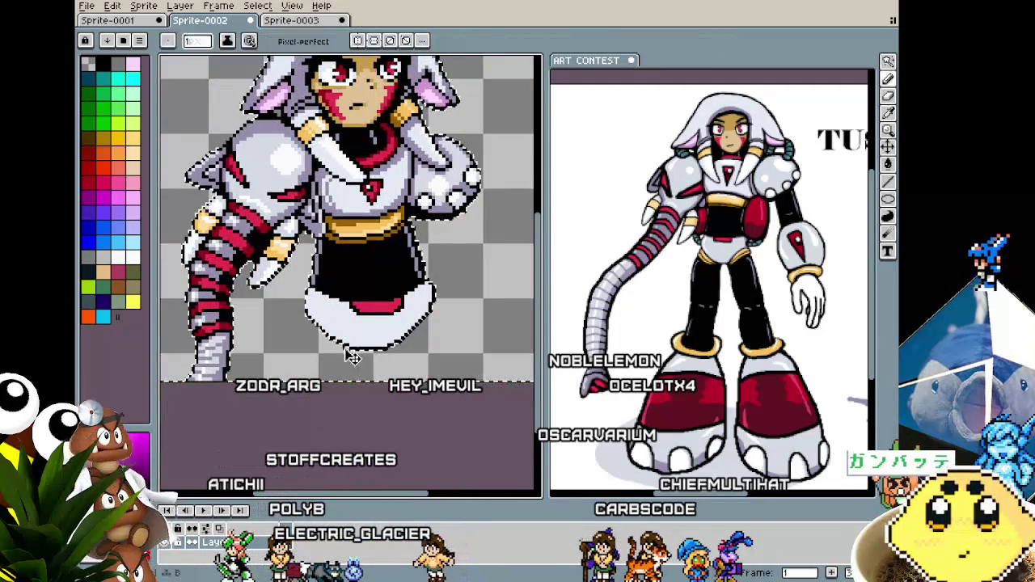
{"action": "key", "text": "plus"}
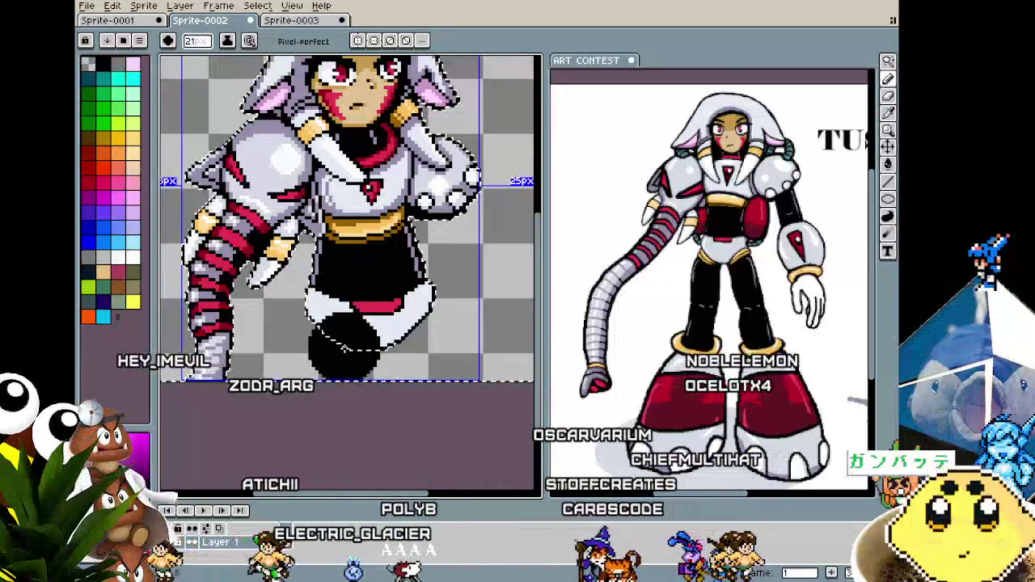
{"action": "key", "text": "plus"}
{"action": "key", "text": "plus"}
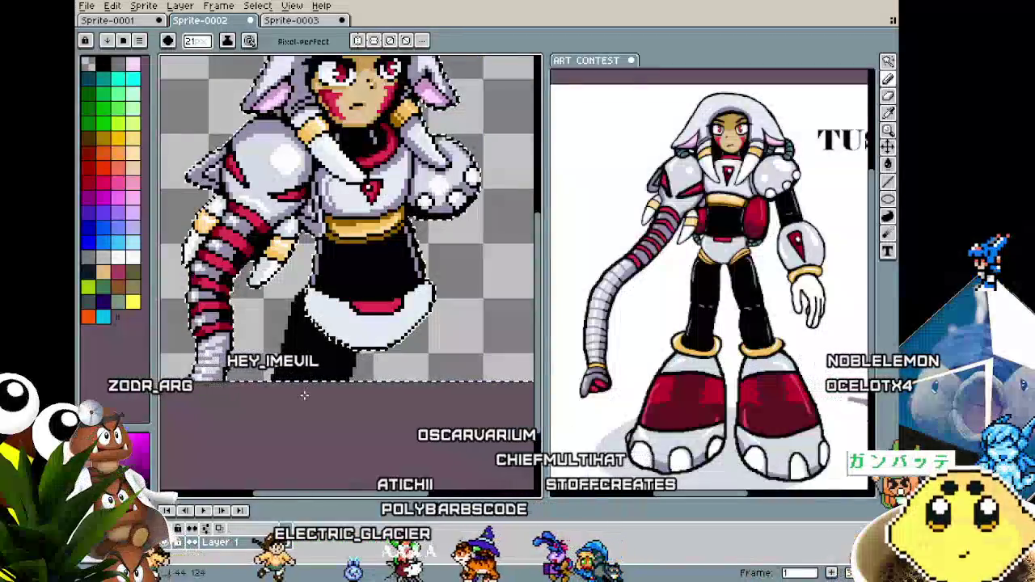
{"action": "mouse_move", "coordinate": [323, 356]}
{"action": "left_mouse_down"}
{"action": "mouse_move", "coordinate": [303, 378]}
{"action": "mouse_move", "coordinate": [422, 402]}
{"action": "left_mouse_up"}
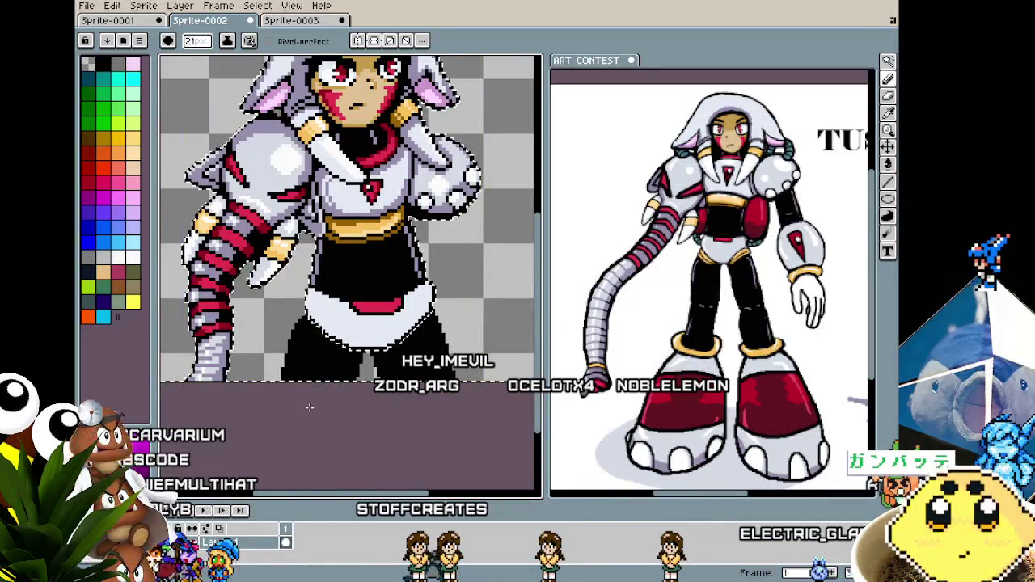
Undo the two oversized black fills and zoom back onto the torso.
{"action": "key", "text": "ctrl+z"}
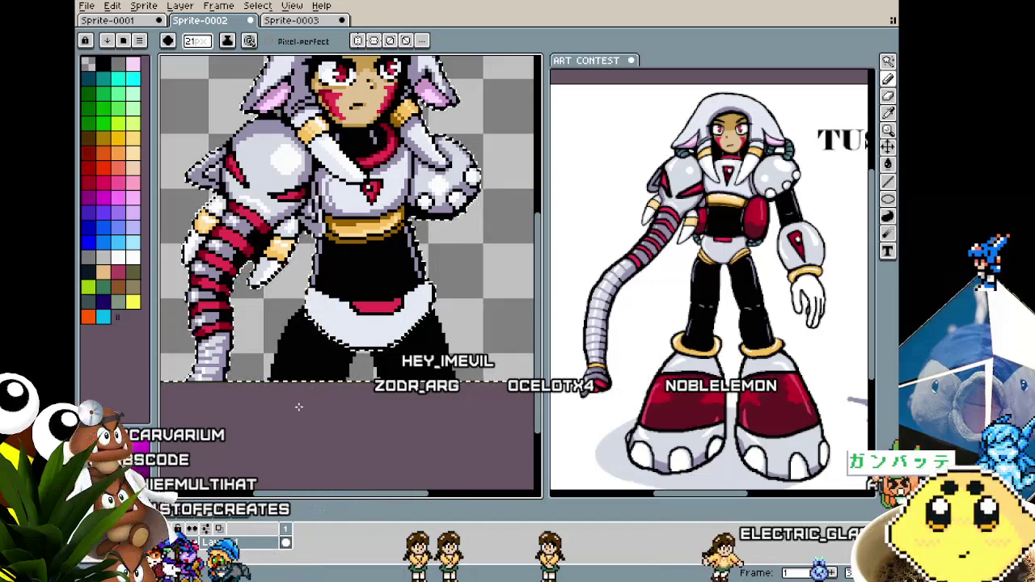
{"action": "key", "text": "ctrl+z"}
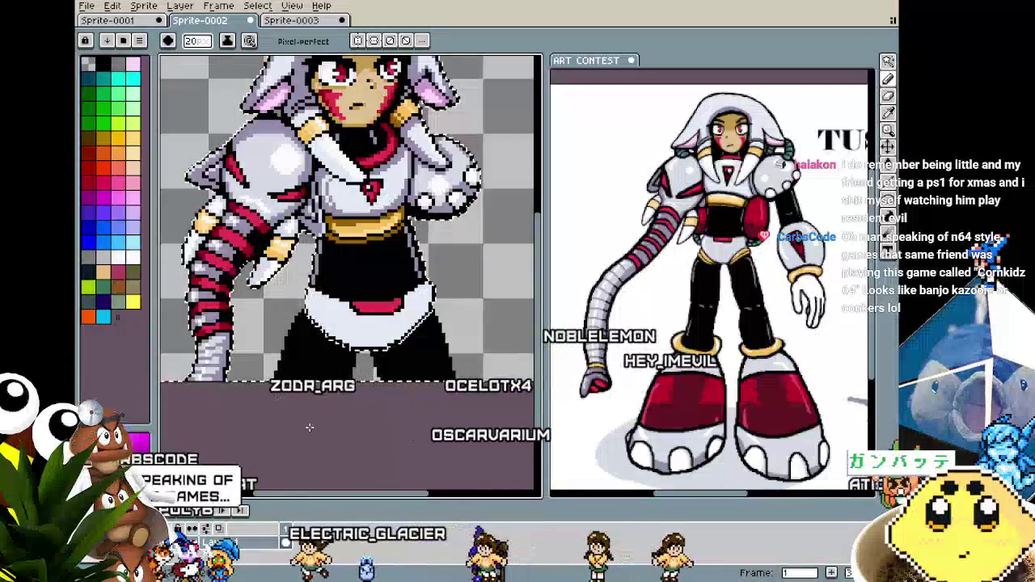
{"action": "scroll", "coordinate": [308, 394], "scroll_direction": "down", "scroll_amount": 5}
{"action": "scroll", "coordinate": [309, 427], "scroll_direction": "up", "scroll_amount": 3}
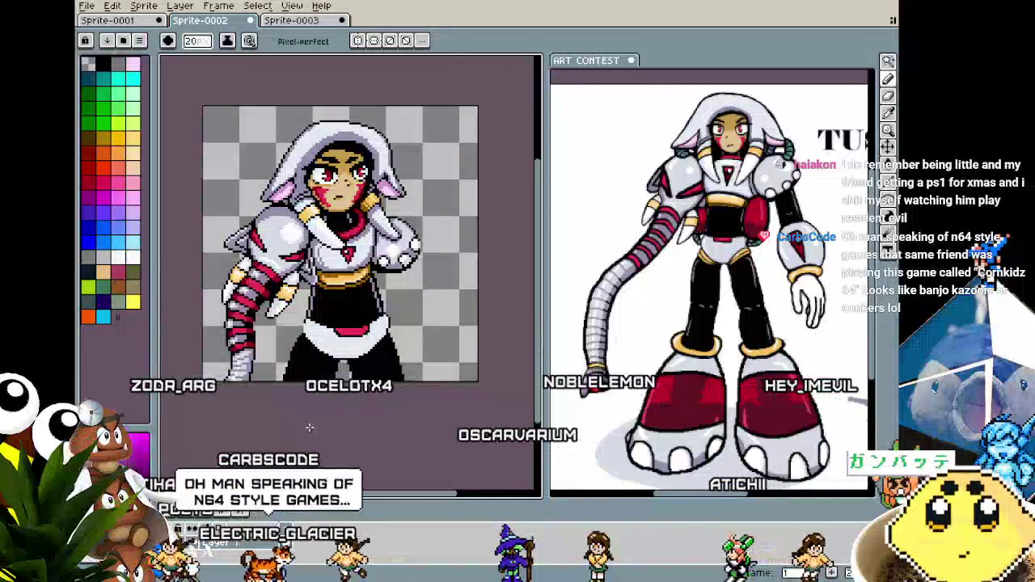
{"action": "scroll", "coordinate": [309, 427], "scroll_direction": "up", "scroll_amount": 1}
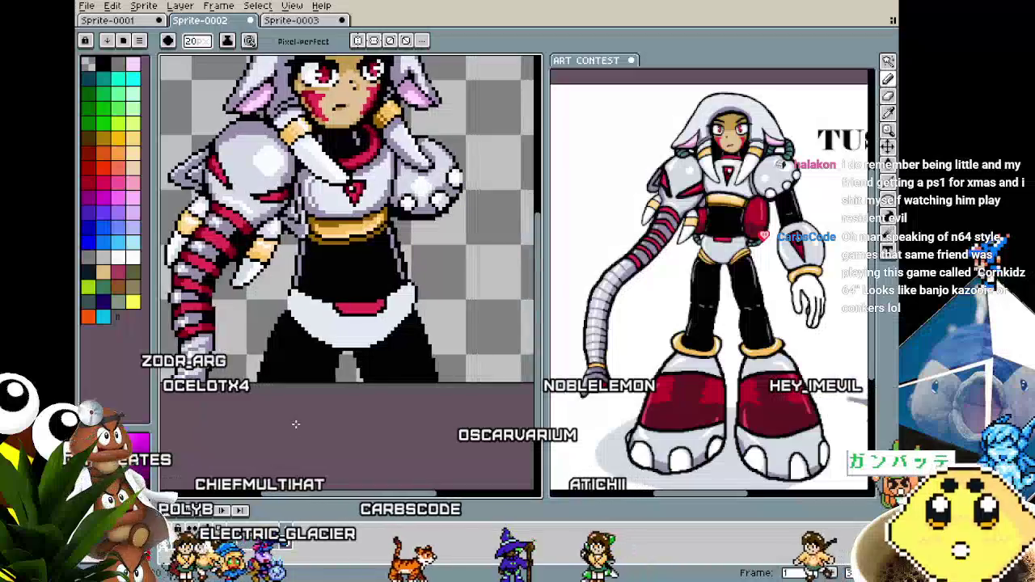
{"action": "mouse_move", "coordinate": [308, 427]}
{"action": "left_mouse_down"}
{"action": "mouse_move", "coordinate": [279, 398]}
{"action": "mouse_move", "coordinate": [295, 342]}
{"action": "left_mouse_up"}
{"action": "scroll", "coordinate": [279, 399], "scroll_direction": "up", "scroll_amount": 1}
{"action": "key", "text": "b"}
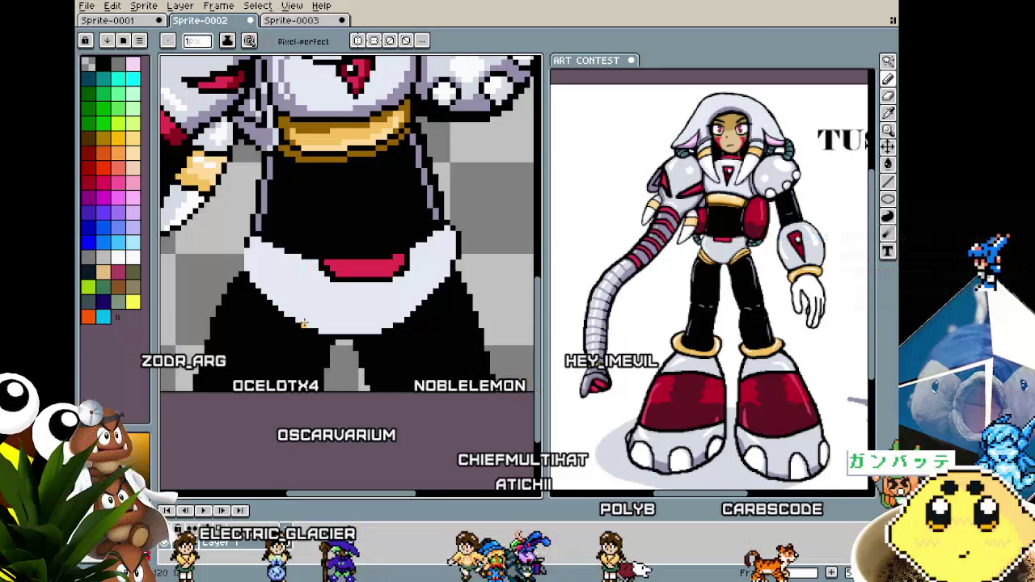
With a 2 px brush, paint gold diagonal stripes on the left and right thighs.
{"action": "left_click_drag", "start_coordinate": [304, 323], "coordinate": [278, 322]}
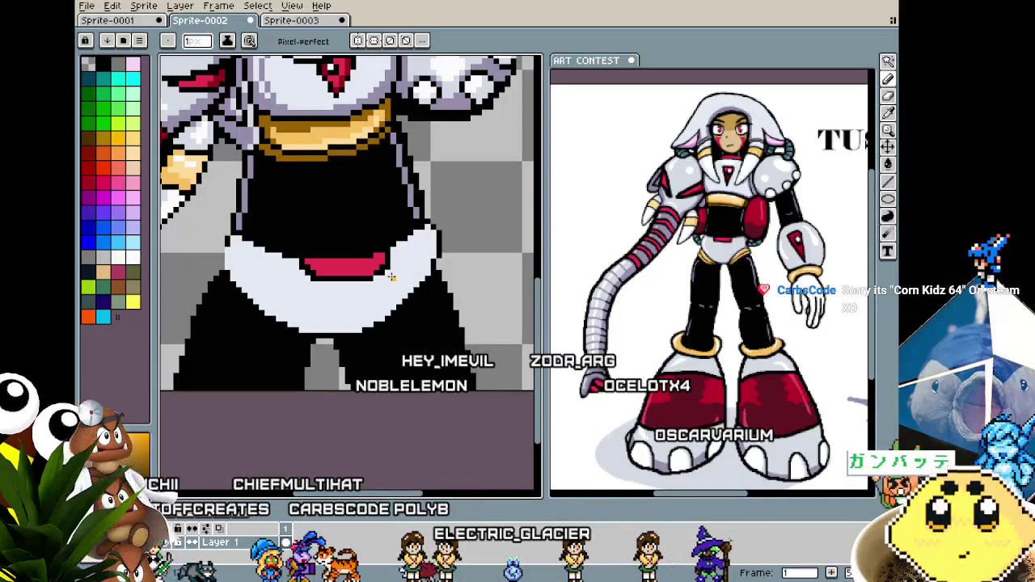
{"action": "scroll", "coordinate": [244, 266], "scroll_direction": "up", "scroll_amount": 1}
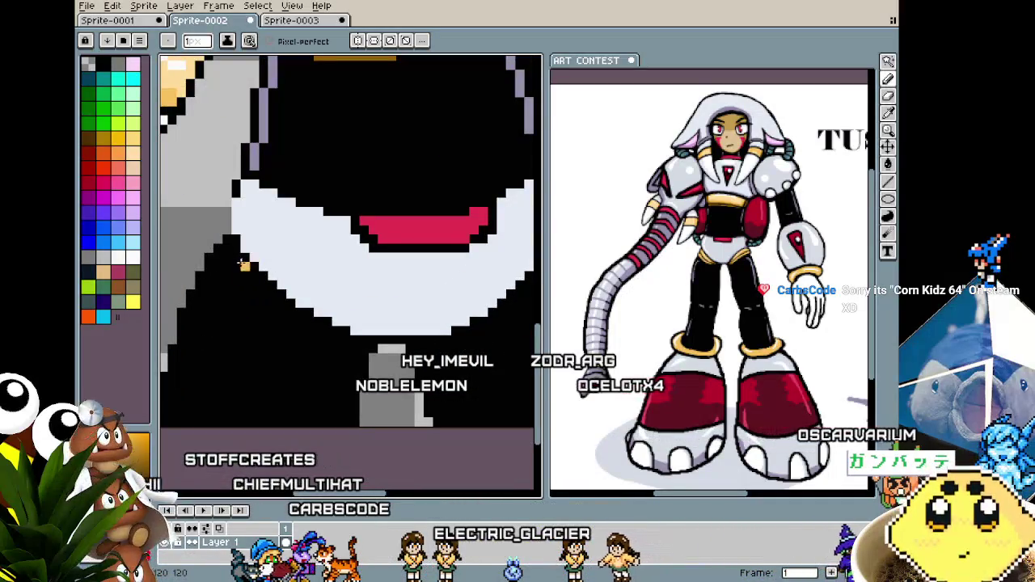
{"action": "key", "text": "plus"}
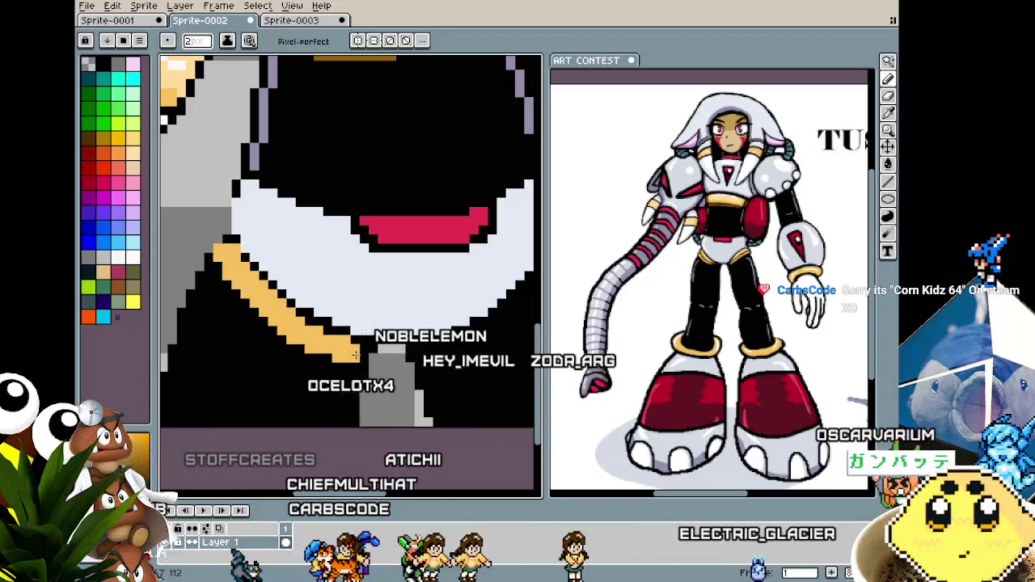
{"action": "left_click_drag", "start_coordinate": [198, 275], "coordinate": [265, 341]}
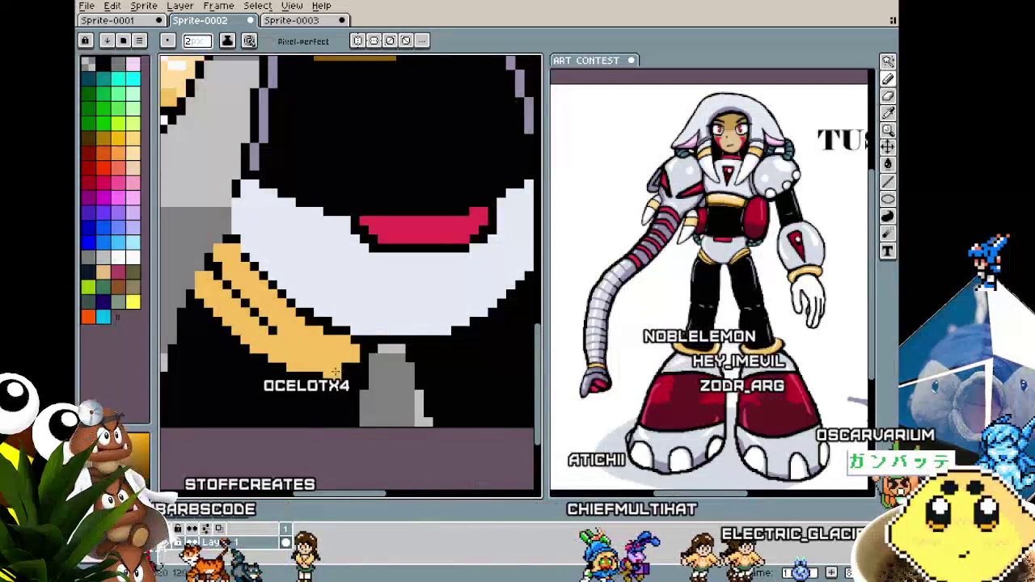
{"action": "scroll", "coordinate": [351, 399], "scroll_direction": "down", "scroll_amount": 3}
{"action": "scroll", "coordinate": [351, 399], "scroll_direction": "up", "scroll_amount": 3}
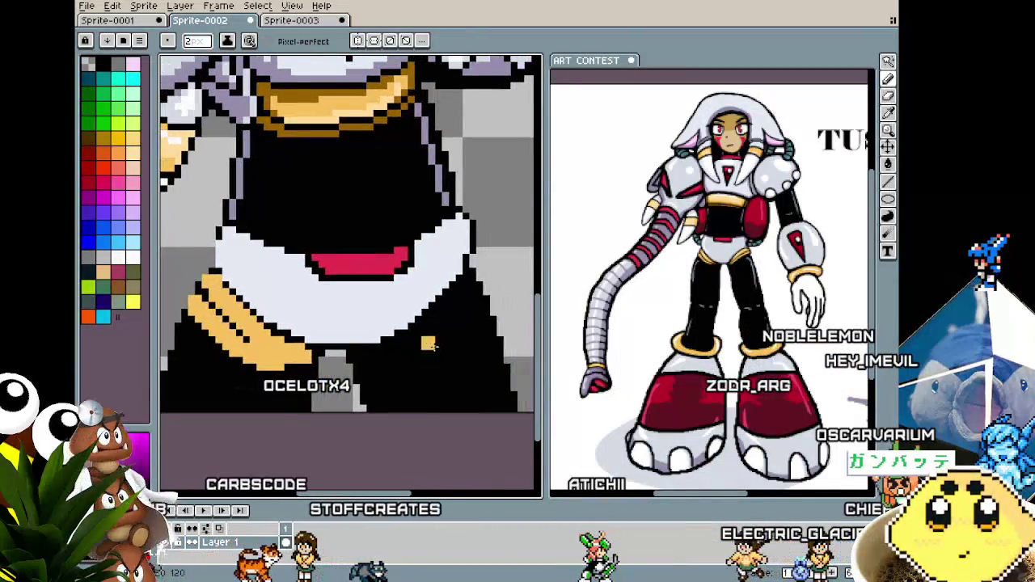
{"action": "scroll", "coordinate": [462, 289], "scroll_direction": "right", "scroll_amount": 1}
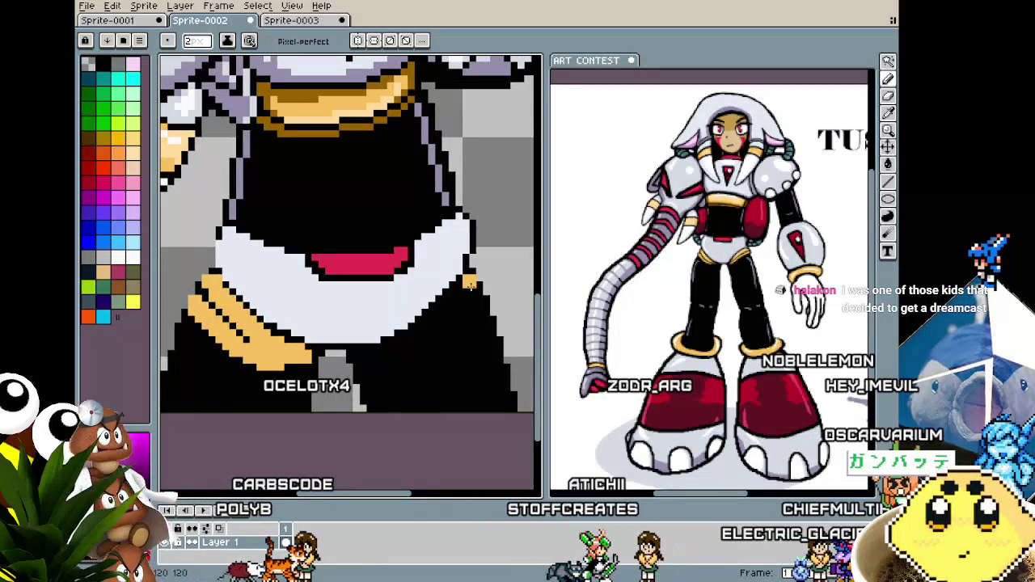
{"action": "left_click_drag", "start_coordinate": [468, 289], "coordinate": [420, 343]}
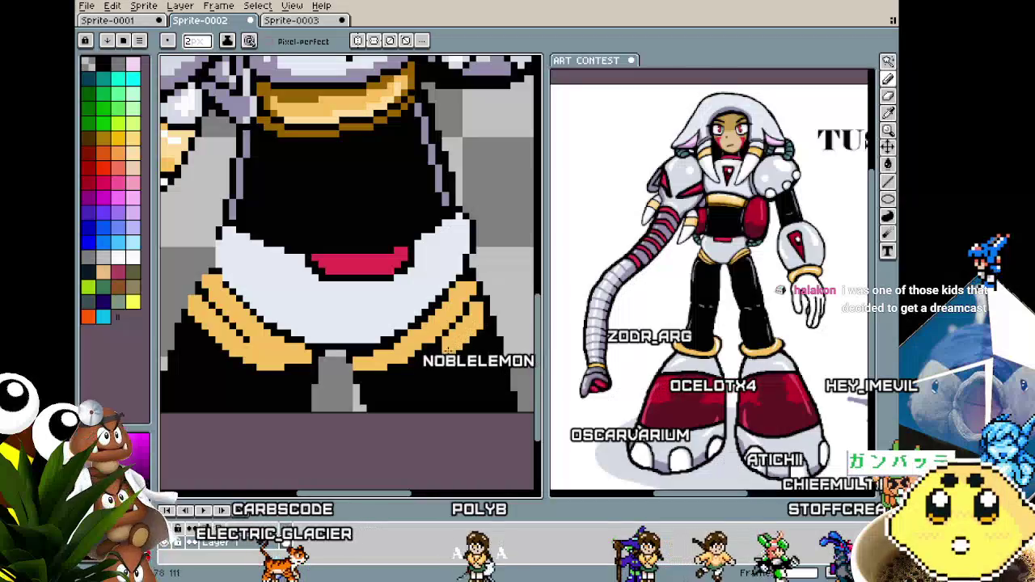
Sample a colour from the sprite beside the right thigh stripe.
{"action": "scroll", "coordinate": [389, 374], "scroll_direction": "down", "scroll_amount": 2}
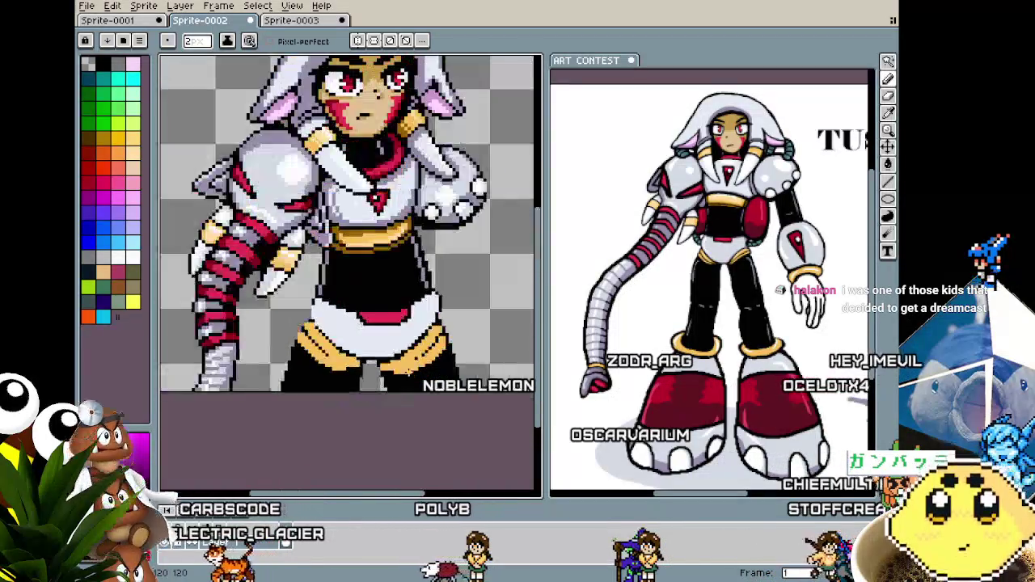
{"action": "scroll", "coordinate": [420, 347], "scroll_direction": "up", "scroll_amount": 2}
{"action": "key", "text": "alt"}
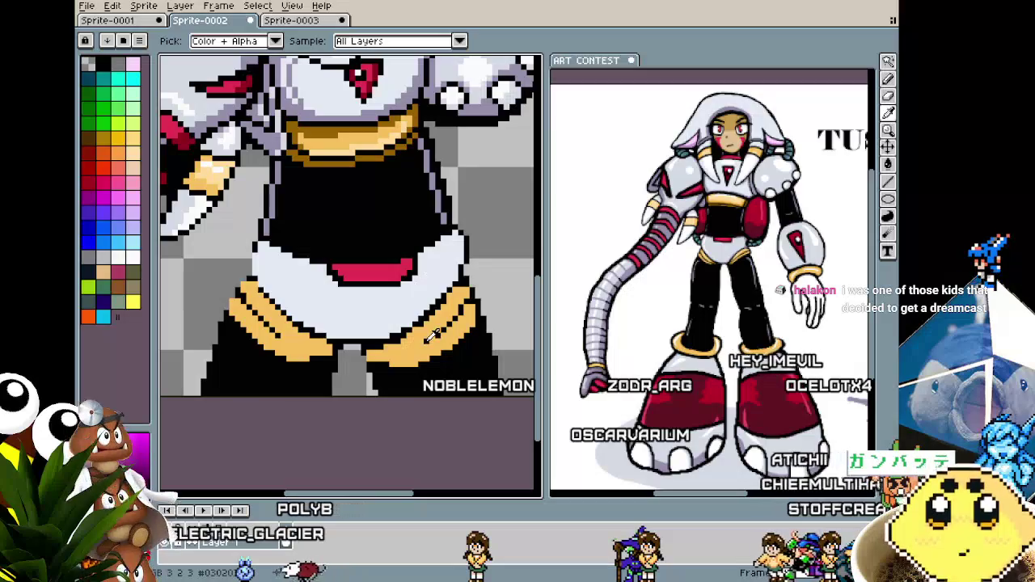
{"action": "left_click", "coordinate": [432, 335], "text": "alt"}
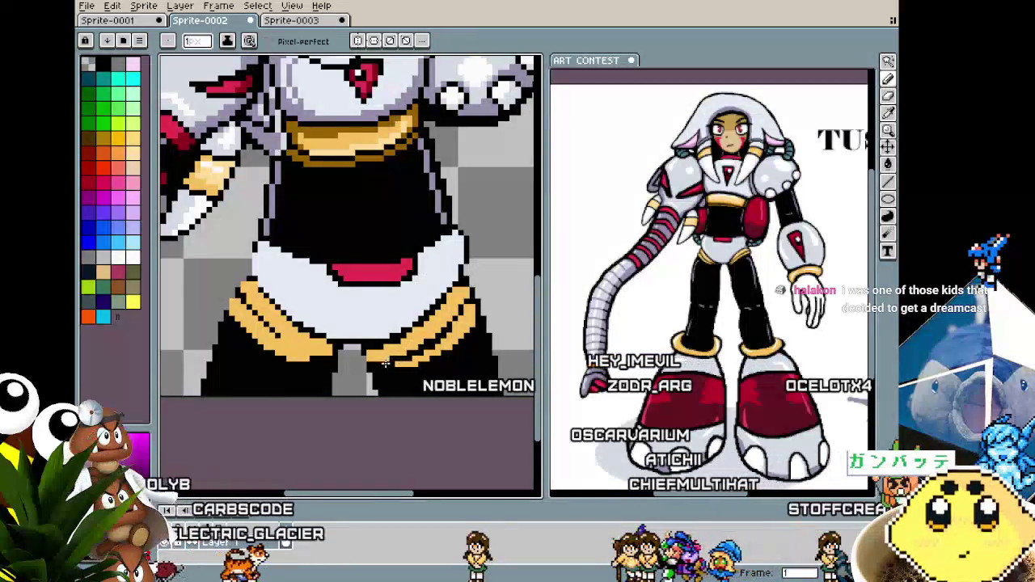
{"action": "key", "text": "ctrl"}
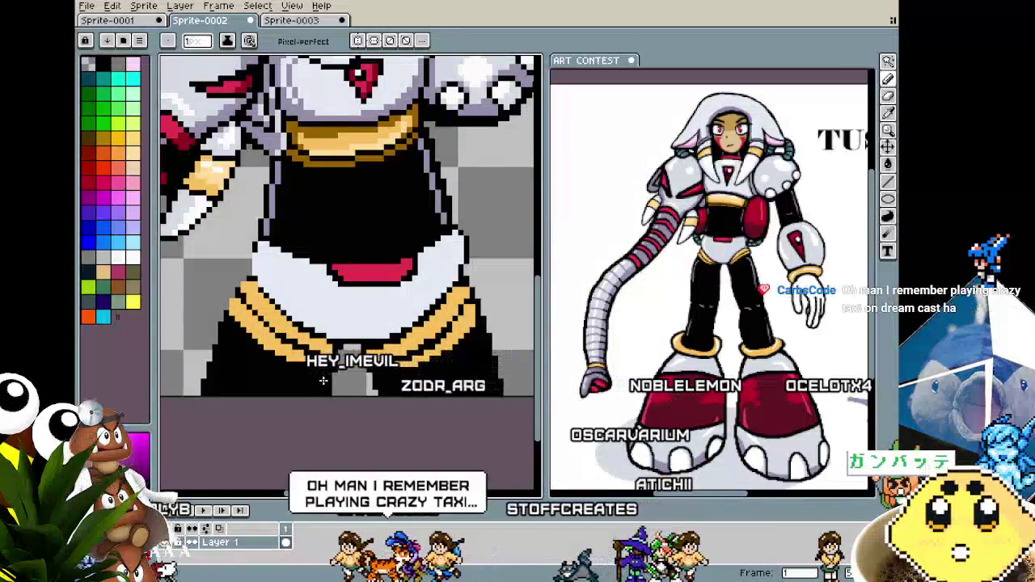
{"action": "scroll", "coordinate": [322, 387], "scroll_direction": "down", "scroll_amount": 4}
{"action": "scroll", "coordinate": [322, 386], "scroll_direction": "up", "scroll_amount": 4}
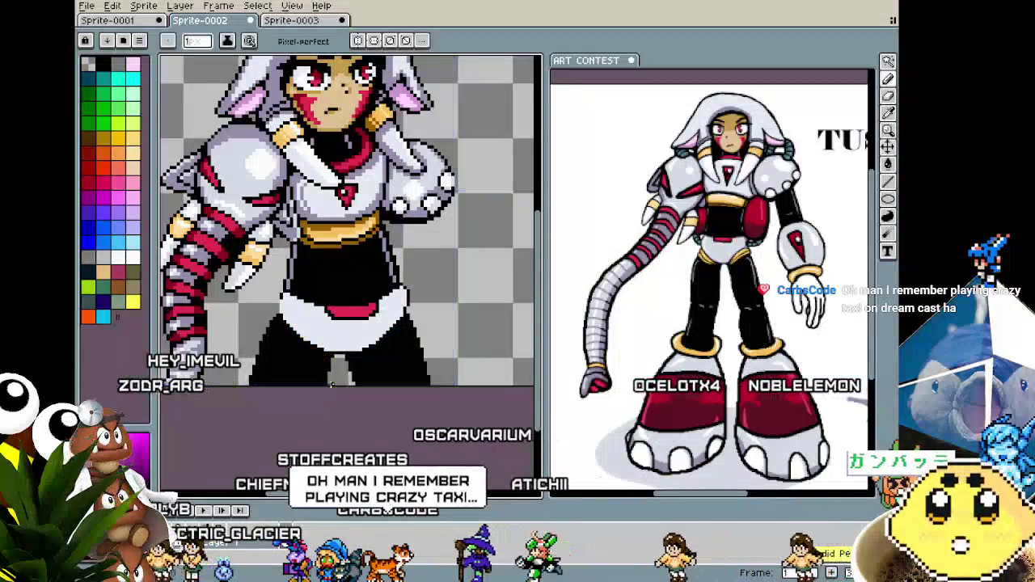
Remove the black legs below the skirt.
{"action": "scroll", "coordinate": [382, 351], "scroll_direction": "up", "scroll_amount": 2}
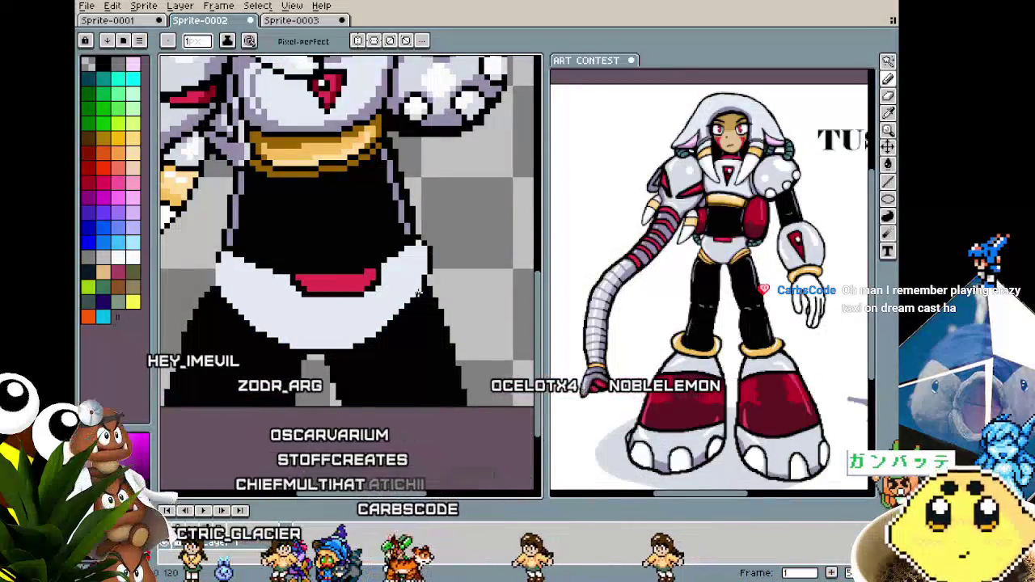
{"action": "key", "text": "alt"}
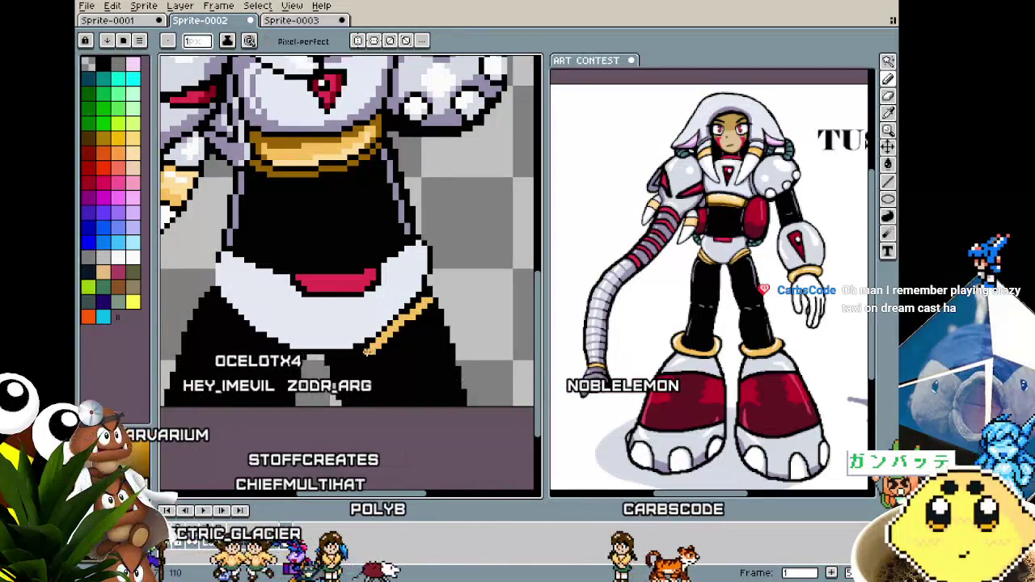
{"action": "key", "text": "alt"}
{"action": "key", "text": "ctrl"}
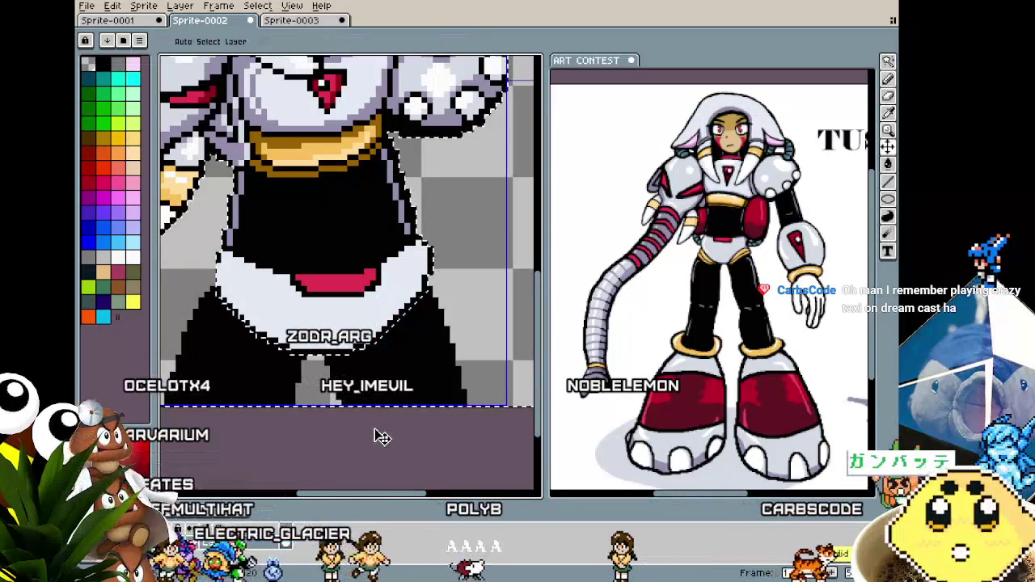
{"action": "key", "text": "ctrl+z"}
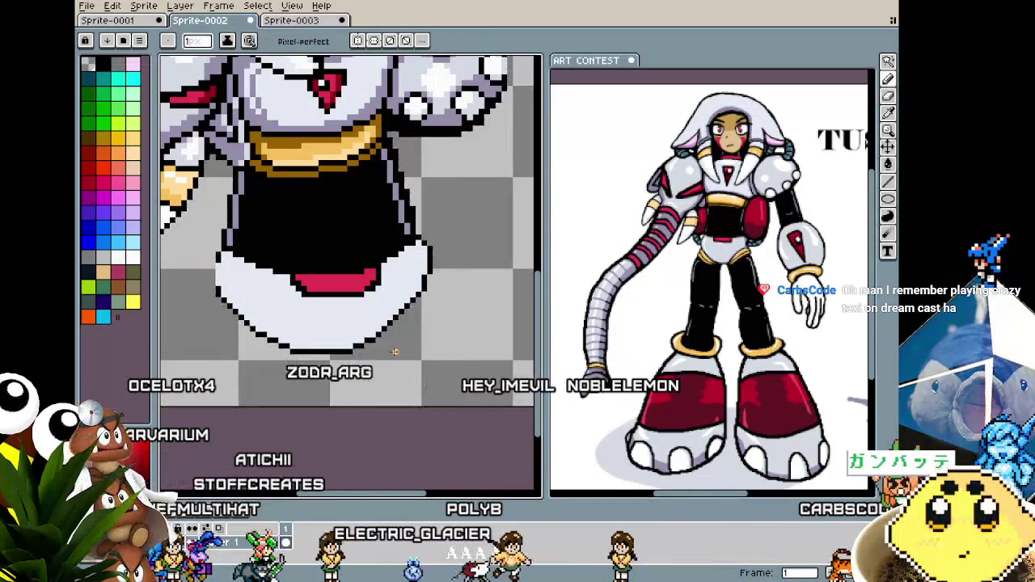
Clear the leftover black area to transparency and undo the previous gold stroke.
{"action": "left_click_drag", "start_coordinate": [389, 356], "coordinate": [378, 343]}
{"action": "left_click", "coordinate": [396, 351]}
{"action": "key", "text": "Delete"}
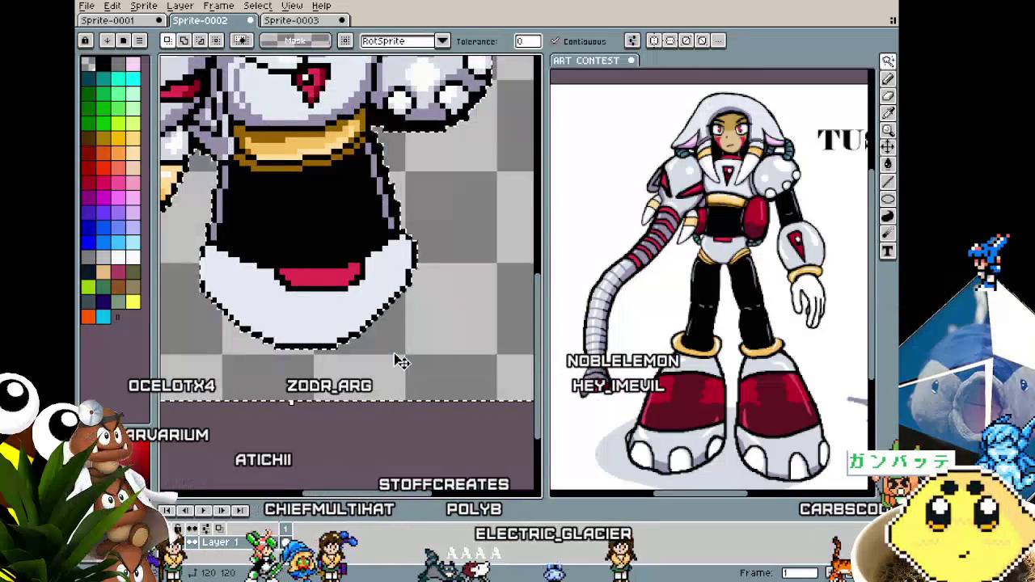
{"action": "key", "text": "b"}
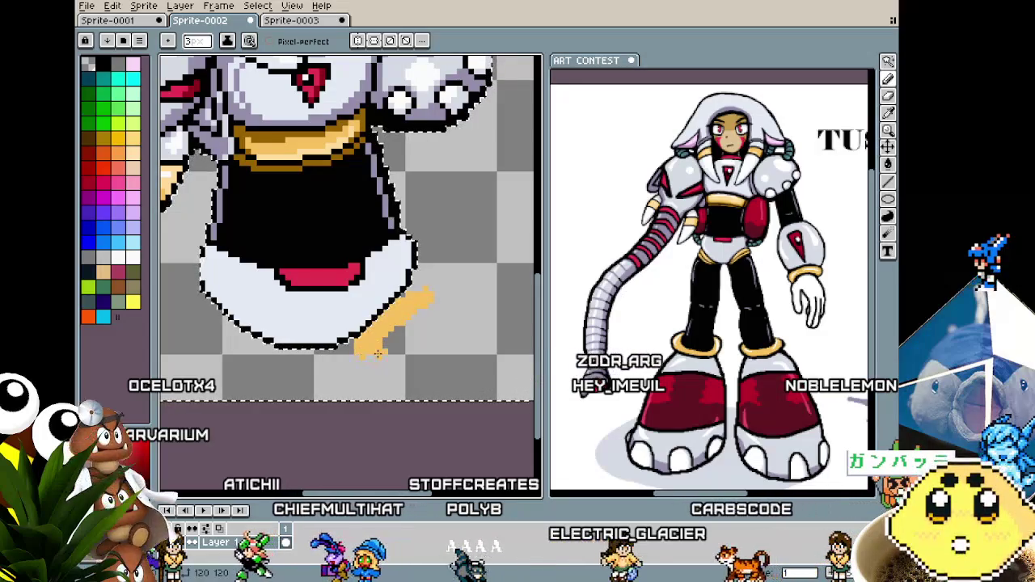
{"action": "key", "text": "ctrl+z"}
Redraw a thinner gold stripe below the skirt, thicken its end, and add a second stripe.
{"action": "left_click_drag", "start_coordinate": [356, 348], "coordinate": [427, 301]}
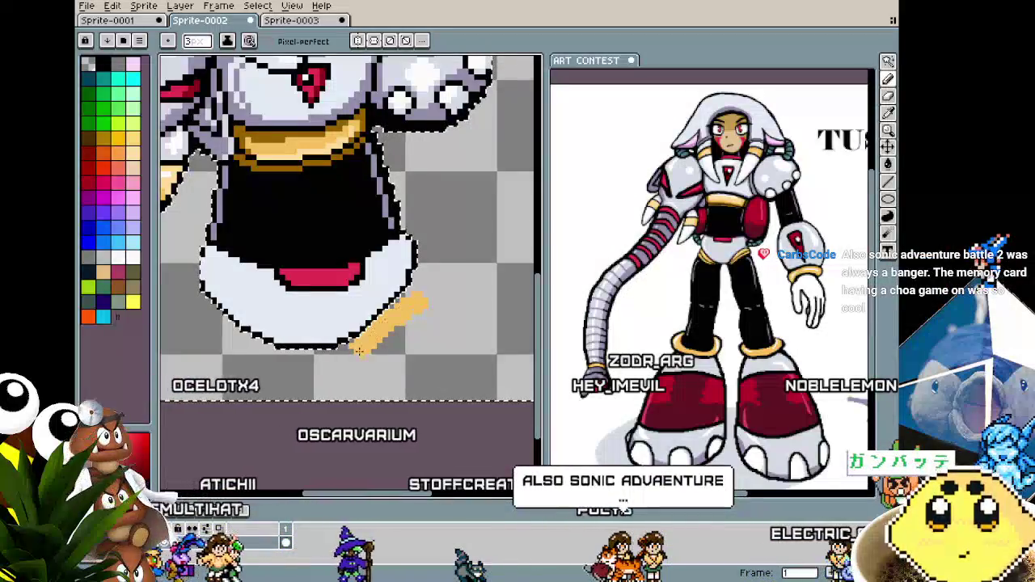
{"action": "left_click_drag", "start_coordinate": [404, 304], "coordinate": [376, 351]}
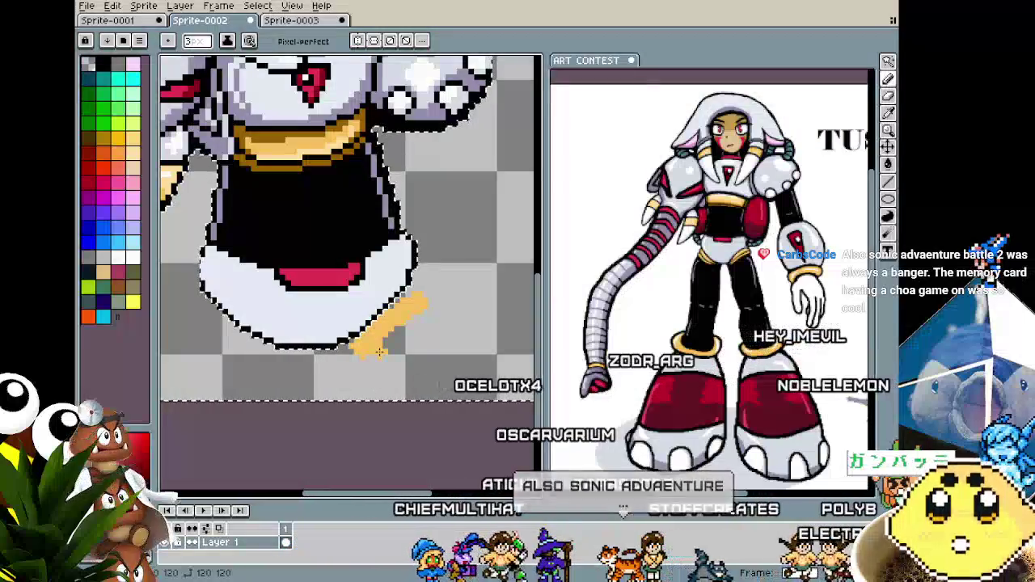
{"action": "scroll", "coordinate": [376, 349], "scroll_direction": "up", "scroll_amount": 2}
{"action": "scroll", "coordinate": [376, 349], "scroll_direction": "up", "scroll_amount": 2}
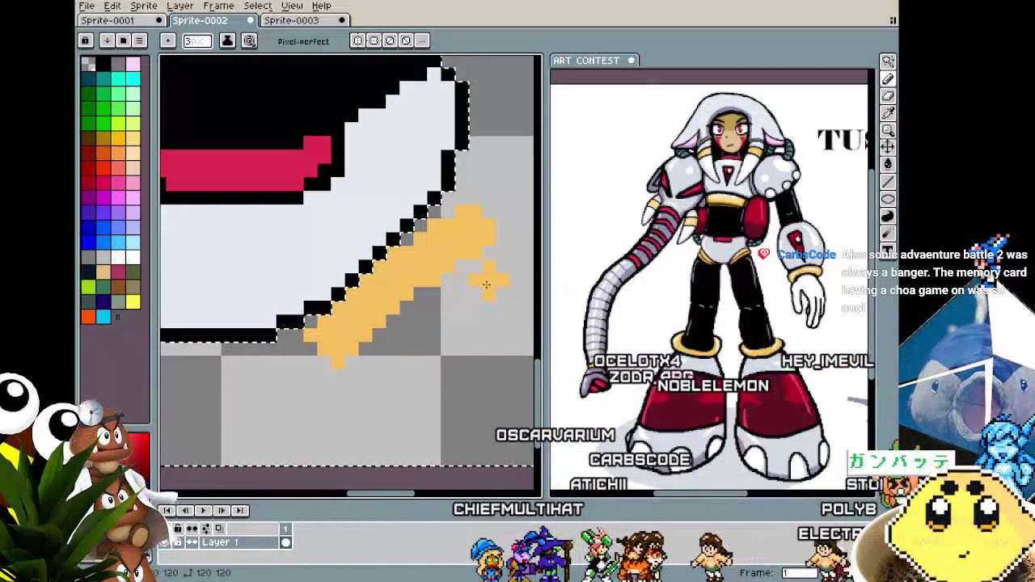
{"action": "left_click_drag", "start_coordinate": [498, 277], "coordinate": [376, 400]}
Add black outline pixels along the skirt edge and around the gold claw.
{"action": "key", "text": "alt"}
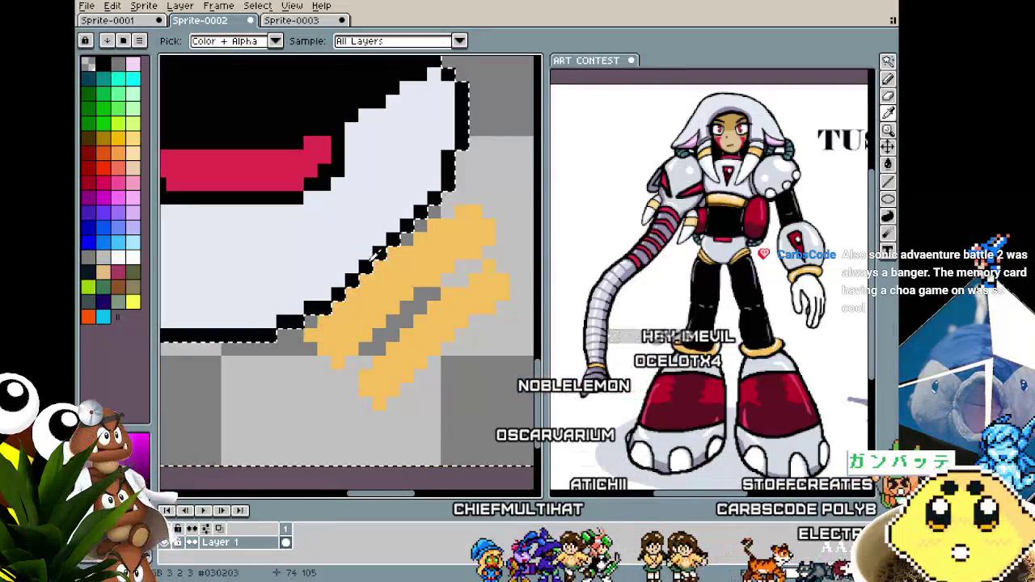
{"action": "left_click_drag", "start_coordinate": [376, 255], "coordinate": [360, 275]}
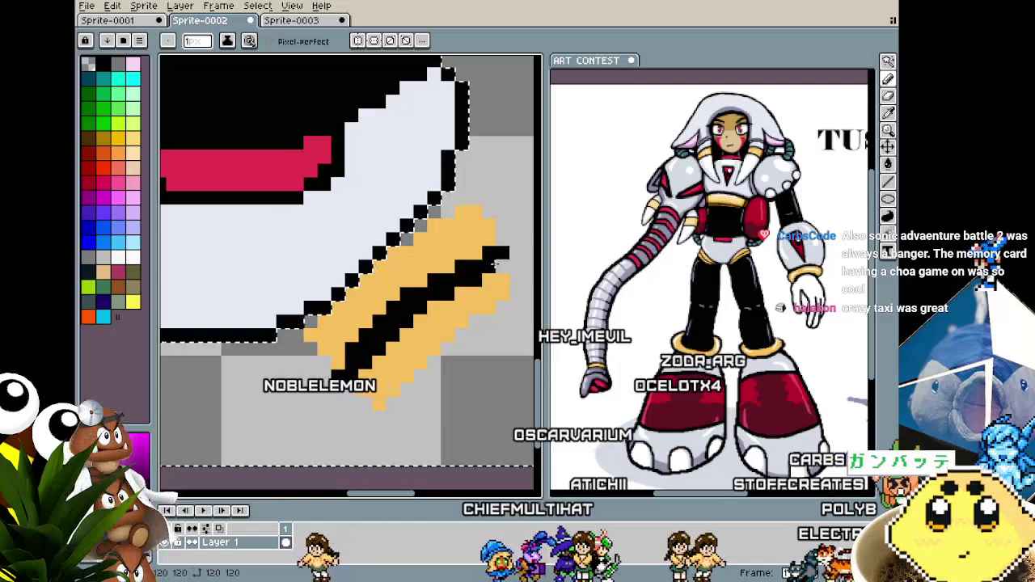
{"action": "scroll", "coordinate": [478, 275], "scroll_direction": "down", "scroll_amount": 2}
{"action": "scroll", "coordinate": [433, 270], "scroll_direction": "up", "scroll_amount": 1}
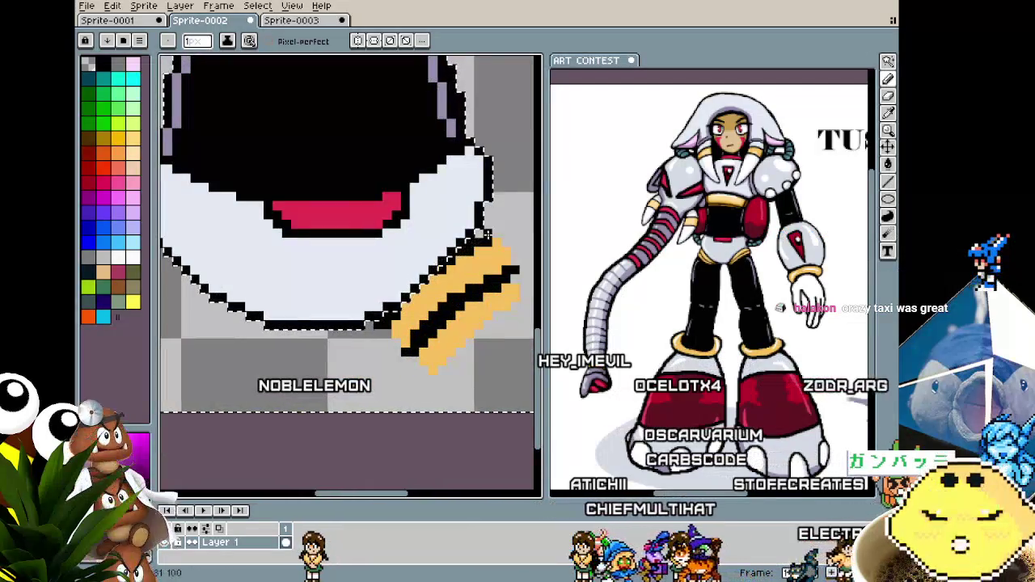
{"action": "left_click", "coordinate": [373, 329]}
{"action": "key", "text": "alt"}
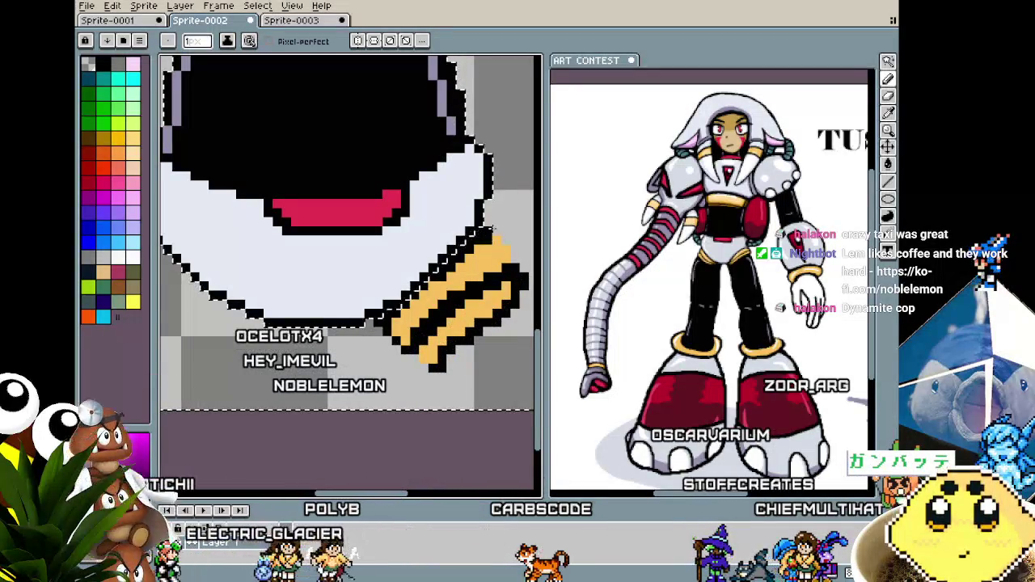
{"action": "key", "text": "alt"}
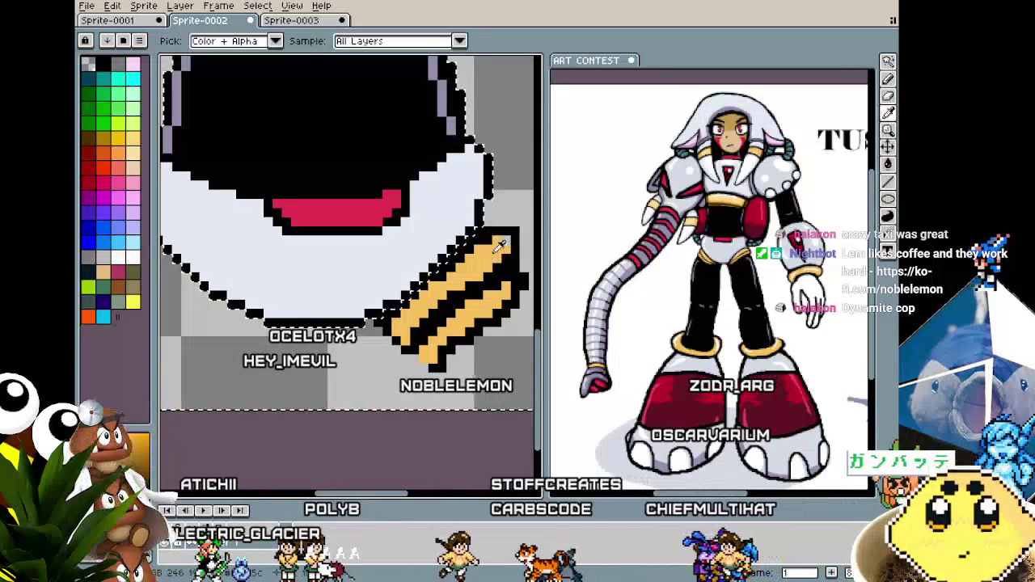
Zoom in on the claw stripes and sample their colour.
{"action": "scroll", "coordinate": [491, 254], "scroll_direction": "down", "scroll_amount": 1}
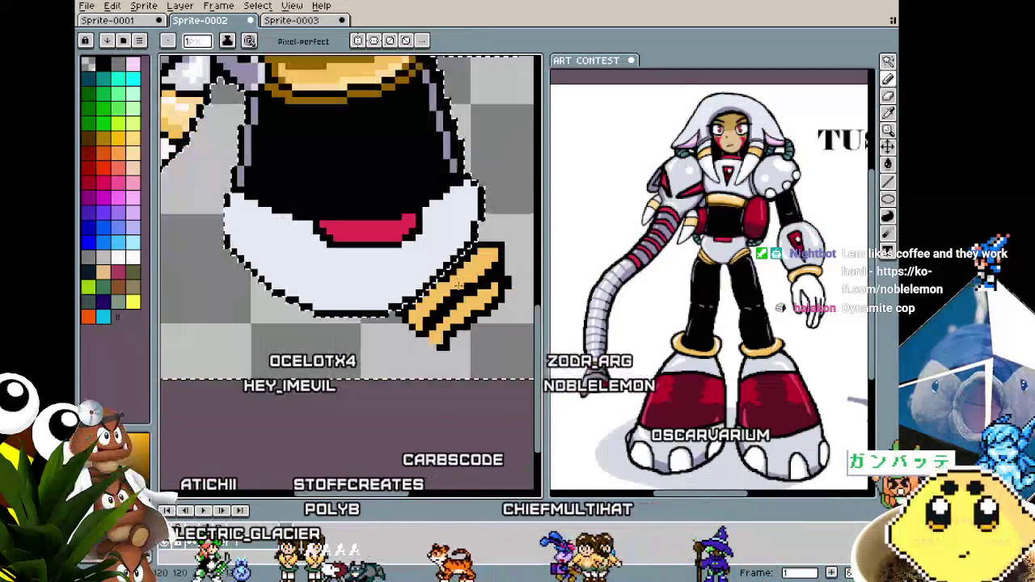
{"action": "scroll", "coordinate": [458, 283], "scroll_direction": "right", "scroll_amount": 2}
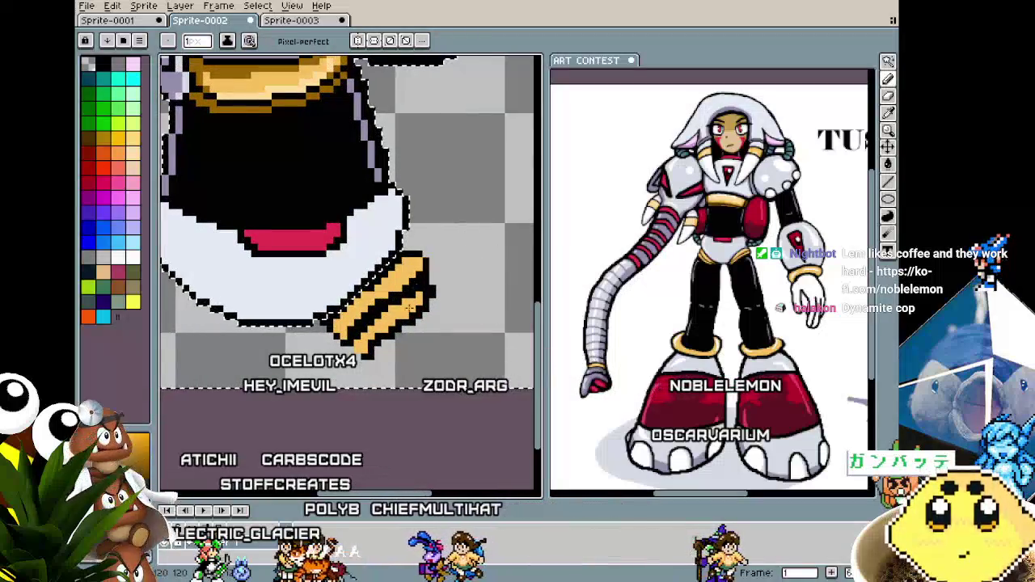
{"action": "scroll", "coordinate": [418, 289], "scroll_direction": "down", "scroll_amount": 2}
{"action": "scroll", "coordinate": [459, 251], "scroll_direction": "up", "scroll_amount": 1}
{"action": "scroll", "coordinate": [459, 251], "scroll_direction": "up", "scroll_amount": 1}
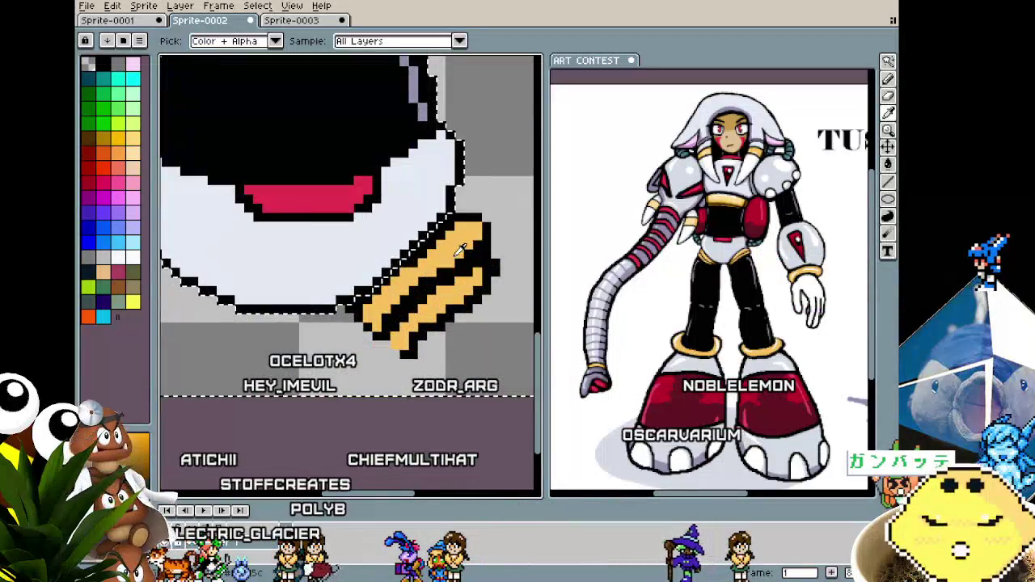
{"action": "key", "text": "b"}
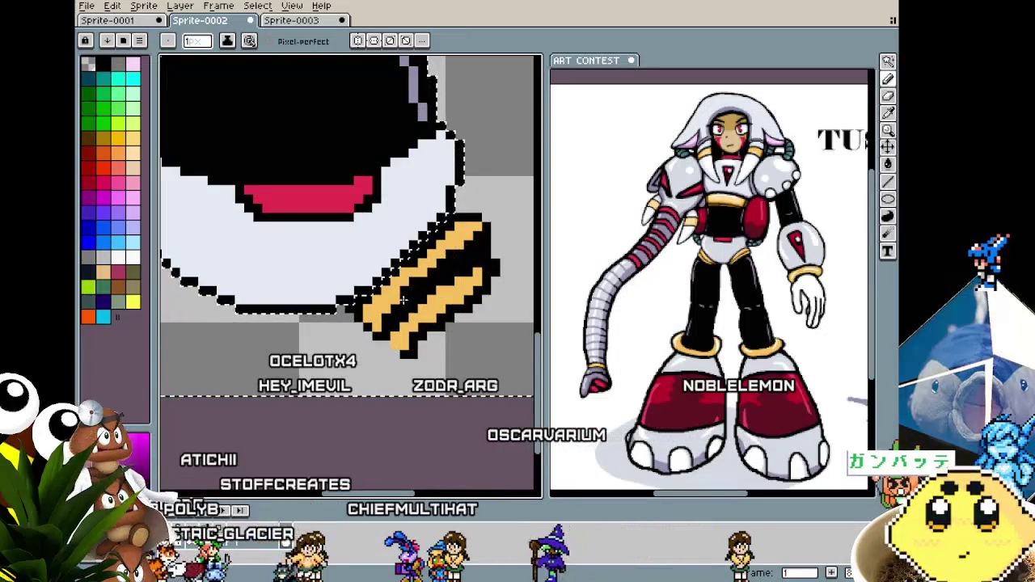
{"action": "key", "text": "v"}
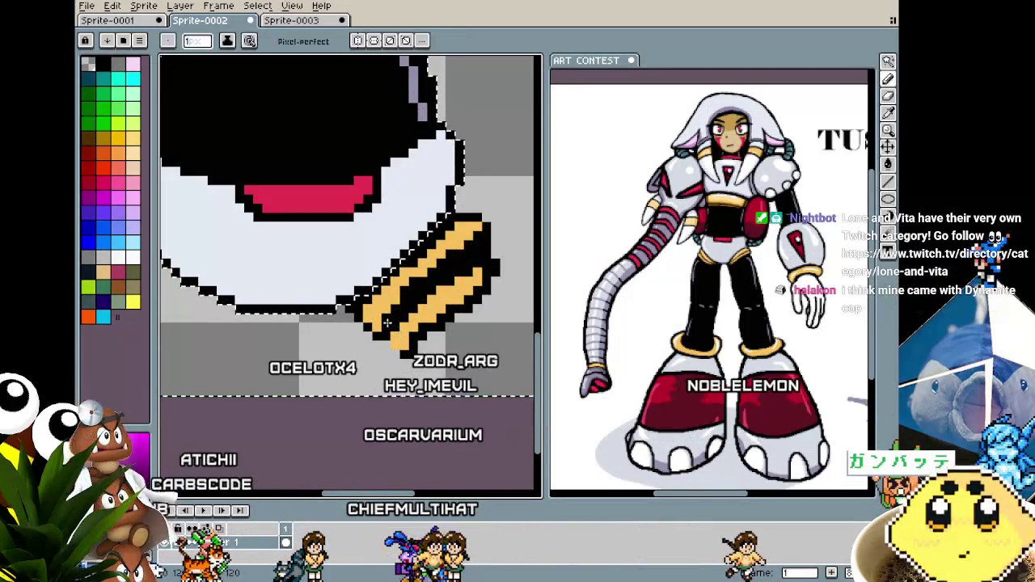
{"action": "scroll", "coordinate": [386, 322], "scroll_direction": "down", "scroll_amount": 1}
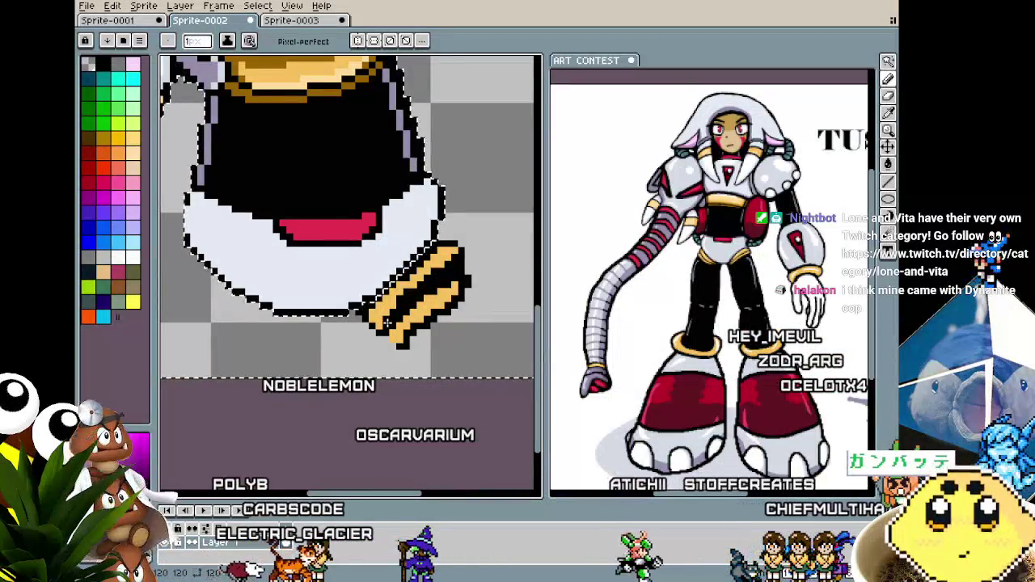
{"action": "scroll", "coordinate": [387, 322], "scroll_direction": "up", "scroll_amount": 1}
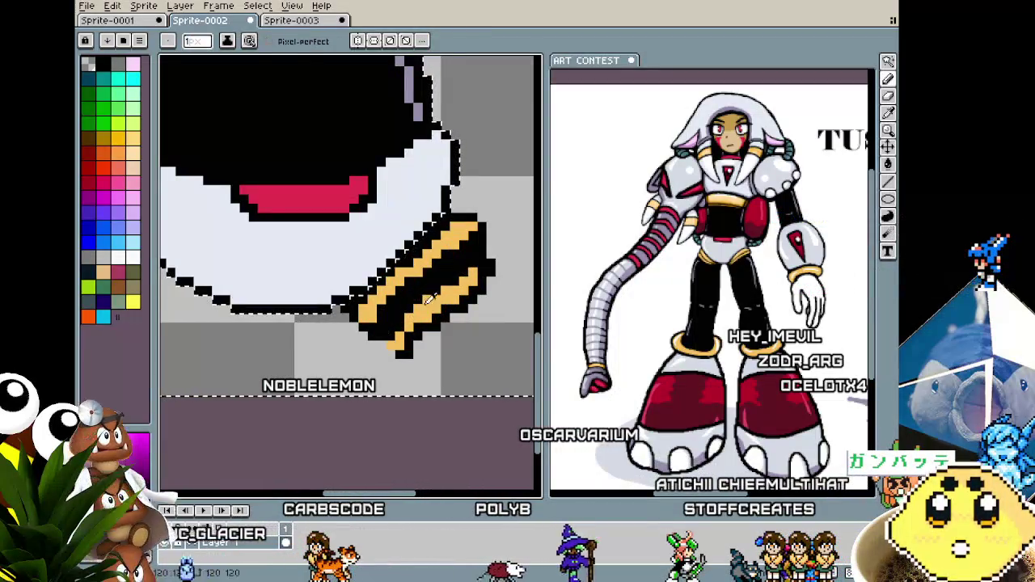
{"action": "left_click", "coordinate": [454, 293], "text": "alt"}
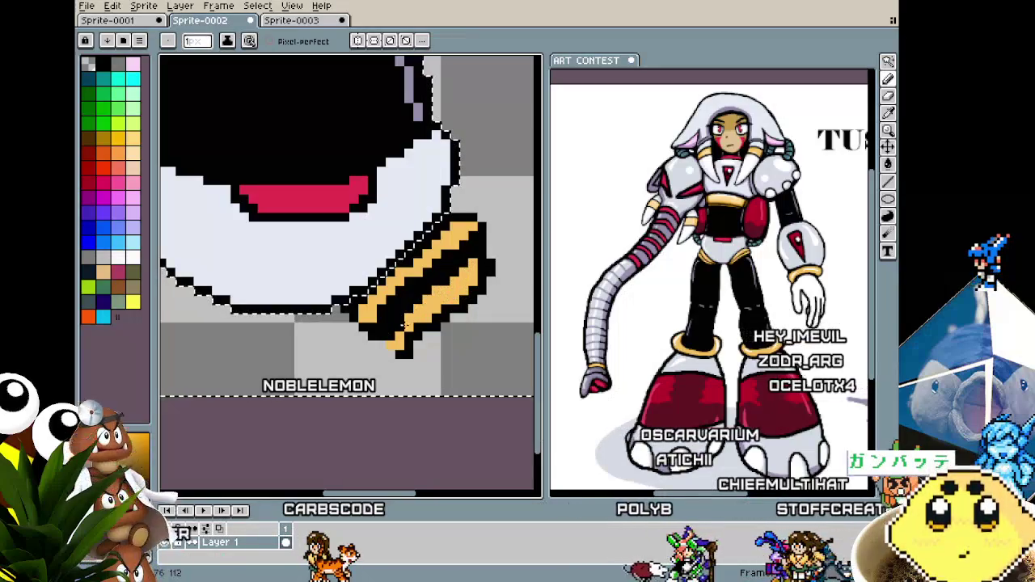
Redraw the claw's gold stripes thinner with black between them, then select the claw-tip stripes.
{"action": "scroll", "coordinate": [391, 338], "scroll_direction": "down", "scroll_amount": 3}
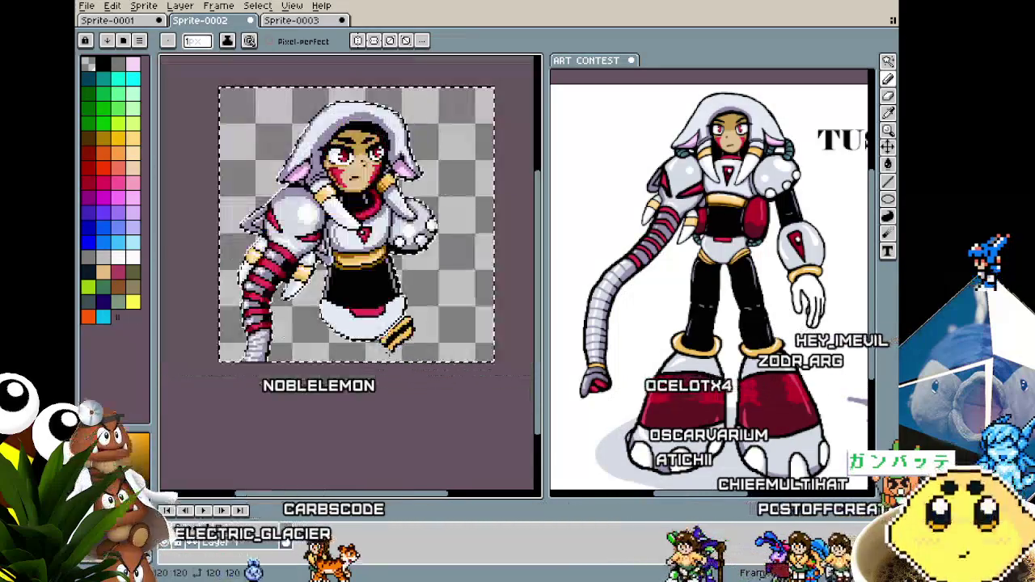
{"action": "scroll", "coordinate": [413, 307], "scroll_direction": "up", "scroll_amount": 2}
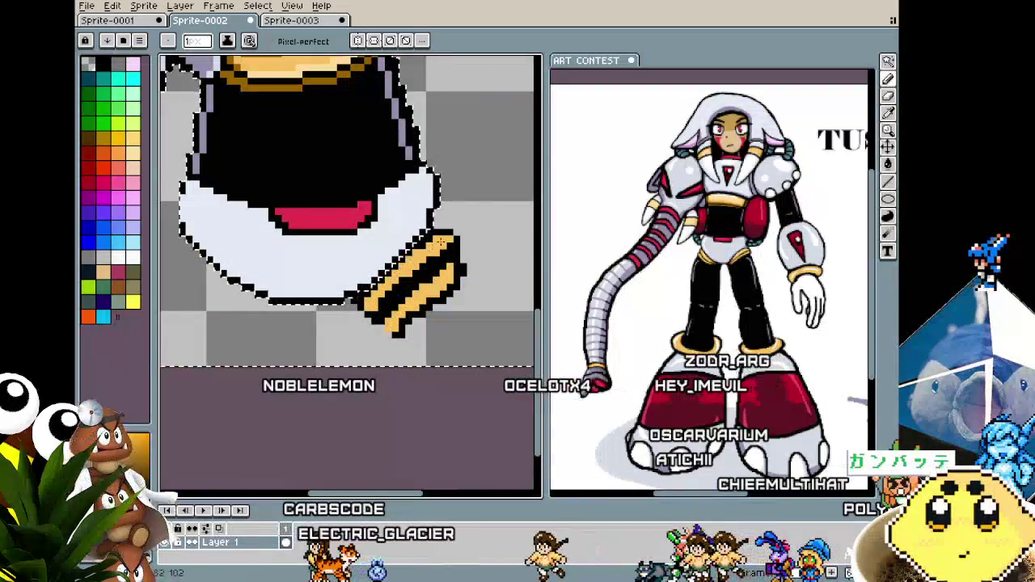
{"action": "scroll", "coordinate": [416, 277], "scroll_direction": "up", "scroll_amount": 1}
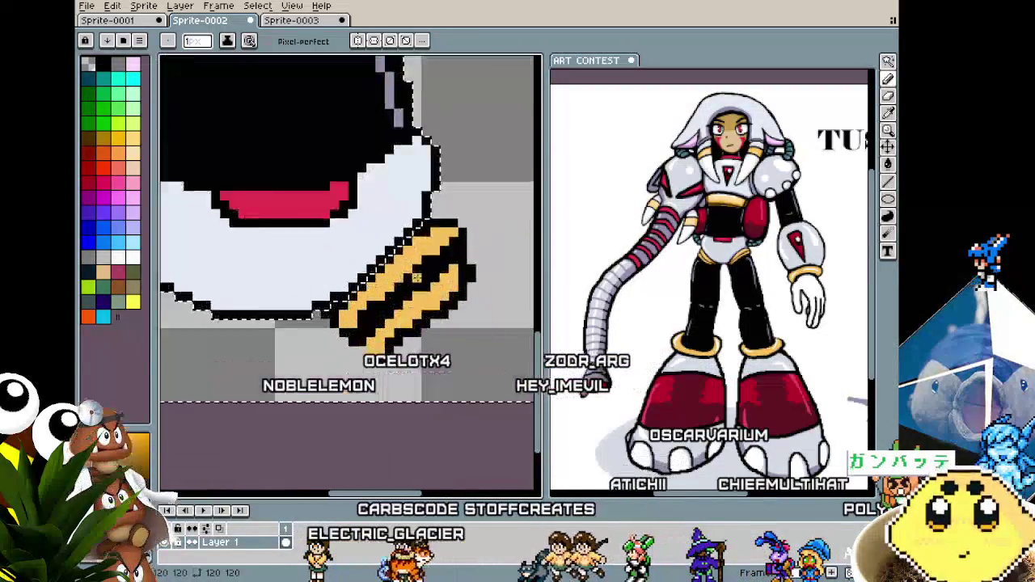
{"action": "scroll", "coordinate": [416, 276], "scroll_direction": "up", "scroll_amount": 1}
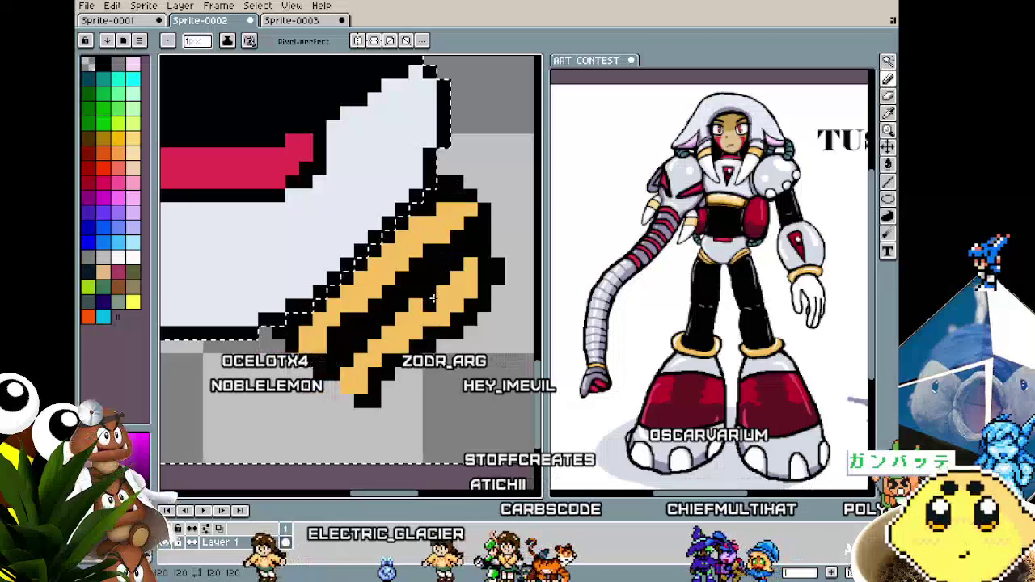
{"action": "scroll", "coordinate": [433, 299], "scroll_direction": "down", "scroll_amount": 2}
{"action": "scroll", "coordinate": [433, 298], "scroll_direction": "down", "scroll_amount": 1}
{"action": "scroll", "coordinate": [434, 287], "scroll_direction": "up", "scroll_amount": 1}
{"action": "key", "text": "i"}
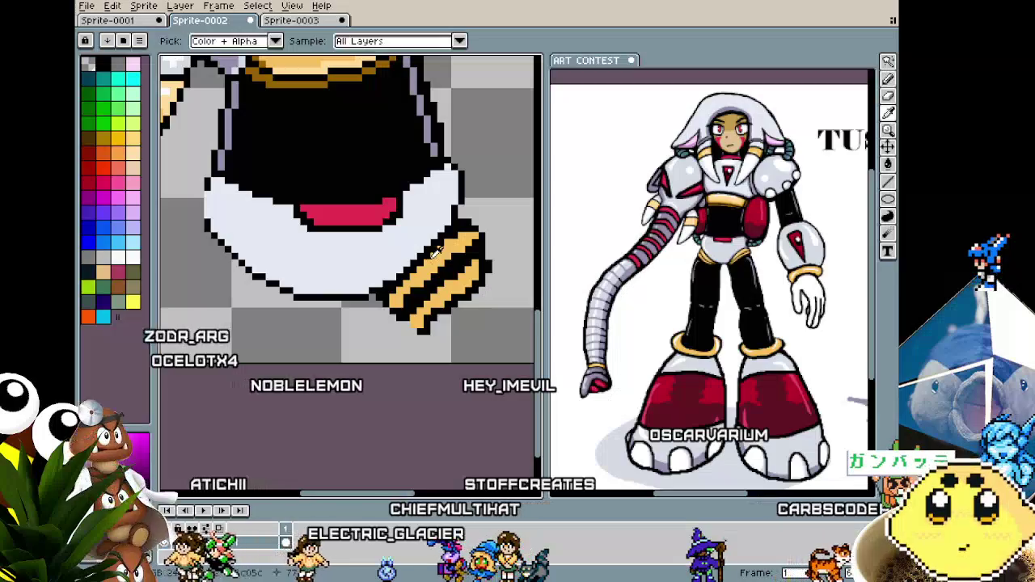
{"action": "key", "text": "b"}
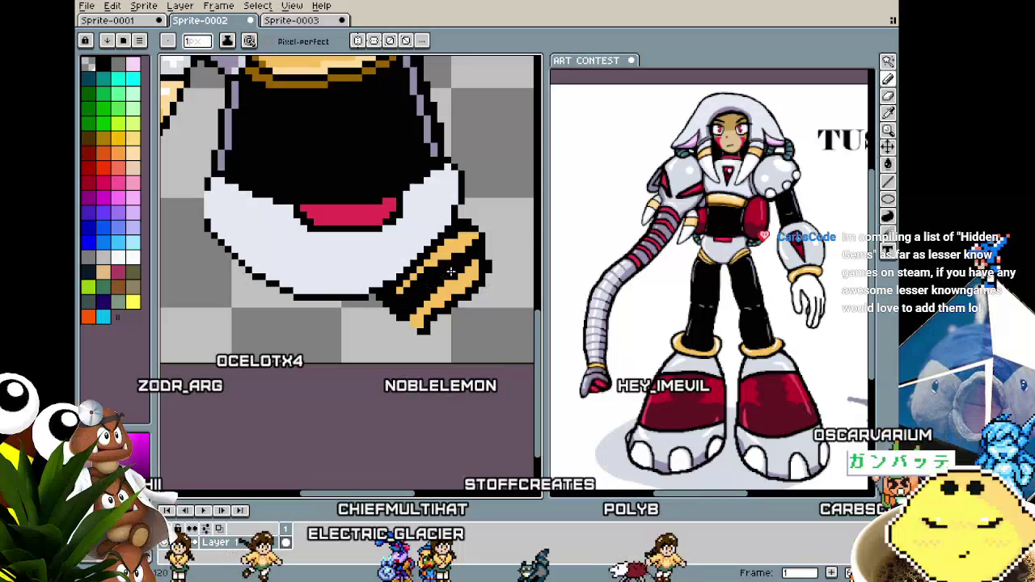
{"action": "key", "text": "alt"}
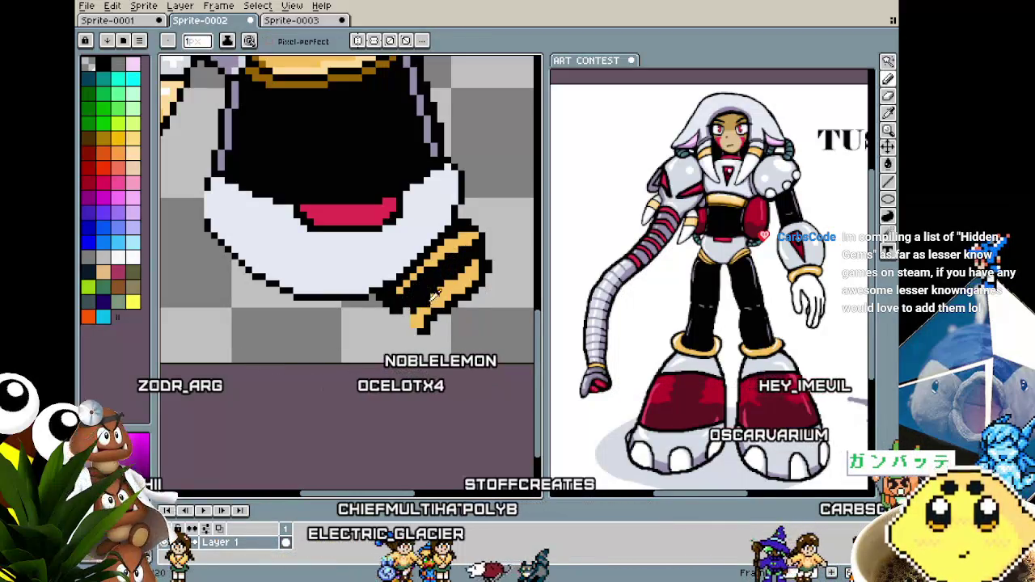
{"action": "key", "text": "alt"}
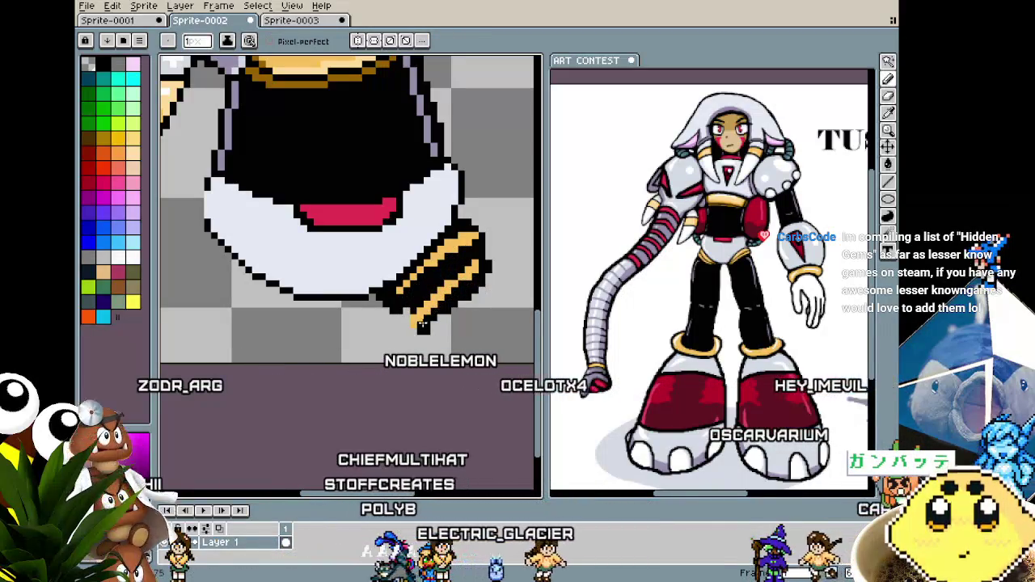
{"action": "key", "text": "m"}
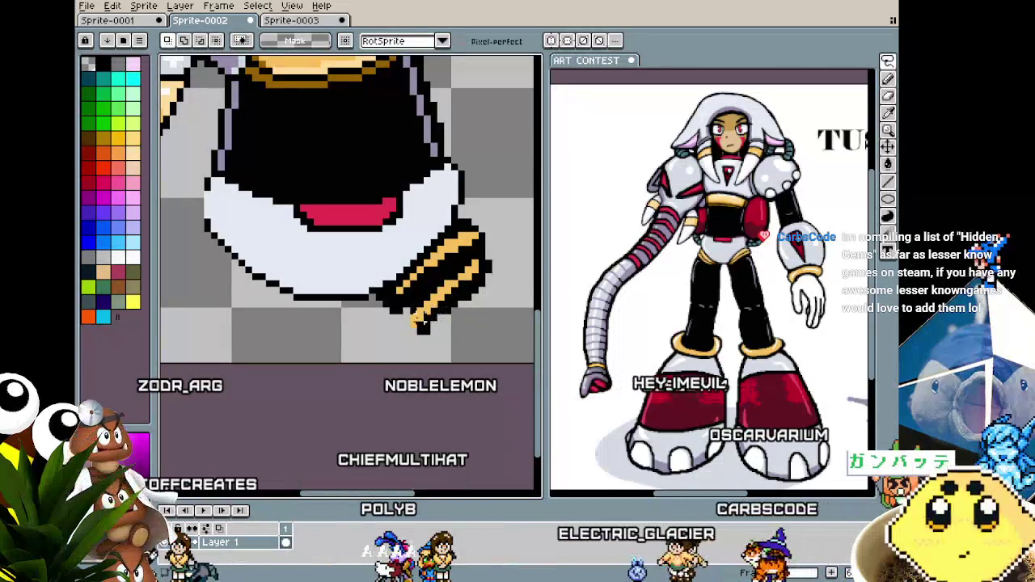
{"action": "mouse_move", "coordinate": [420, 321]}
{"action": "left_mouse_down"}
{"action": "mouse_move", "coordinate": [437, 285]}
{"action": "mouse_move", "coordinate": [441, 310]}
{"action": "left_mouse_up"}
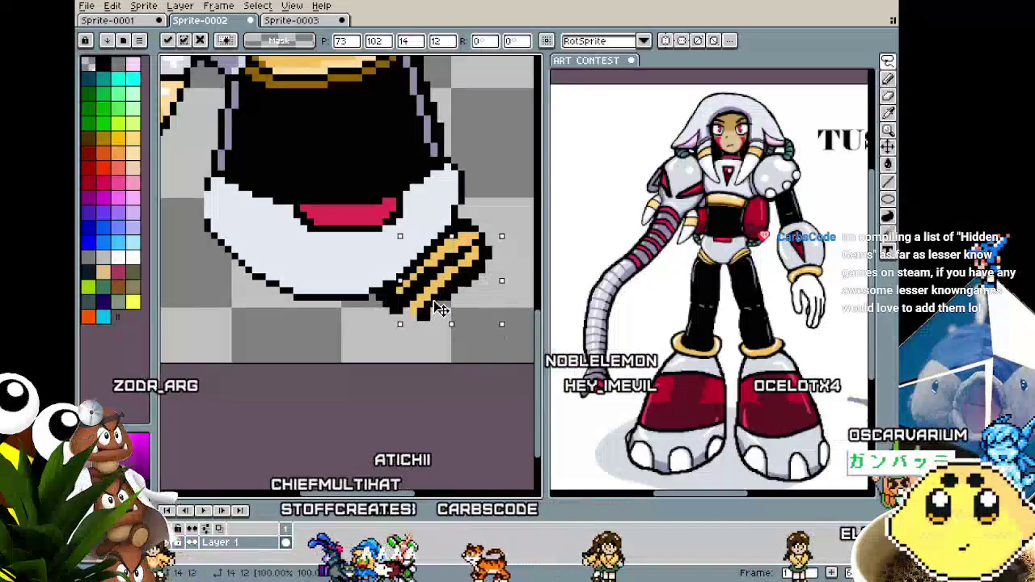
{"action": "left_click", "coordinate": [416, 364]}
{"action": "scroll", "coordinate": [413, 360], "scroll_direction": "down", "scroll_amount": 1}
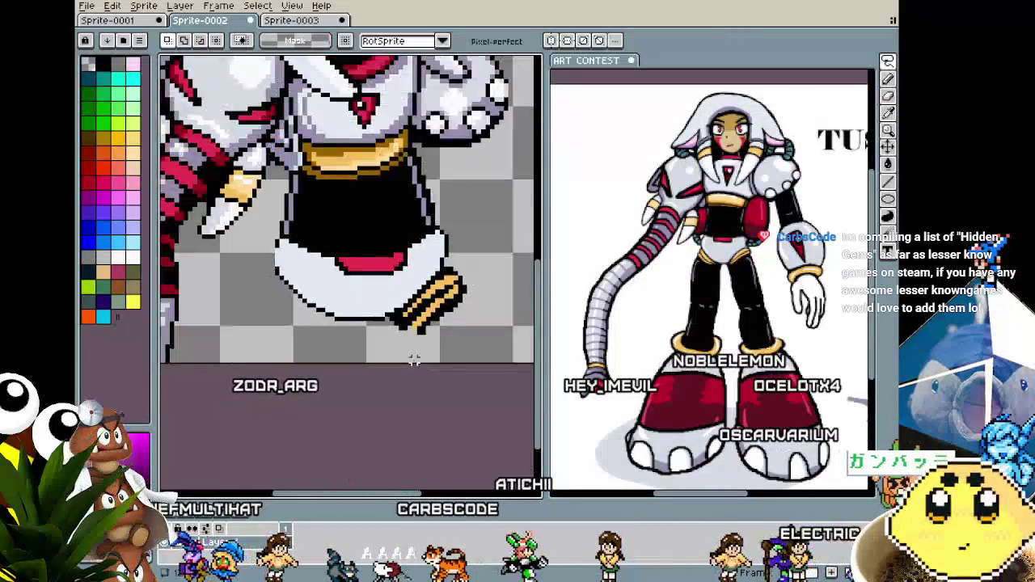
{"action": "scroll", "coordinate": [413, 359], "scroll_direction": "up", "scroll_amount": 1}
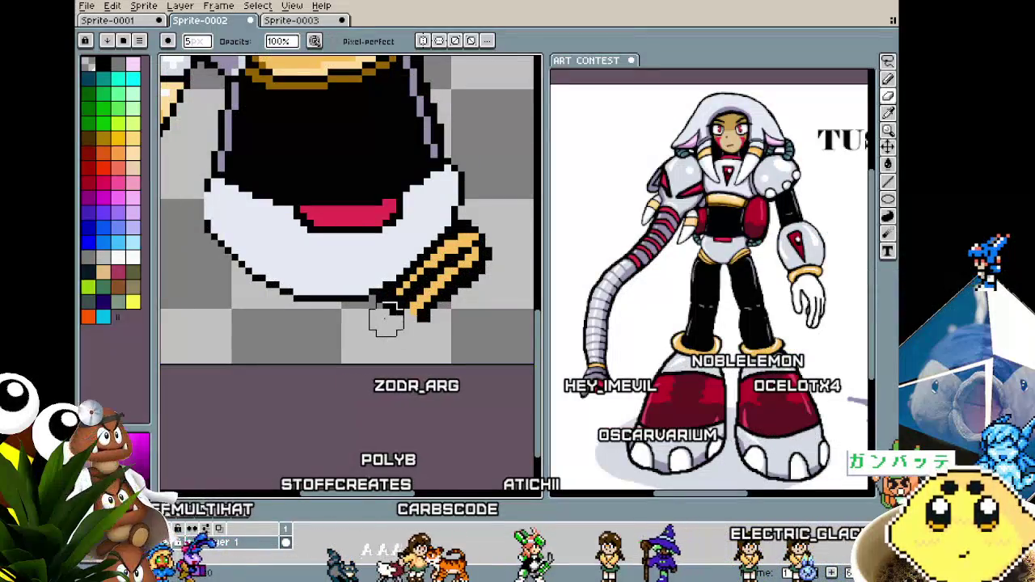
{"action": "scroll", "coordinate": [381, 352], "scroll_direction": "down", "scroll_amount": 1}
{"action": "scroll", "coordinate": [379, 354], "scroll_direction": "down", "scroll_amount": 1}
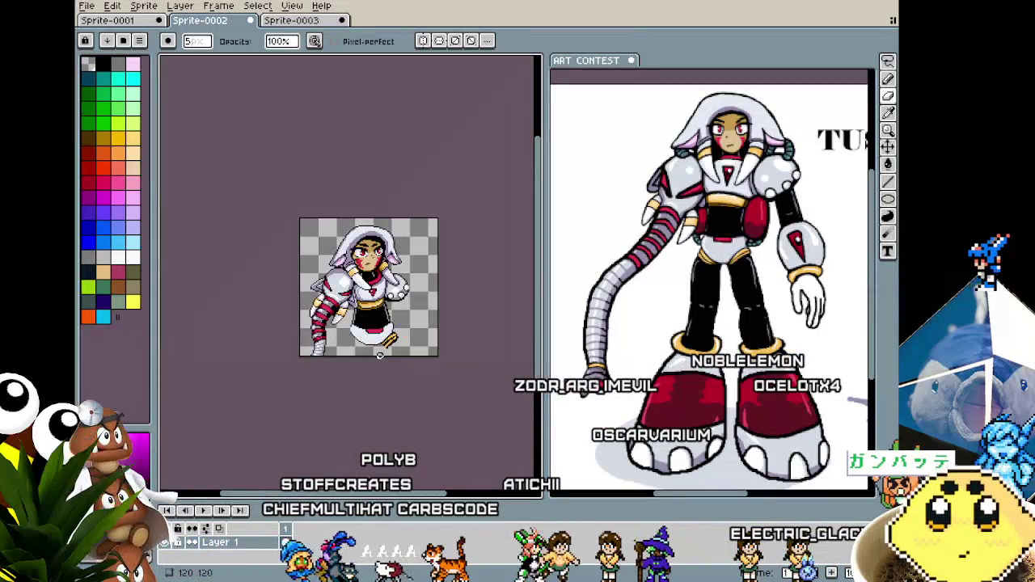
{"action": "scroll", "coordinate": [379, 354], "scroll_direction": "up", "scroll_amount": 2}
{"action": "key", "text": "i"}
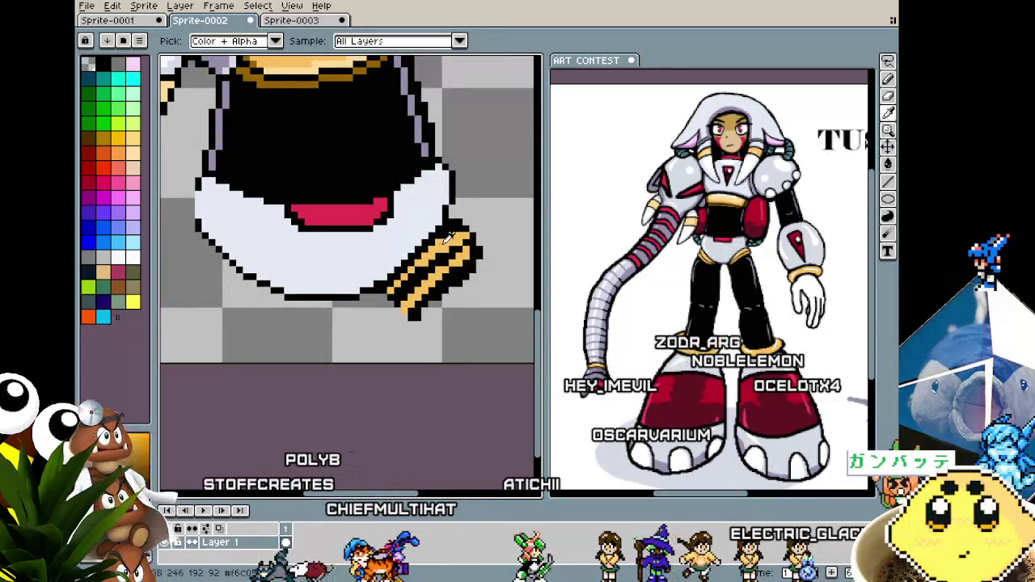
{"action": "key", "text": "b"}
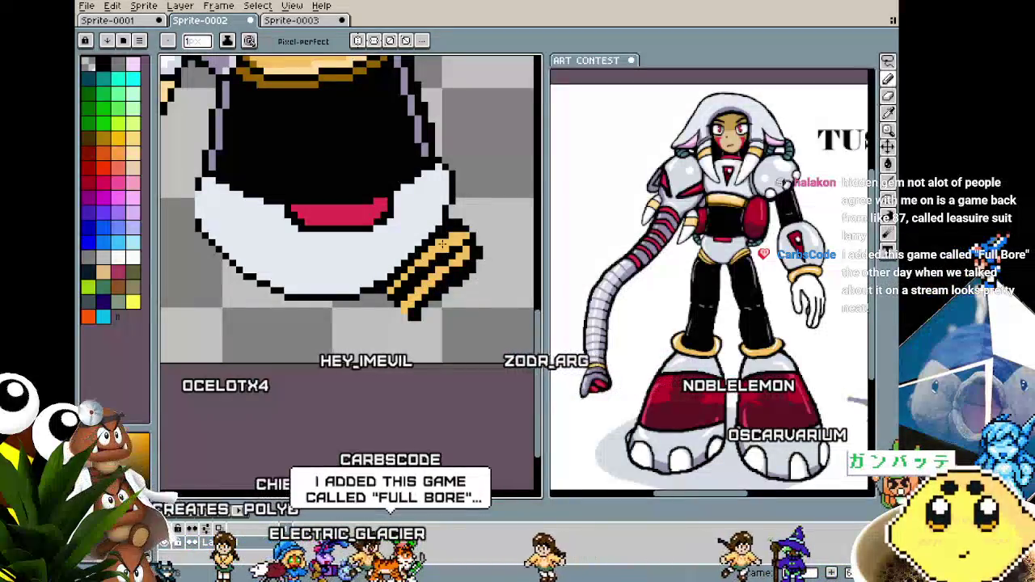
{"action": "scroll", "coordinate": [429, 275], "scroll_direction": "up", "scroll_amount": 2}
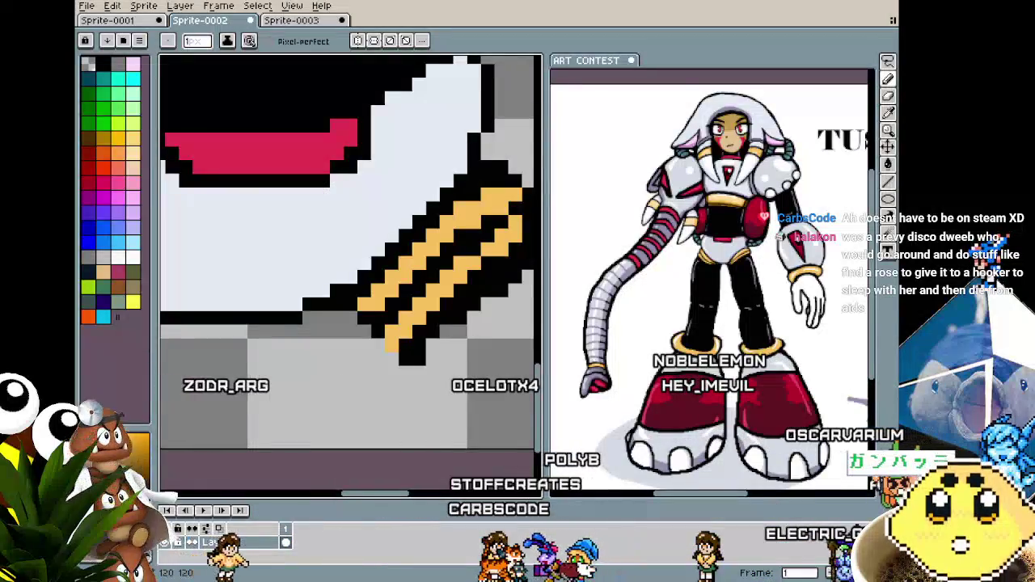
{"action": "scroll", "coordinate": [400, 416], "scroll_direction": "down", "scroll_amount": 1}
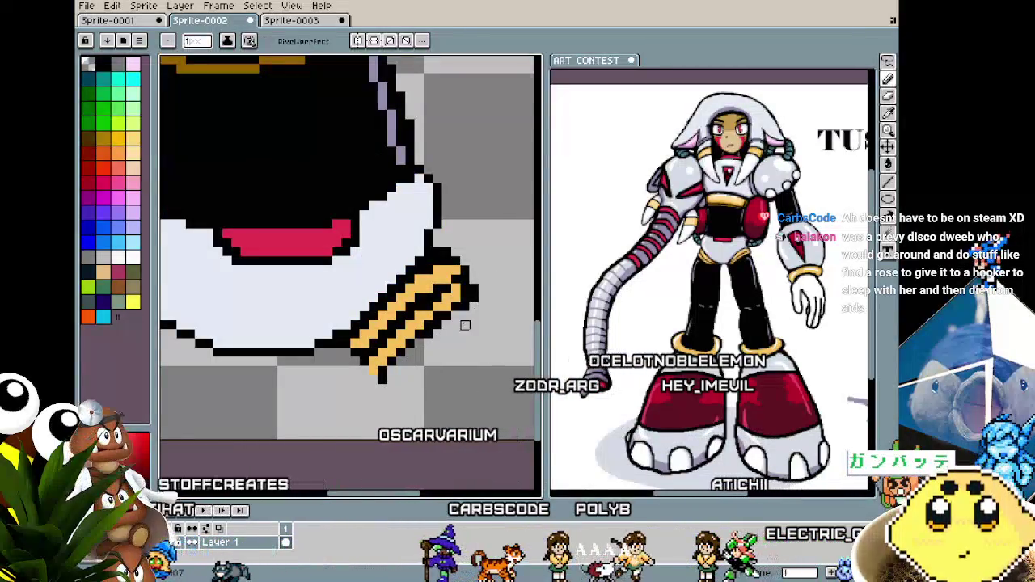
{"action": "scroll", "coordinate": [366, 416], "scroll_direction": "down", "scroll_amount": 1}
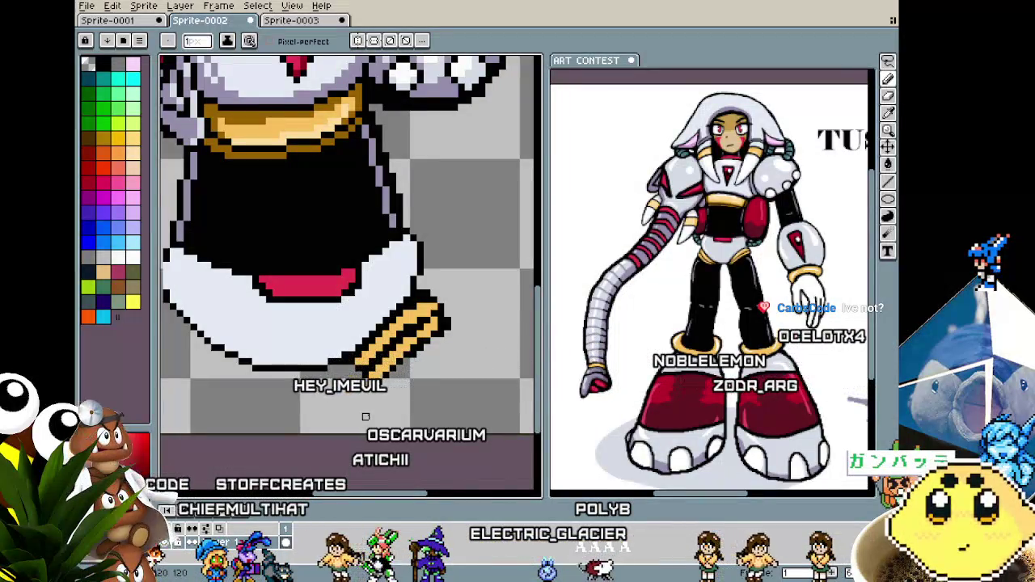
{"action": "scroll", "coordinate": [402, 318], "scroll_direction": "up", "scroll_amount": 1}
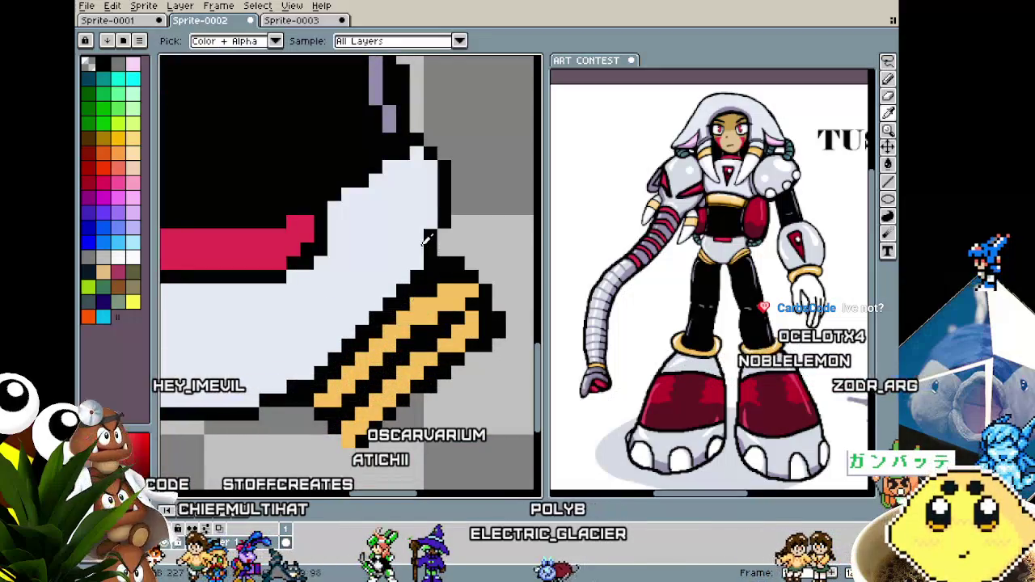
{"action": "scroll", "coordinate": [443, 233], "scroll_direction": "down", "scroll_amount": 2}
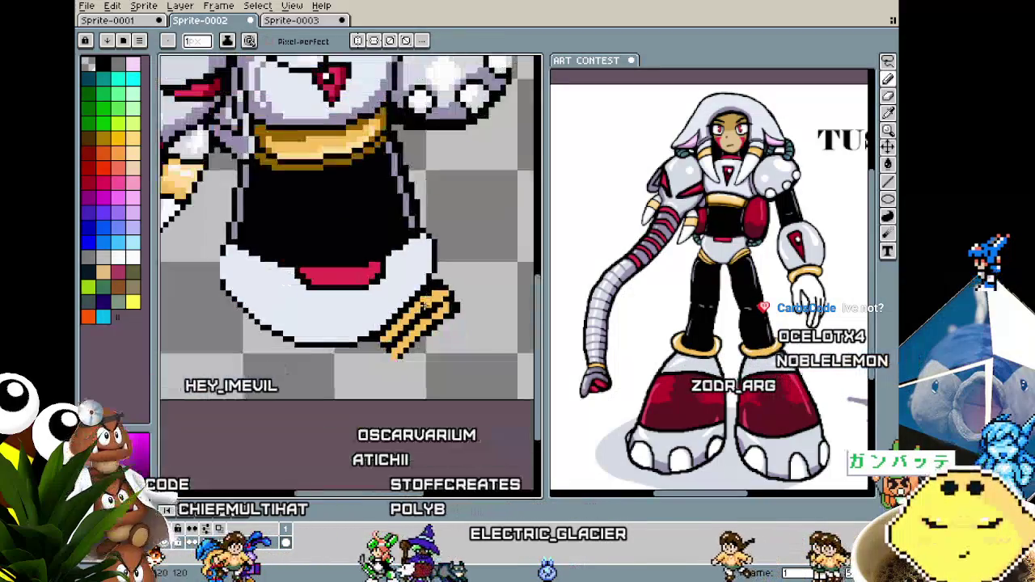
{"action": "scroll", "coordinate": [396, 368], "scroll_direction": "up", "scroll_amount": 1}
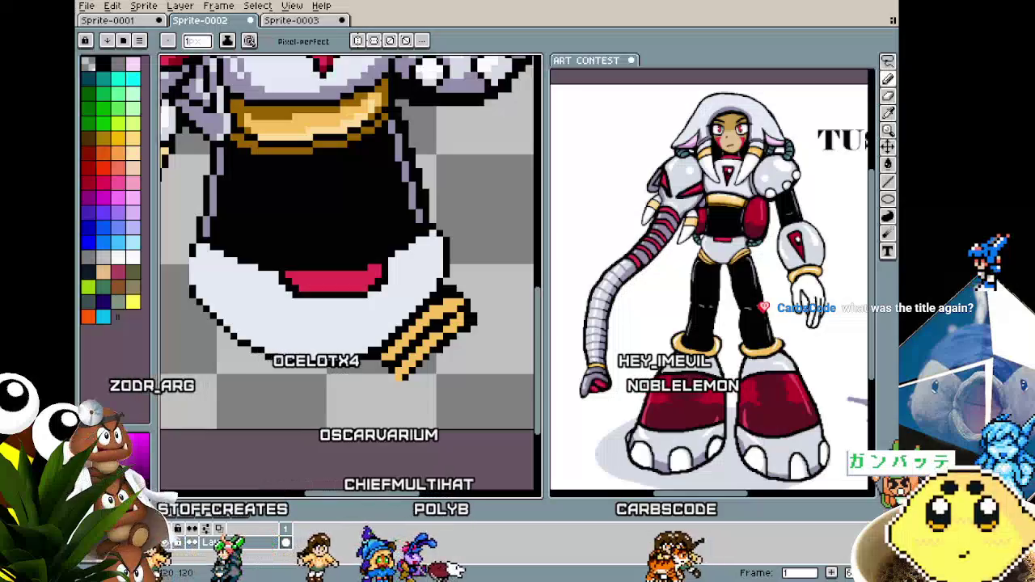
{"action": "scroll", "coordinate": [450, 361], "scroll_direction": "down", "scroll_amount": 2}
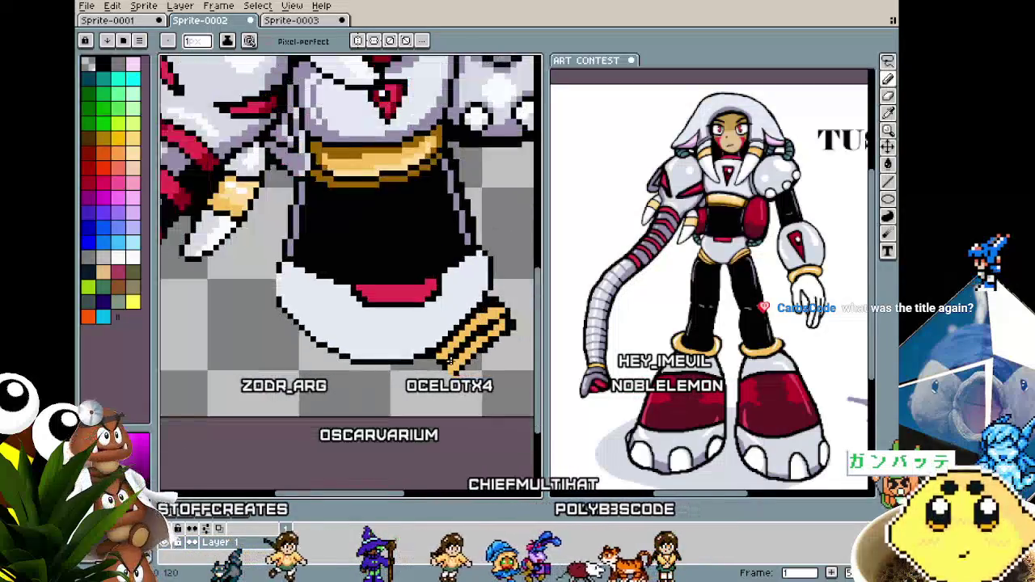
{"action": "scroll", "coordinate": [450, 387], "scroll_direction": "down", "scroll_amount": 1}
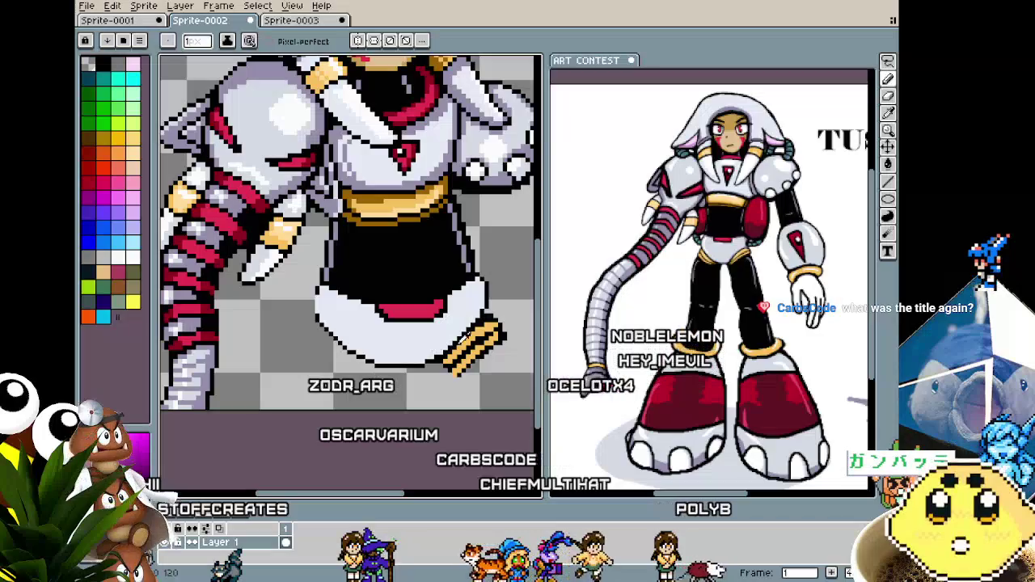
{"action": "scroll", "coordinate": [332, 369], "scroll_direction": "up", "scroll_amount": 1}
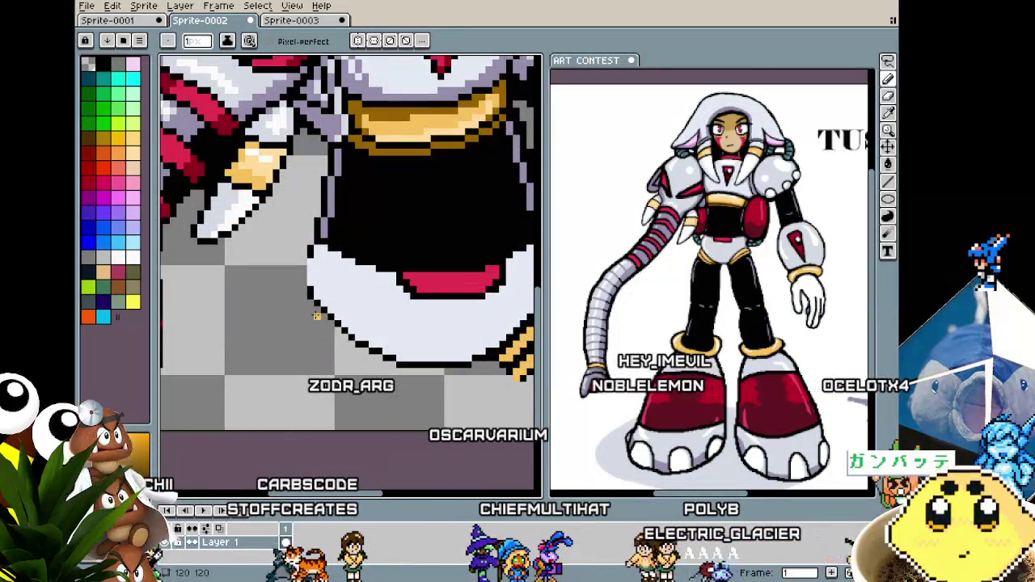
{"action": "left_click_drag", "start_coordinate": [314, 314], "coordinate": [365, 354]}
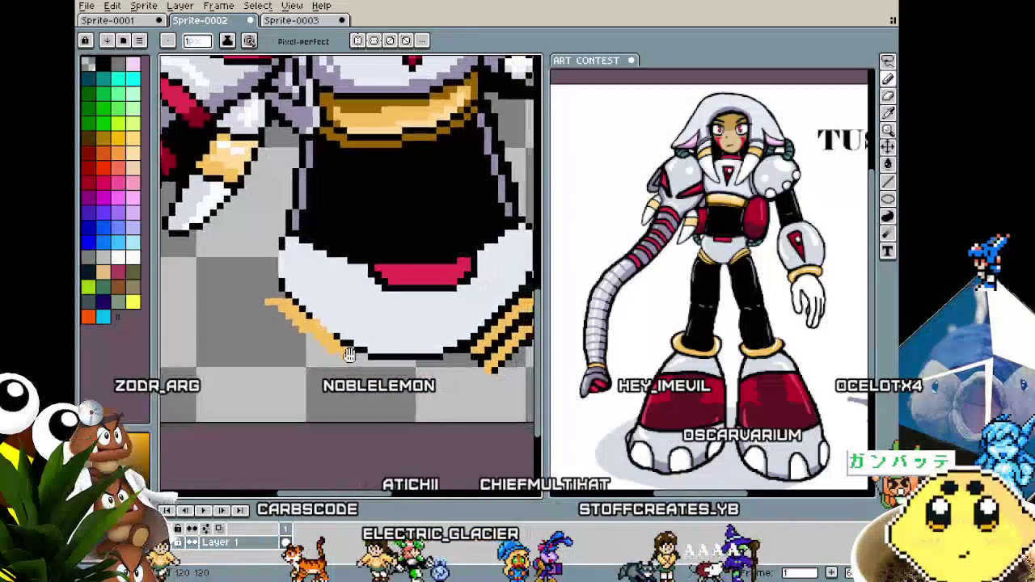
Pick up the gold colour from an existing stripe for the left hem.
{"action": "key", "text": "i"}
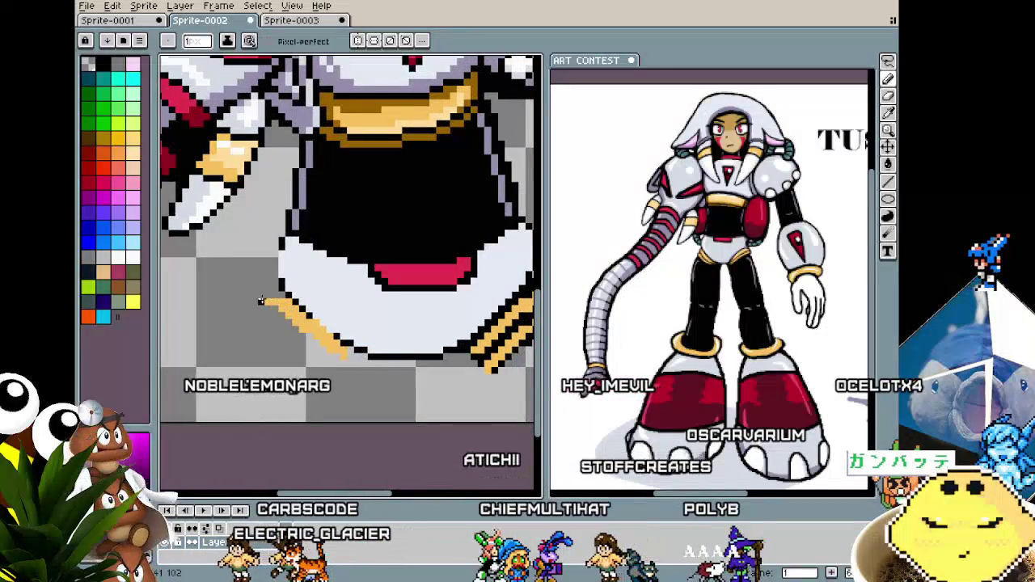
{"action": "key", "text": "v"}
{"action": "key", "text": "b"}
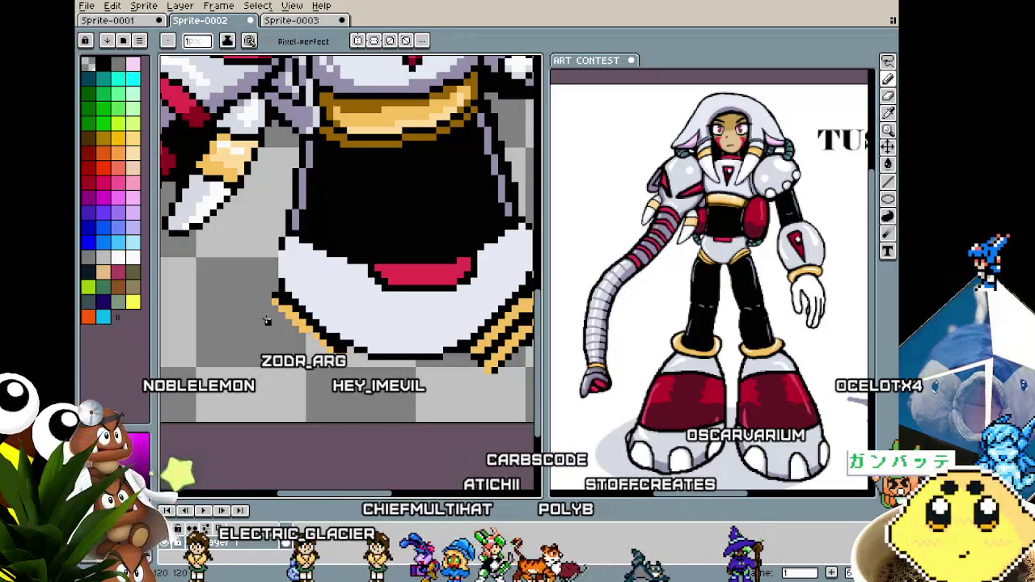
{"action": "key", "text": "i"}
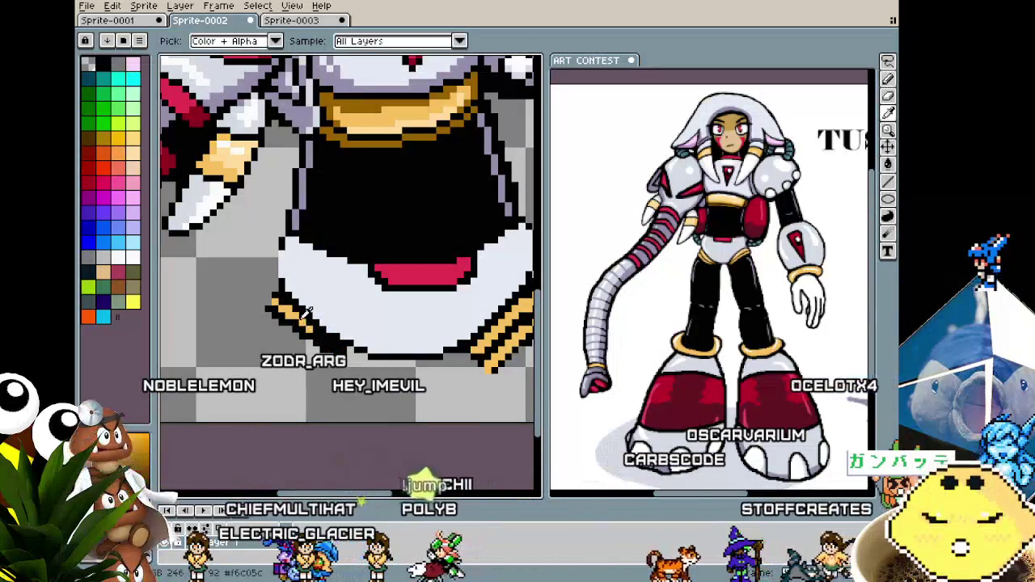
{"action": "key", "text": "b"}
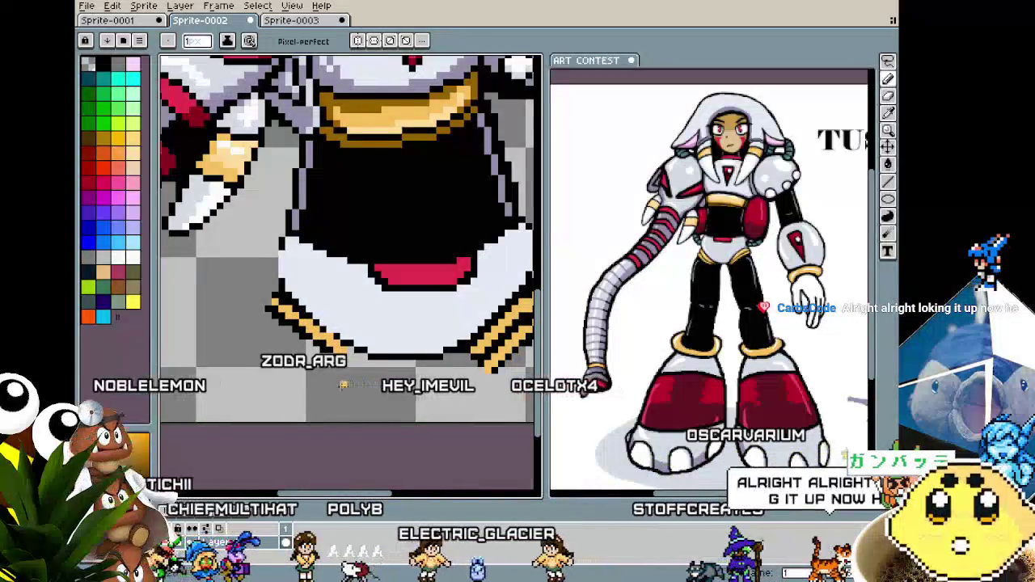
{"action": "scroll", "coordinate": [312, 386], "scroll_direction": "right", "scroll_amount": 2}
{"action": "scroll", "coordinate": [312, 385], "scroll_direction": "up", "scroll_amount": 2}
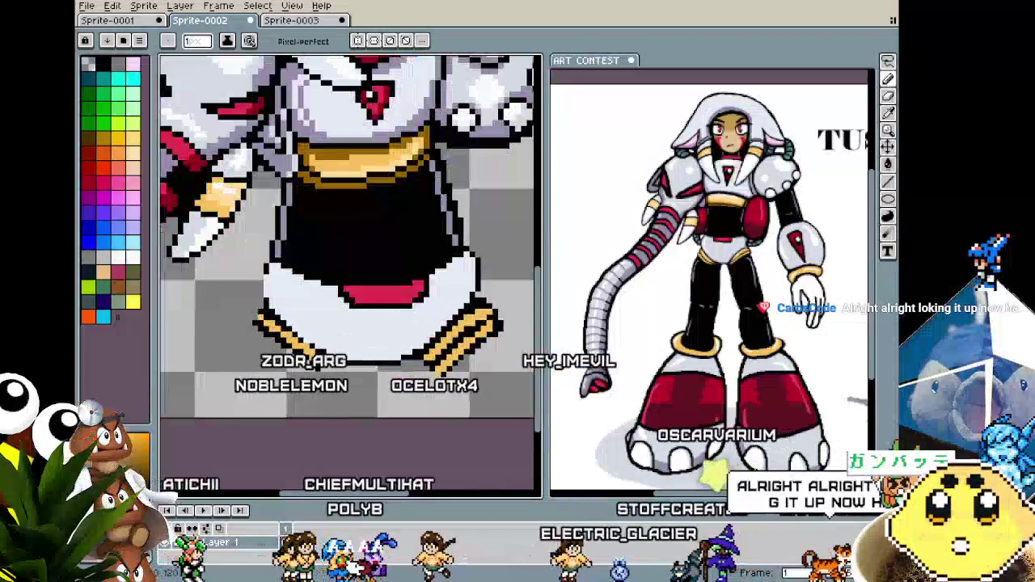
{"action": "scroll", "coordinate": [316, 340], "scroll_direction": "up", "scroll_amount": 2}
Draw gold diagonal stripes outlined in black on the left of the skirt hem.
{"action": "key", "text": "i"}
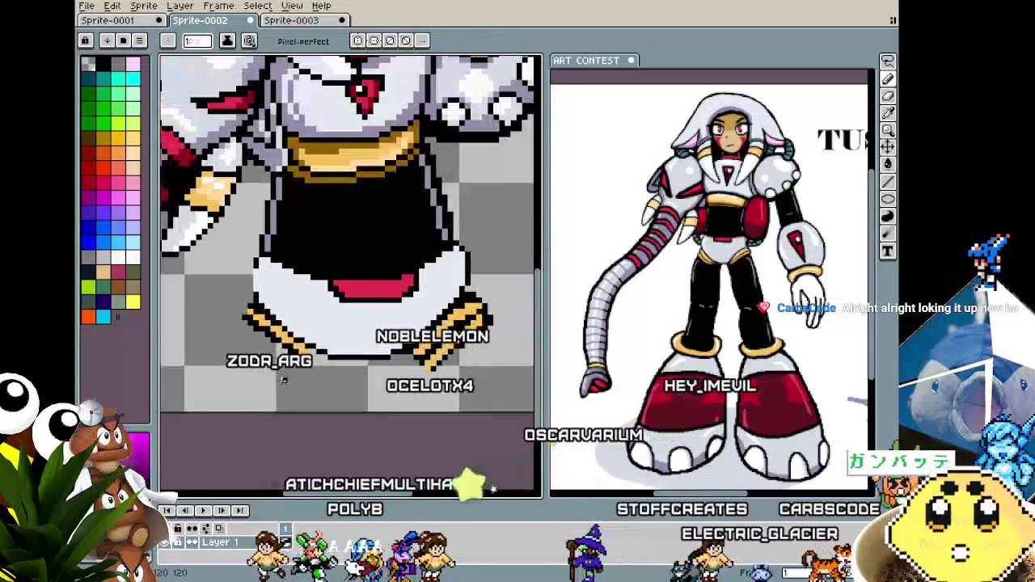
{"action": "scroll", "coordinate": [265, 414], "scroll_direction": "down", "scroll_amount": 1}
{"action": "key", "text": "b"}
{"action": "scroll", "coordinate": [272, 385], "scroll_direction": "up", "scroll_amount": 1}
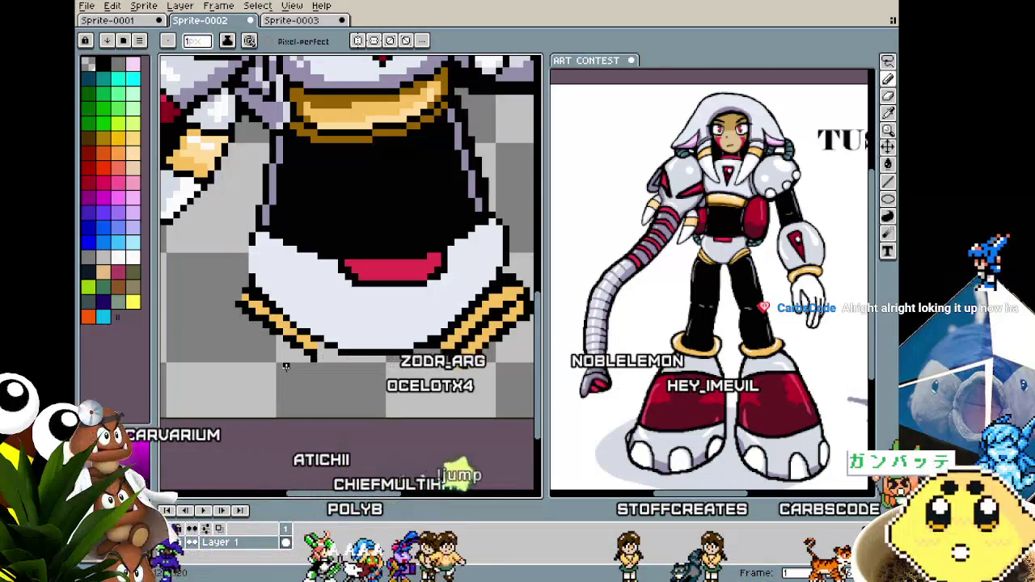
{"action": "scroll", "coordinate": [285, 367], "scroll_direction": "up", "scroll_amount": 2}
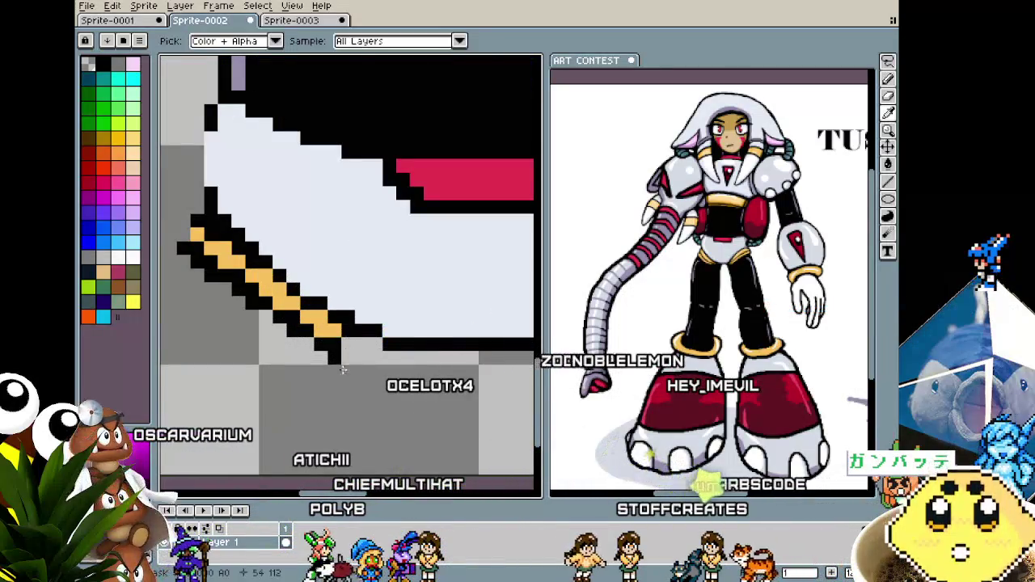
{"action": "scroll", "coordinate": [316, 356], "scroll_direction": "down", "scroll_amount": 3}
{"action": "scroll", "coordinate": [307, 369], "scroll_direction": "up", "scroll_amount": 1}
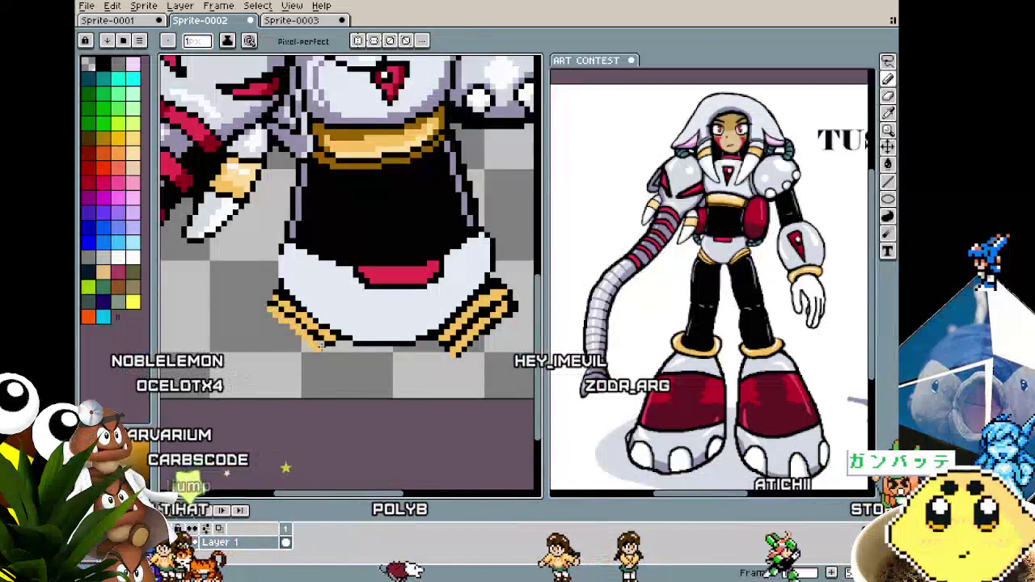
{"action": "scroll", "coordinate": [319, 344], "scroll_direction": "up", "scroll_amount": 1}
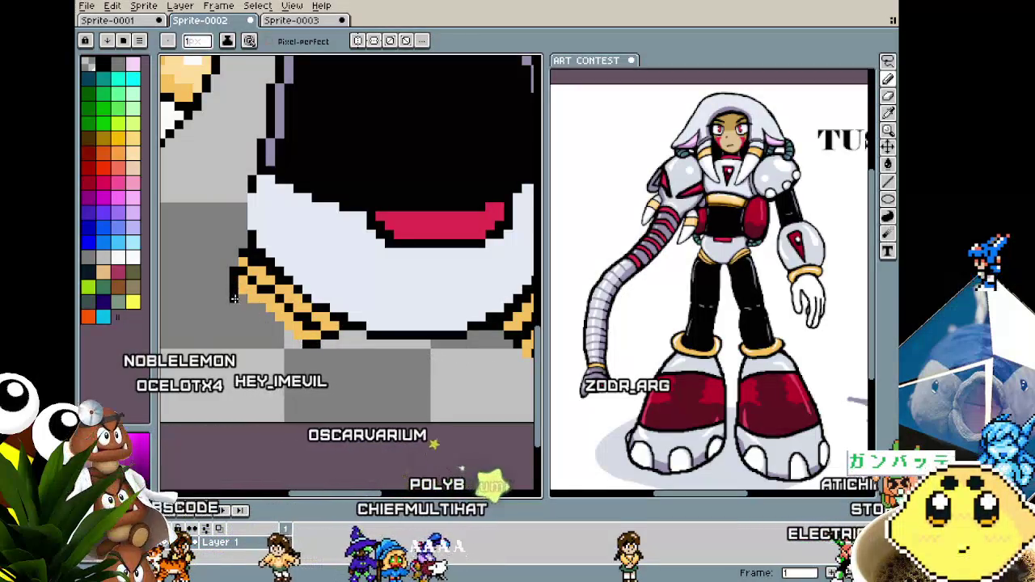
{"action": "scroll", "coordinate": [284, 370], "scroll_direction": "down", "scroll_amount": 2}
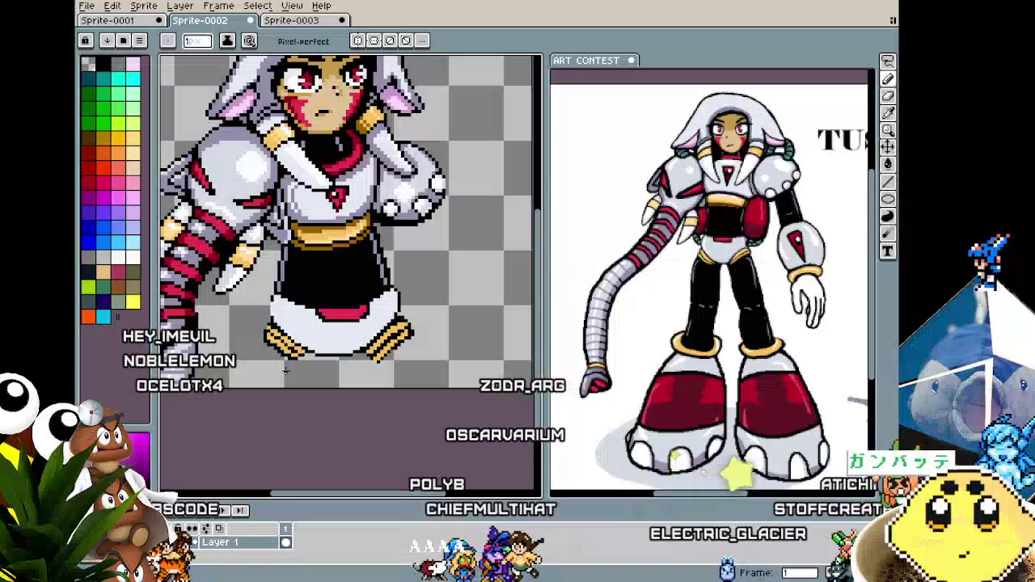
Zoom in on the left hem stripes and touch up pixels with a sampled colour.
{"action": "scroll", "coordinate": [285, 370], "scroll_direction": "up", "scroll_amount": 1}
{"action": "scroll", "coordinate": [283, 365], "scroll_direction": "up", "scroll_amount": 1}
{"action": "scroll", "coordinate": [256, 363], "scroll_direction": "up", "scroll_amount": 1}
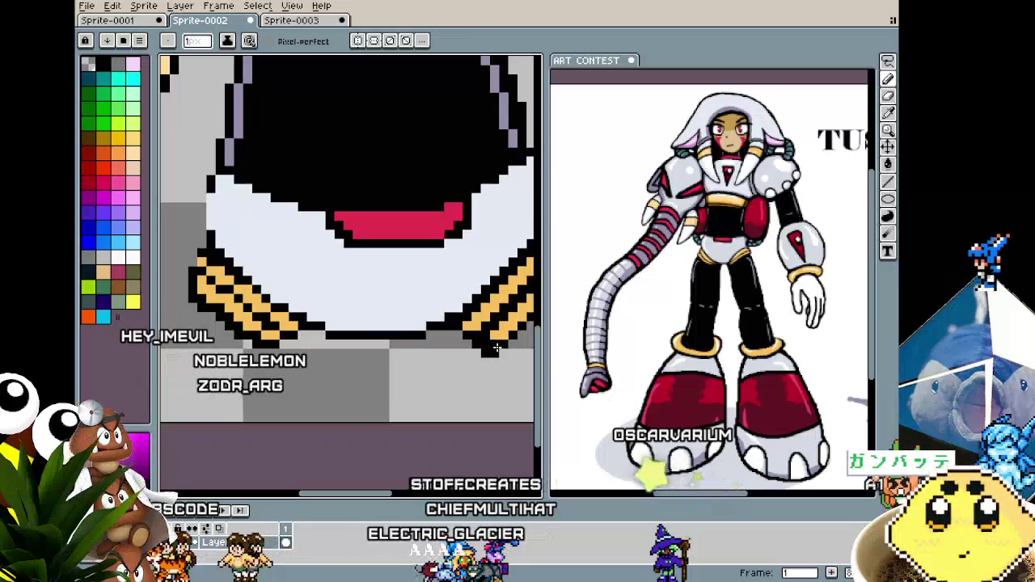
{"action": "scroll", "coordinate": [457, 371], "scroll_direction": "down", "scroll_amount": 4}
{"action": "scroll", "coordinate": [458, 355], "scroll_direction": "up", "scroll_amount": 1}
{"action": "scroll", "coordinate": [458, 339], "scroll_direction": "up", "scroll_amount": 1}
{"action": "scroll", "coordinate": [459, 324], "scroll_direction": "up", "scroll_amount": 1}
{"action": "key", "text": "i"}
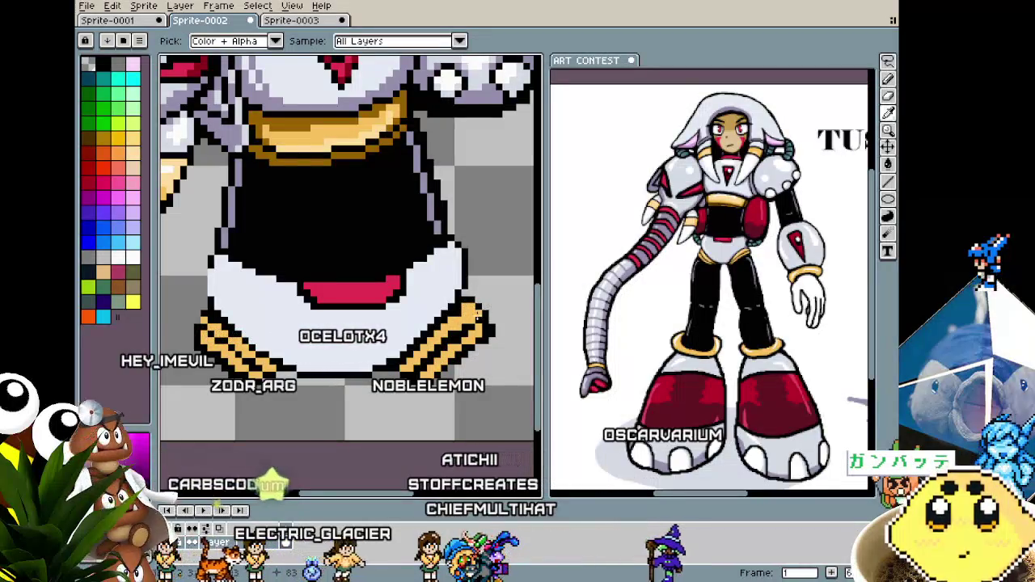
{"action": "key", "text": "b"}
Recolour left stripe pixels using colours sampled from the skirt and stripes.
{"action": "scroll", "coordinate": [474, 305], "scroll_direction": "down", "scroll_amount": 4}
{"action": "scroll", "coordinate": [432, 373], "scroll_direction": "up", "scroll_amount": 3}
{"action": "scroll", "coordinate": [270, 288], "scroll_direction": "up", "scroll_amount": 1}
{"action": "scroll", "coordinate": [270, 289], "scroll_direction": "up", "scroll_amount": 1}
{"action": "key", "text": "i"}
{"action": "key", "text": "b"}
{"action": "key", "text": "i"}
{"action": "key", "text": "b"}
{"action": "key", "text": "i"}
{"action": "key", "text": "b"}
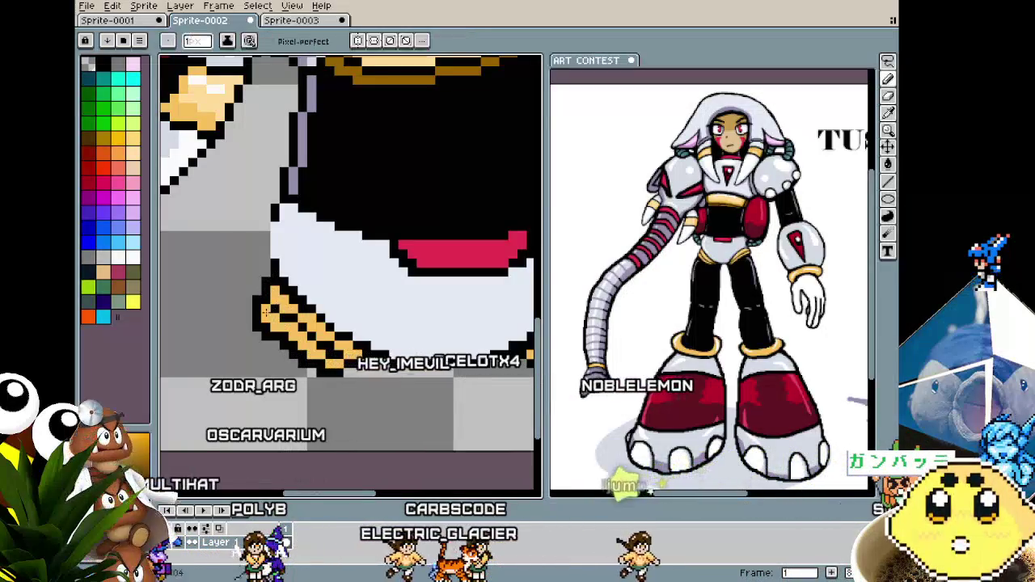
Fix the black outline pixels along the left skirt hem and review the result.
{"action": "scroll", "coordinate": [321, 364], "scroll_direction": "down", "scroll_amount": 2}
{"action": "scroll", "coordinate": [316, 365], "scroll_direction": "up", "scroll_amount": 1}
{"action": "key", "text": "i"}
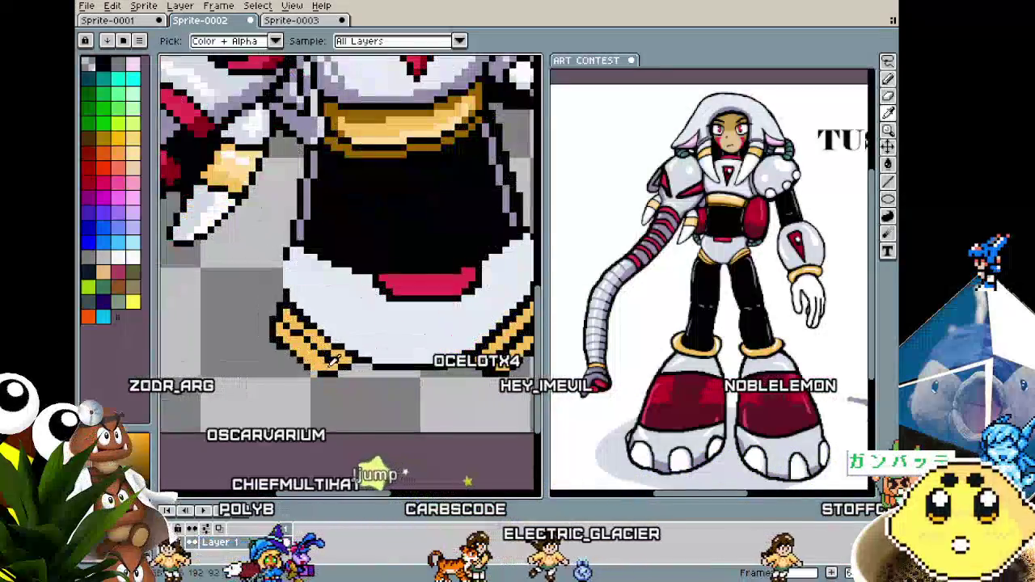
{"action": "key", "text": "b"}
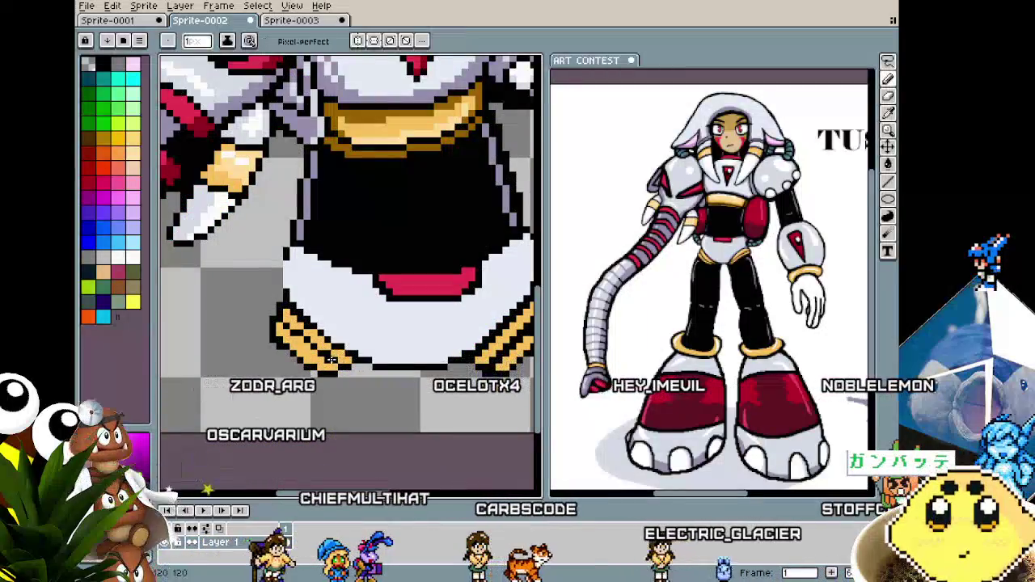
{"action": "scroll", "coordinate": [315, 338], "scroll_direction": "down", "scroll_amount": 4}
{"action": "scroll", "coordinate": [315, 338], "scroll_direction": "up", "scroll_amount": 2}
{"action": "scroll", "coordinate": [316, 338], "scroll_direction": "up", "scroll_amount": 2}
{"action": "scroll", "coordinate": [343, 355], "scroll_direction": "down", "scroll_amount": 3}
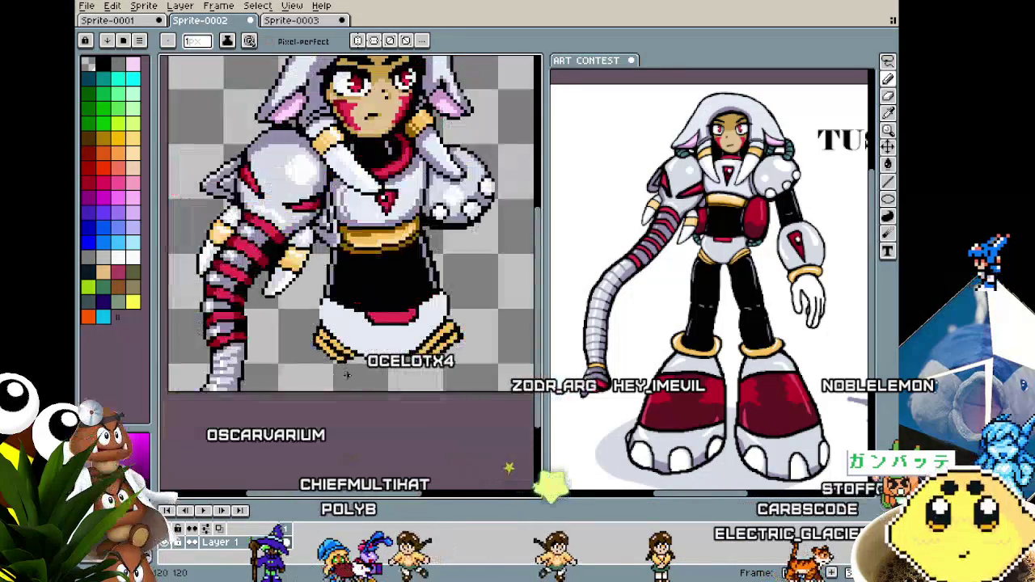
{"action": "scroll", "coordinate": [348, 376], "scroll_direction": "down", "scroll_amount": 1}
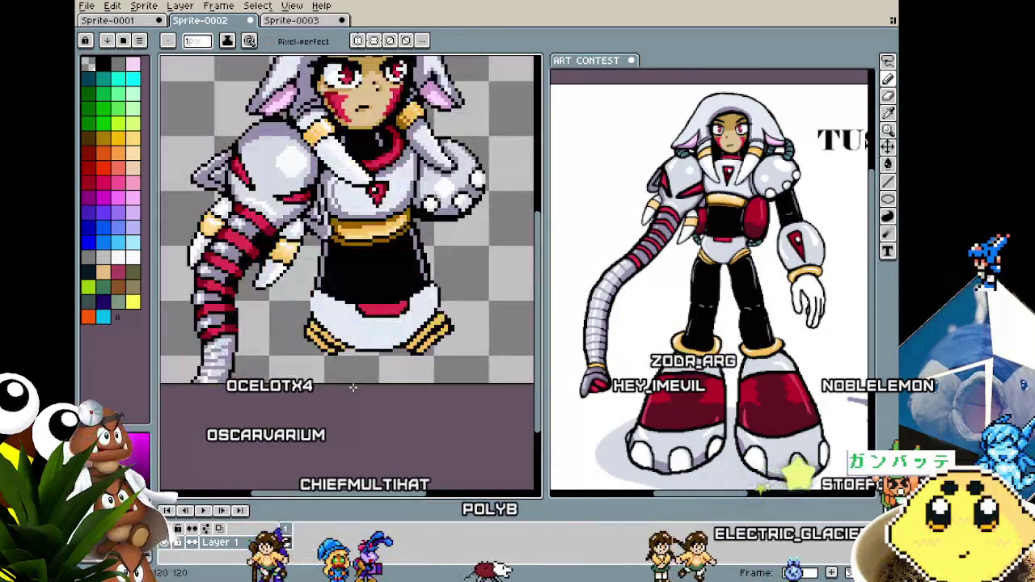
{"action": "scroll", "coordinate": [404, 356], "scroll_direction": "up", "scroll_amount": 3}
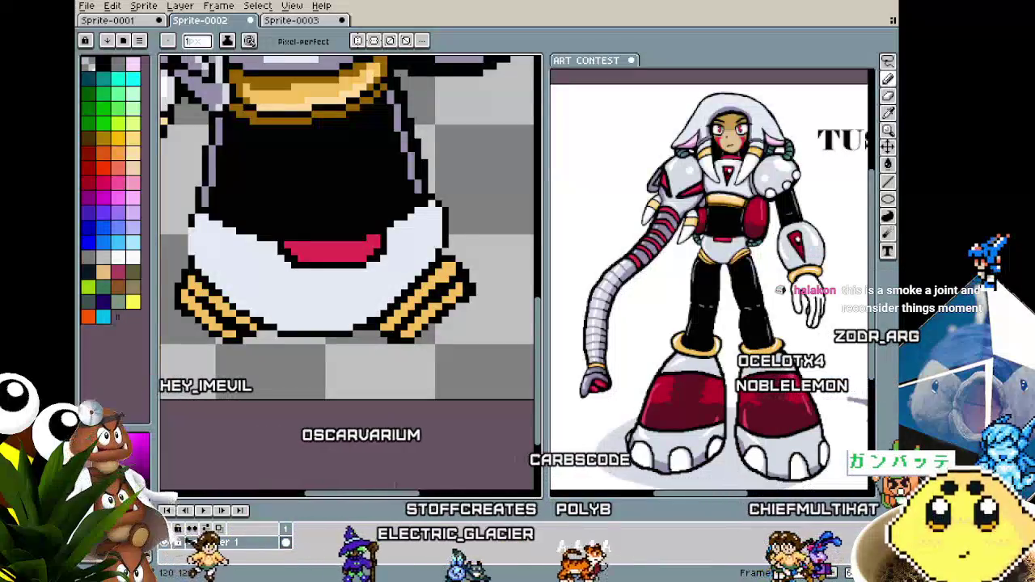
Zoom in and out around the skirt to inspect the gold-striped claws.
{"action": "scroll", "coordinate": [293, 326], "scroll_direction": "up", "scroll_amount": 2}
{"action": "scroll", "coordinate": [293, 326], "scroll_direction": "up", "scroll_amount": 2}
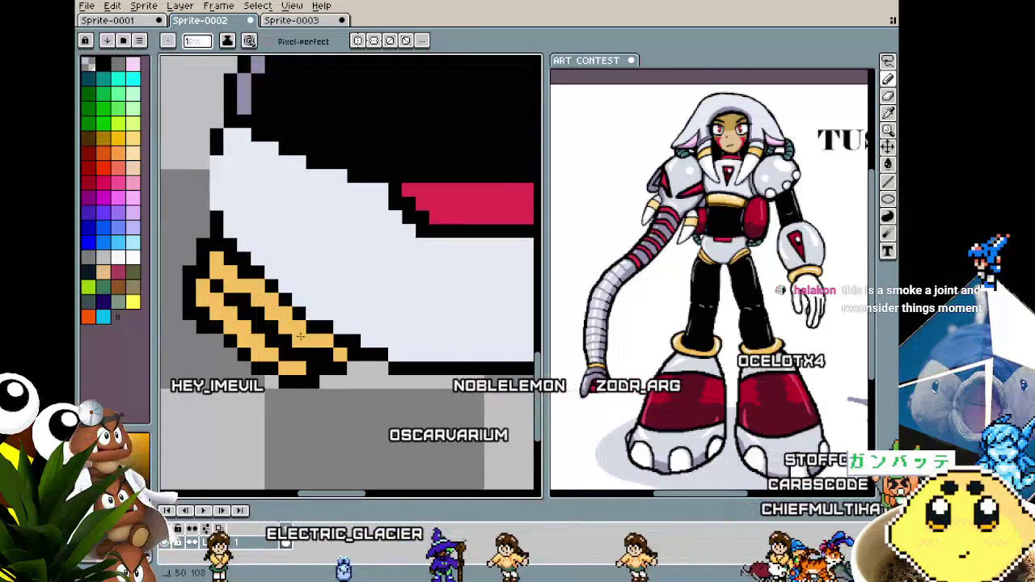
{"action": "scroll", "coordinate": [288, 410], "scroll_direction": "down", "scroll_amount": 3}
{"action": "scroll", "coordinate": [289, 410], "scroll_direction": "up", "scroll_amount": 1}
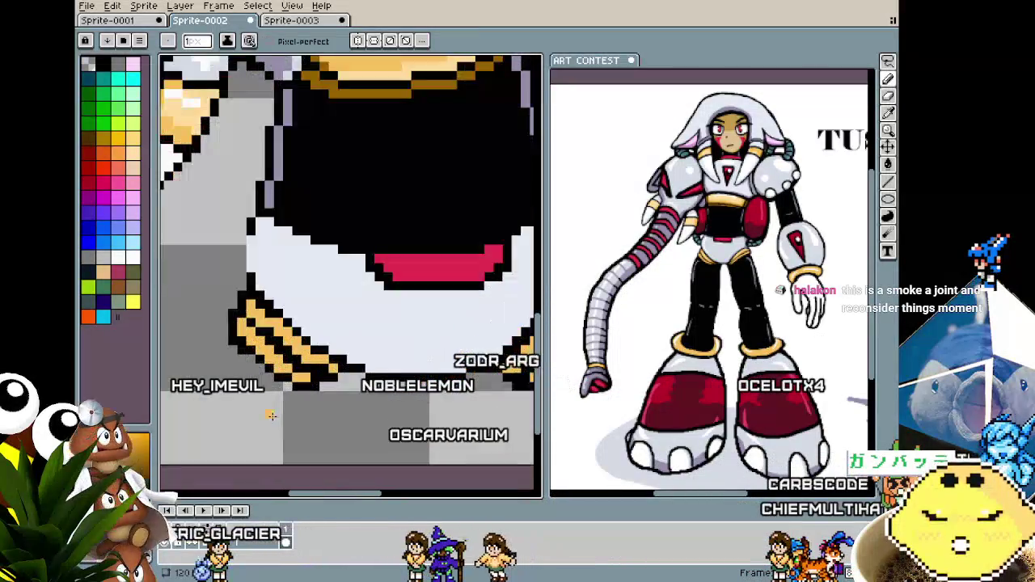
{"action": "scroll", "coordinate": [273, 412], "scroll_direction": "up", "scroll_amount": 1}
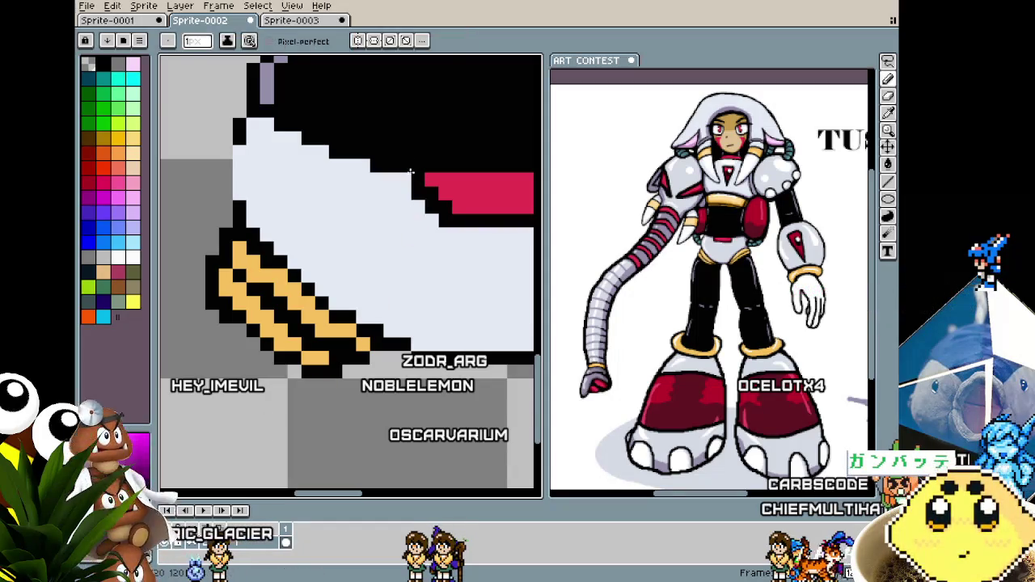
{"action": "scroll", "coordinate": [395, 290], "scroll_direction": "down", "scroll_amount": 1}
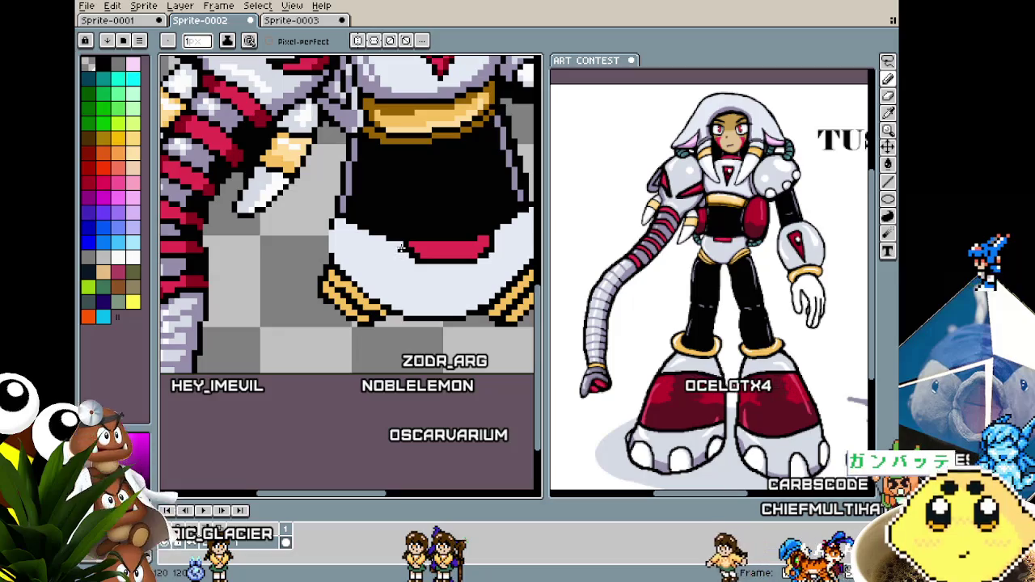
{"action": "scroll", "coordinate": [400, 248], "scroll_direction": "down", "scroll_amount": 1}
{"action": "scroll", "coordinate": [396, 259], "scroll_direction": "up", "scroll_amount": 1}
{"action": "scroll", "coordinate": [392, 267], "scroll_direction": "up", "scroll_amount": 1}
{"action": "scroll", "coordinate": [385, 276], "scroll_direction": "up", "scroll_amount": 1}
{"action": "key", "text": "b"}
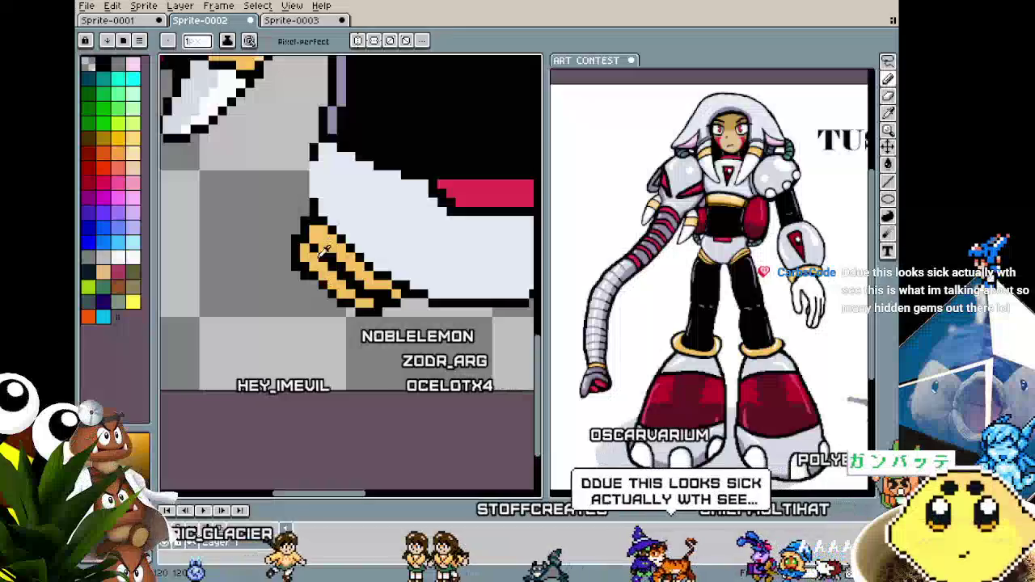
Touch up a skirt pixel with a sampled colour, then zoom out to the full sprite.
{"action": "scroll", "coordinate": [299, 332], "scroll_direction": "down", "scroll_amount": 3}
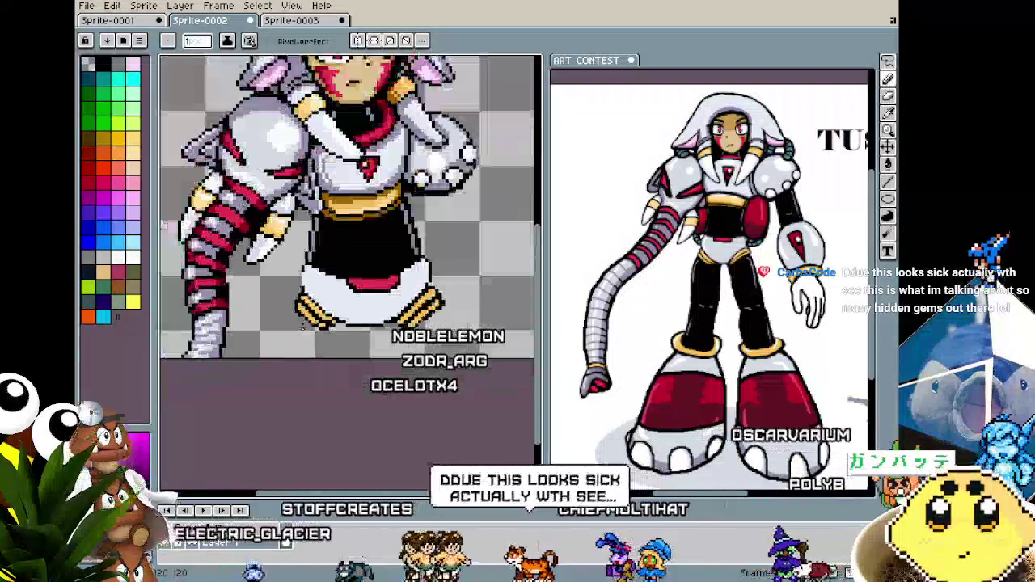
{"action": "scroll", "coordinate": [324, 329], "scroll_direction": "up", "scroll_amount": 1}
{"action": "scroll", "coordinate": [342, 330], "scroll_direction": "up", "scroll_amount": 1}
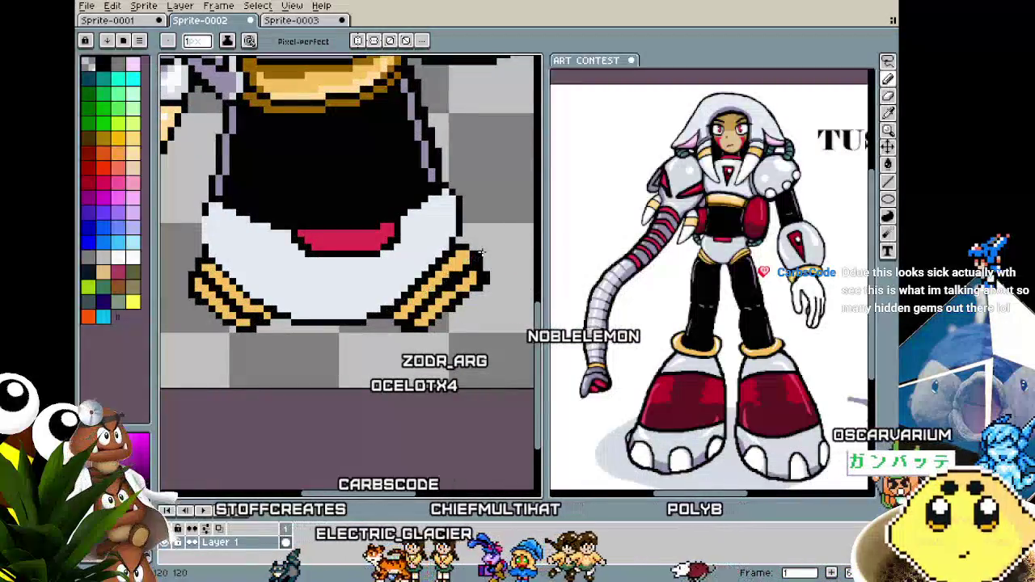
{"action": "key", "text": "i"}
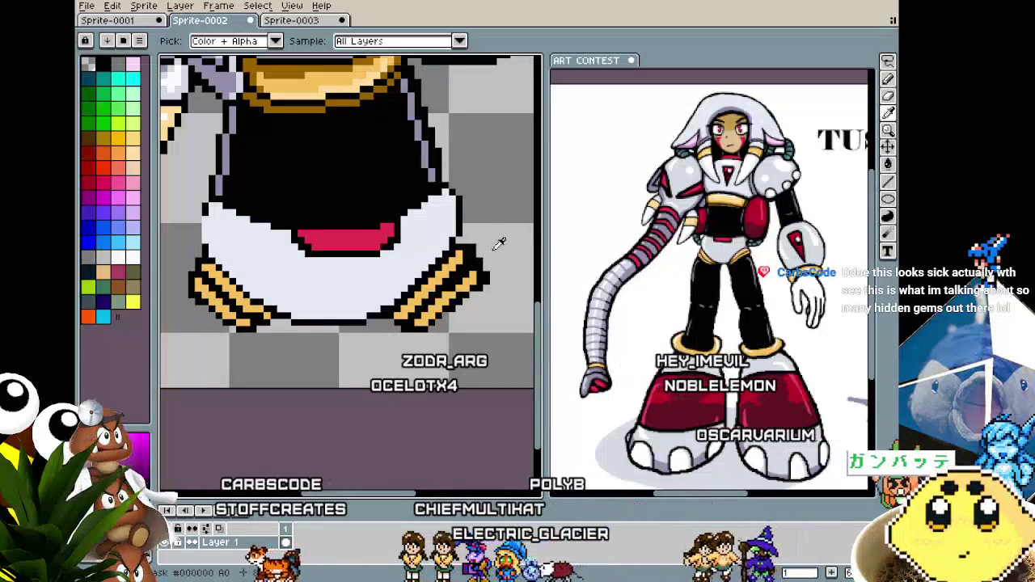
{"action": "key", "text": "b"}
{"action": "scroll", "coordinate": [445, 365], "scroll_direction": "down", "scroll_amount": 1}
{"action": "scroll", "coordinate": [445, 364], "scroll_direction": "down", "scroll_amount": 1}
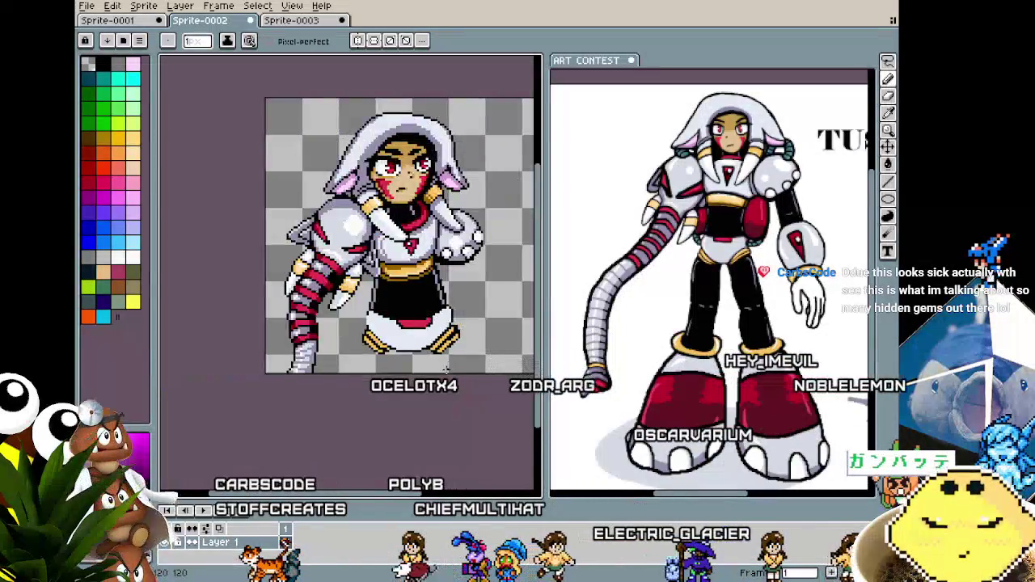
Reposition the view and select the entire sprite with Ctrl+A.
{"action": "left_click_drag", "start_coordinate": [446, 366], "coordinate": [410, 363]}
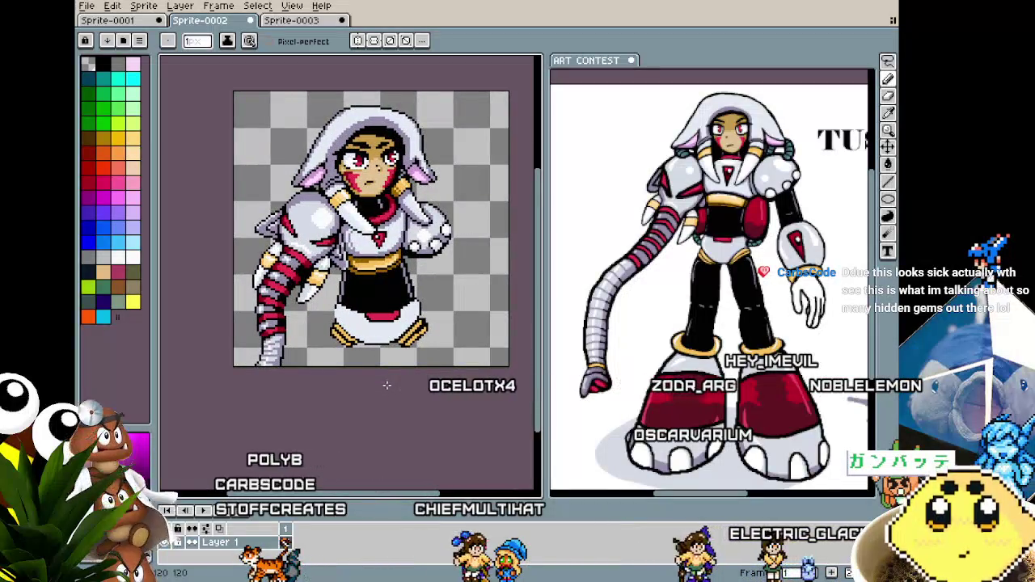
{"action": "key", "text": "w"}
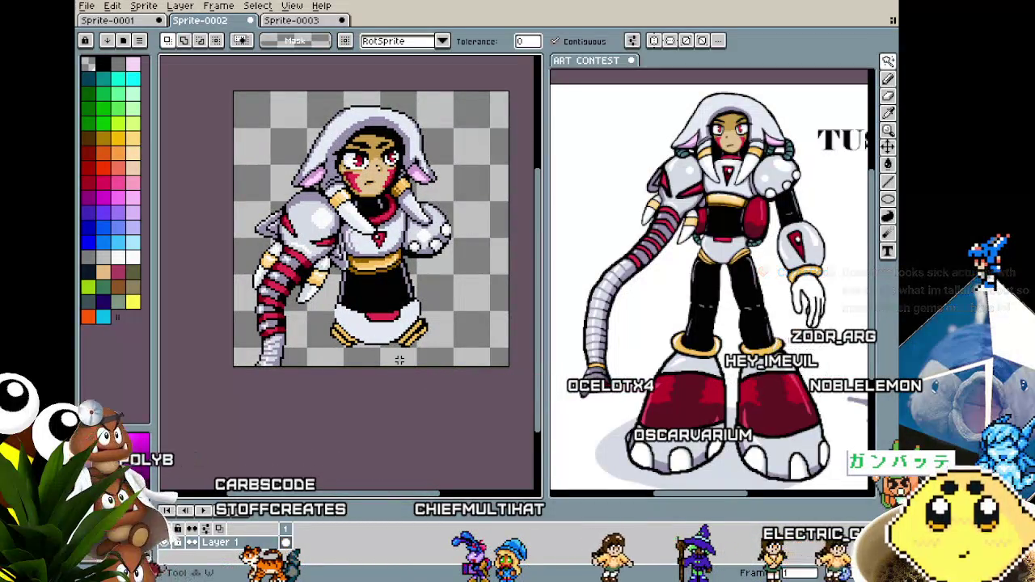
{"action": "left_click_drag", "start_coordinate": [367, 387], "coordinate": [398, 383]}
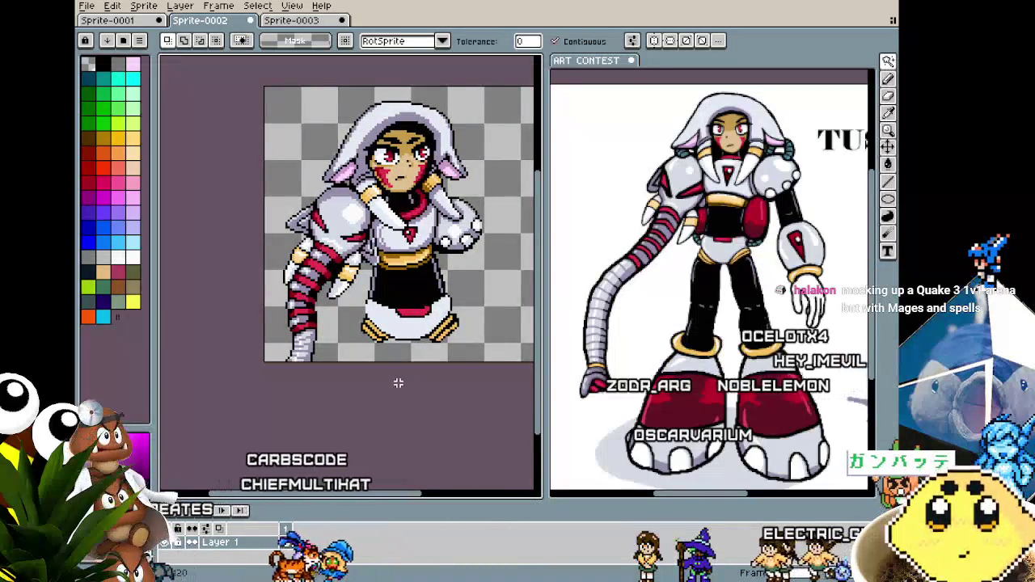
{"action": "scroll", "coordinate": [398, 383], "scroll_direction": "up", "scroll_amount": 1}
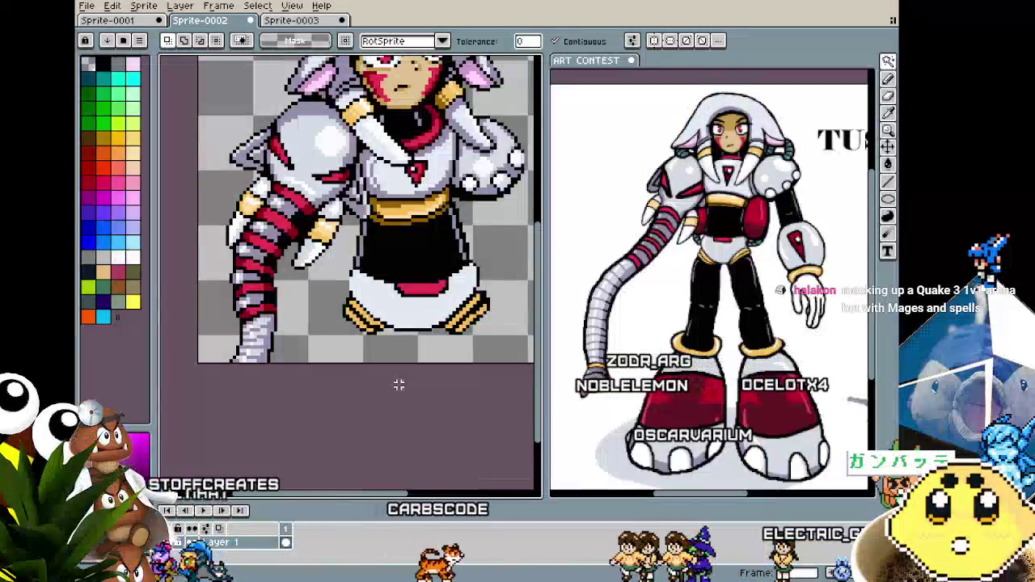
{"action": "key", "text": "ctrl+a"}
{"action": "key", "text": "i"}
{"action": "key", "text": "v"}
{"action": "scroll", "coordinate": [348, 214], "scroll_direction": "up", "scroll_amount": 1}
{"action": "key", "text": "b"}
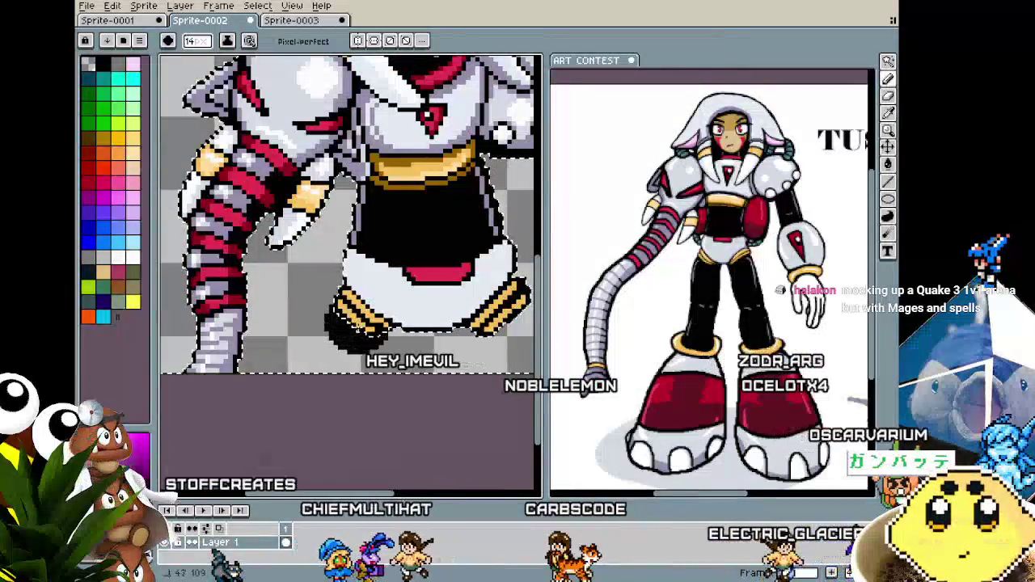
Paint black lower legs below the shorts, comparing them with undo and redo.
{"action": "scroll", "coordinate": [391, 297], "scroll_direction": "right", "scroll_amount": 5}
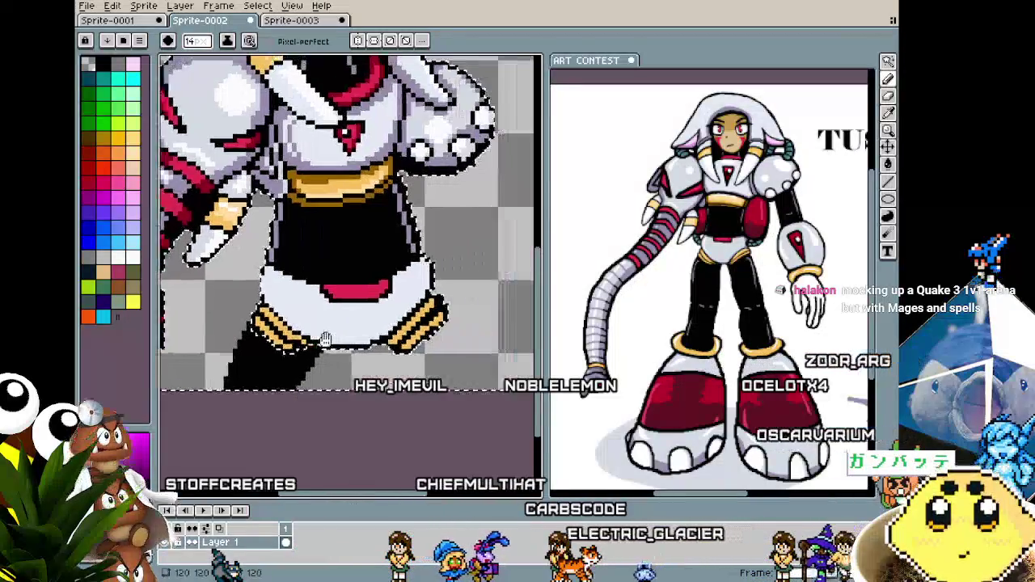
{"action": "key", "text": "ctrl+z"}
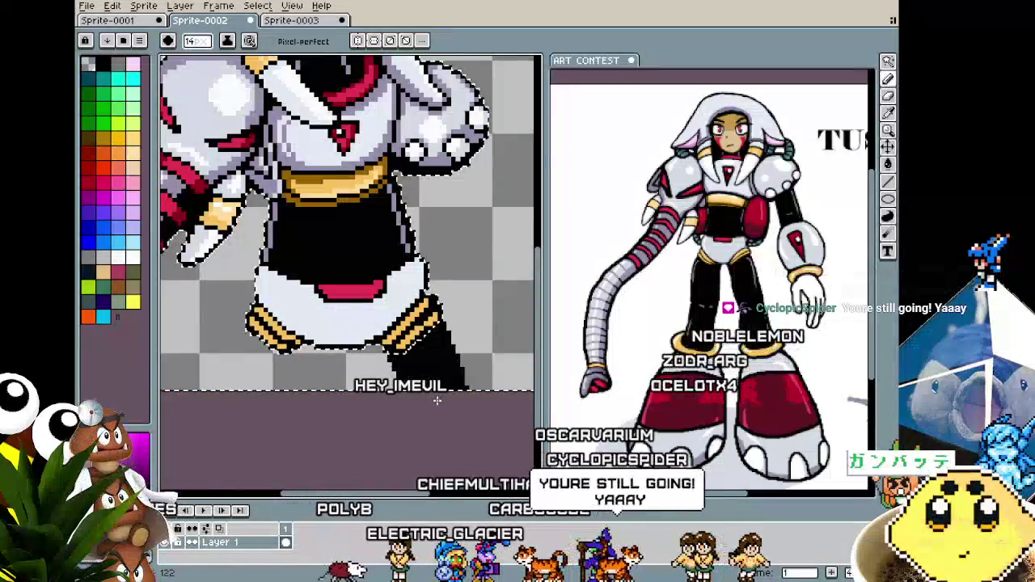
{"action": "key", "text": "ctrl+y"}
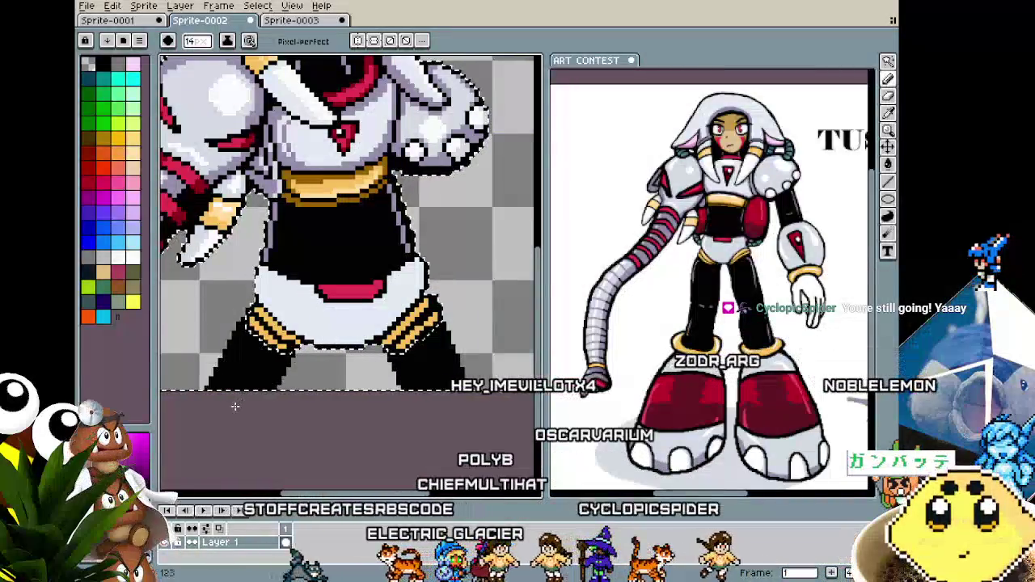
{"action": "scroll", "coordinate": [259, 424], "scroll_direction": "down", "scroll_amount": 5}
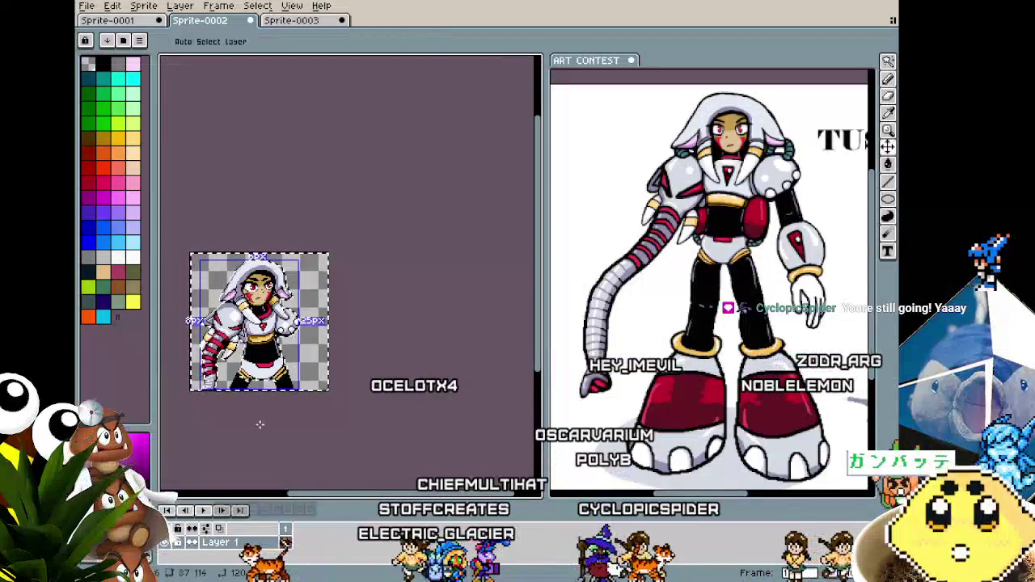
{"action": "left_click_drag", "start_coordinate": [259, 423], "coordinate": [300, 434]}
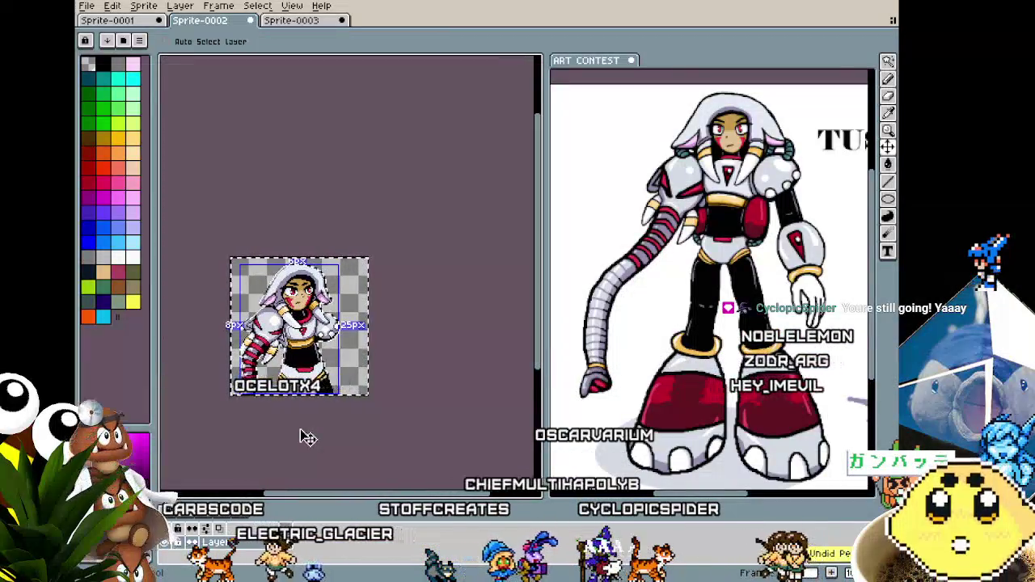
{"action": "key", "text": "b"}
{"action": "scroll", "coordinate": [342, 390], "scroll_direction": "up", "scroll_amount": 3}
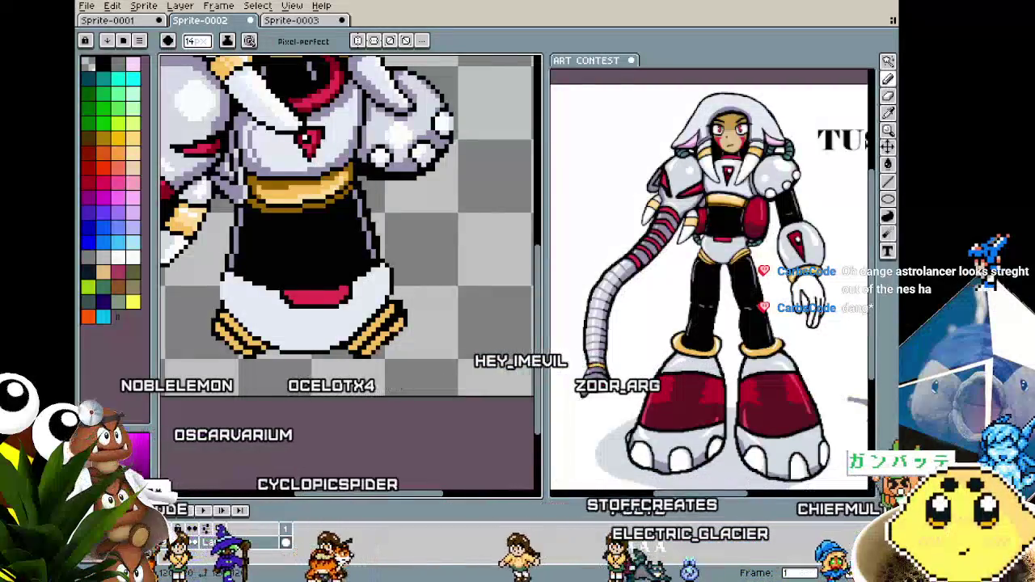
Shrink the pencil to 1 px and paint orange below the left gold stripes.
{"action": "scroll", "coordinate": [366, 435], "scroll_direction": "up", "scroll_amount": 1}
{"action": "scroll", "coordinate": [396, 396], "scroll_direction": "up", "scroll_amount": 1}
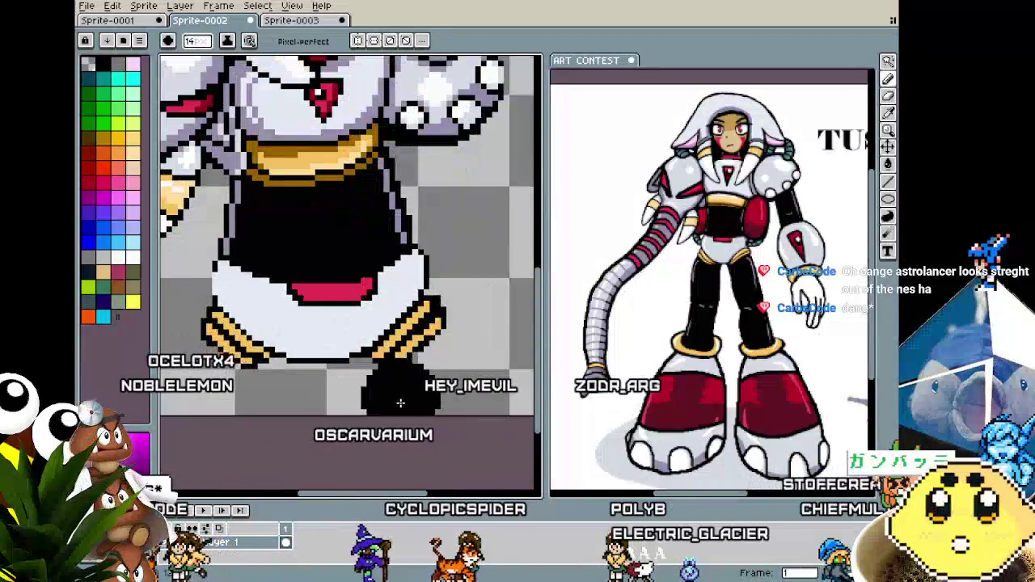
{"action": "key", "text": "minus"}
{"action": "scroll", "coordinate": [177, 382], "scroll_direction": "up", "scroll_amount": 1}
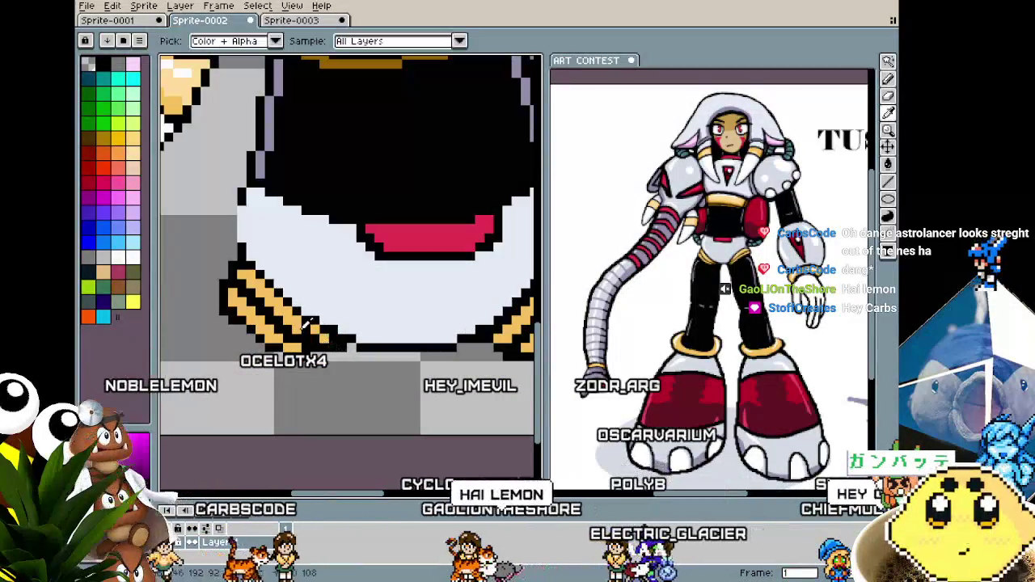
{"action": "key", "text": "alt"}
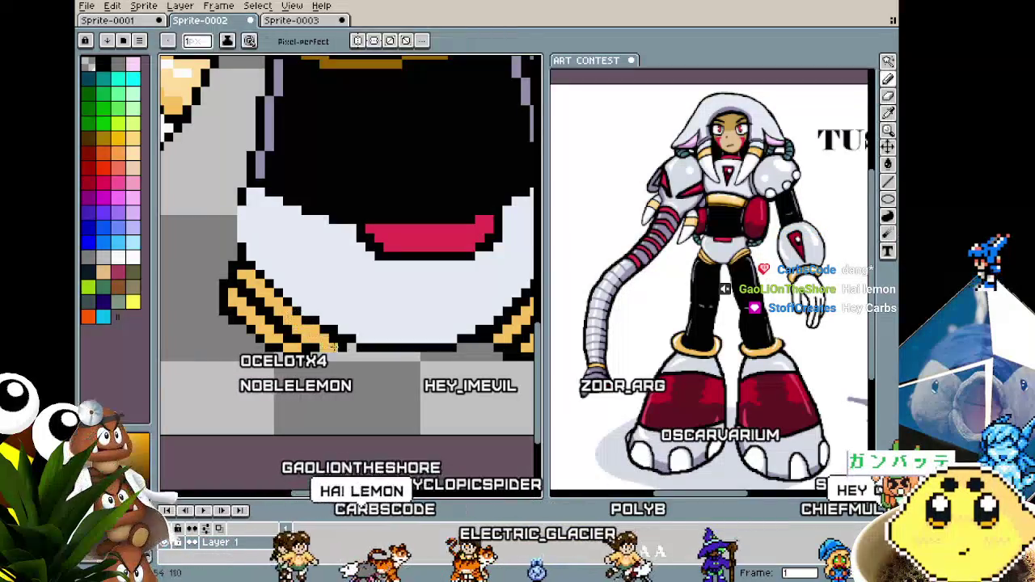
{"action": "left_click", "coordinate": [300, 310], "text": "alt"}
{"action": "left_click_drag", "start_coordinate": [327, 355], "coordinate": [283, 340]}
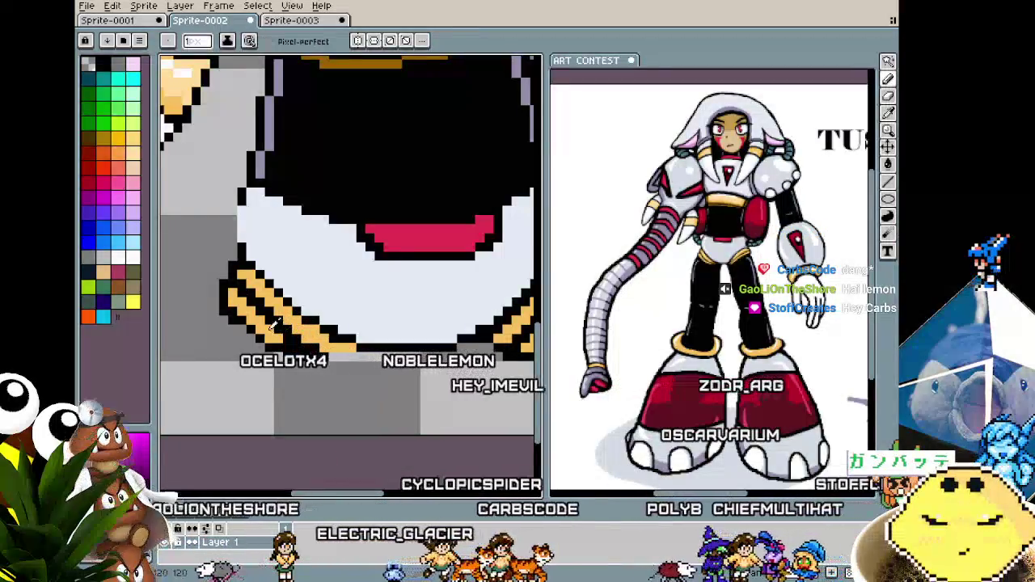
Outline the bottom edge of the orange area in black, then view the lower body.
{"action": "key", "text": "alt"}
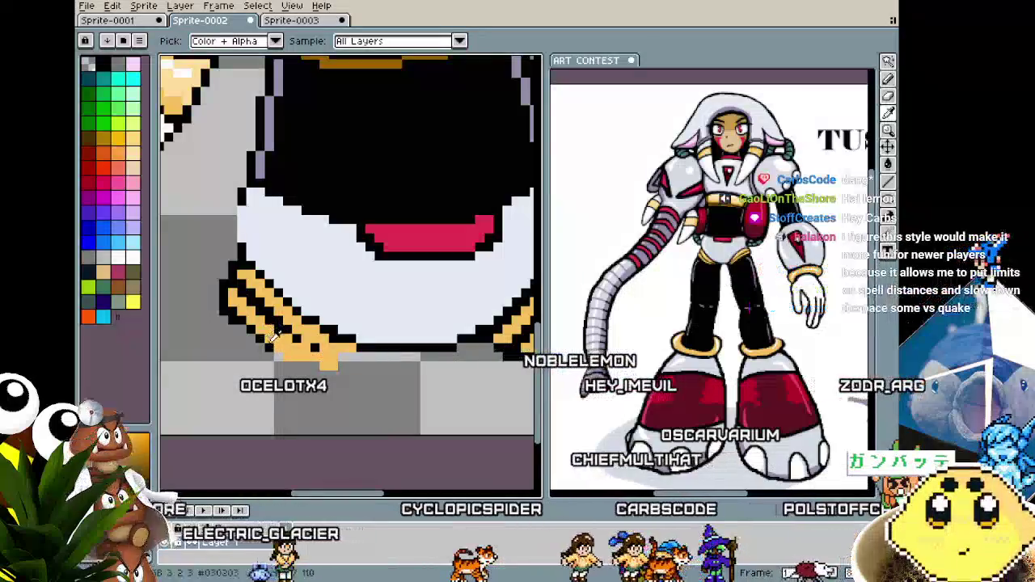
{"action": "left_click", "coordinate": [278, 334], "text": "alt"}
{"action": "left_click_drag", "start_coordinate": [279, 356], "coordinate": [341, 364]}
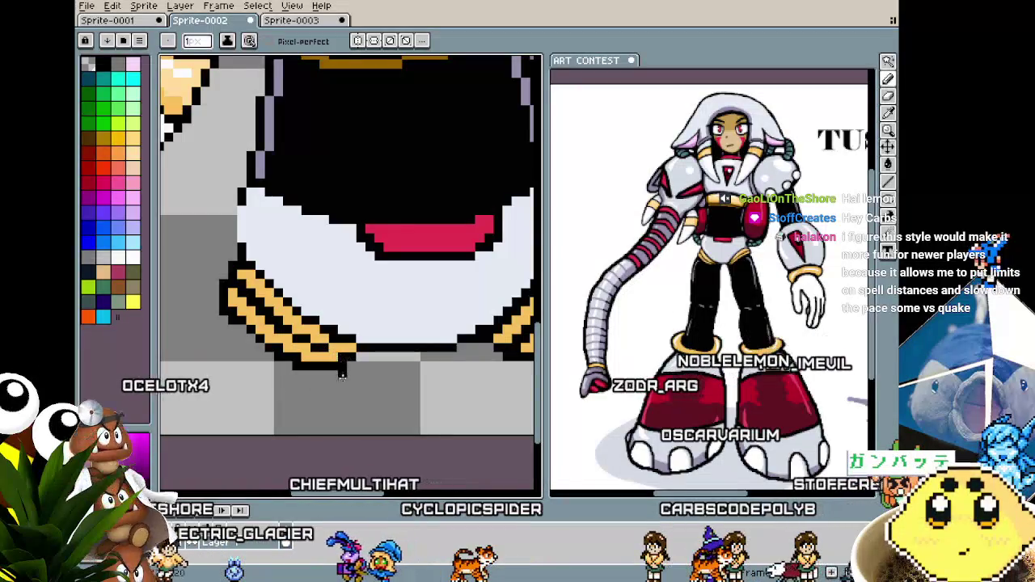
{"action": "scroll", "coordinate": [342, 374], "scroll_direction": "down", "scroll_amount": 1}
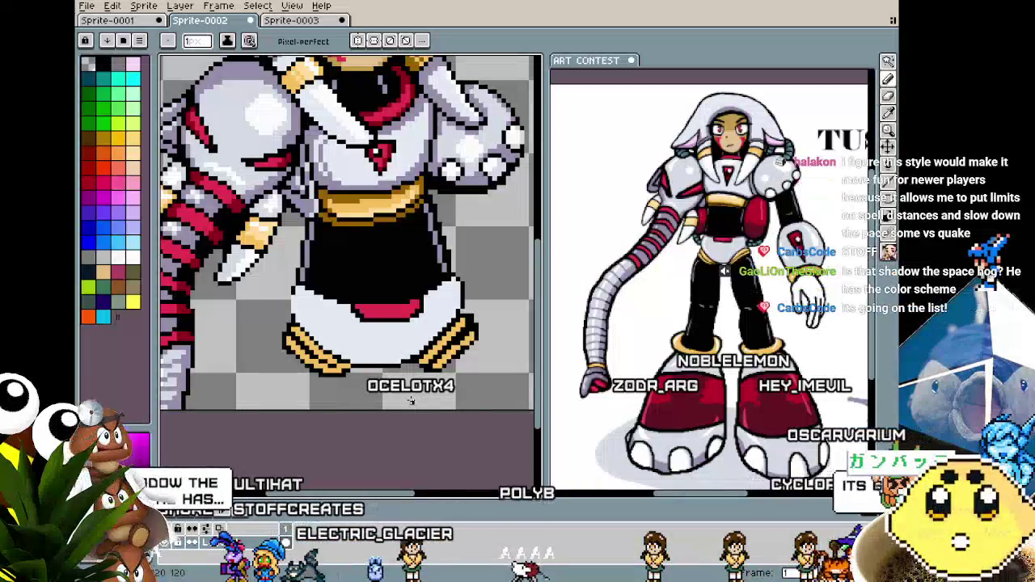
{"action": "left_click_drag", "start_coordinate": [371, 373], "coordinate": [321, 380]}
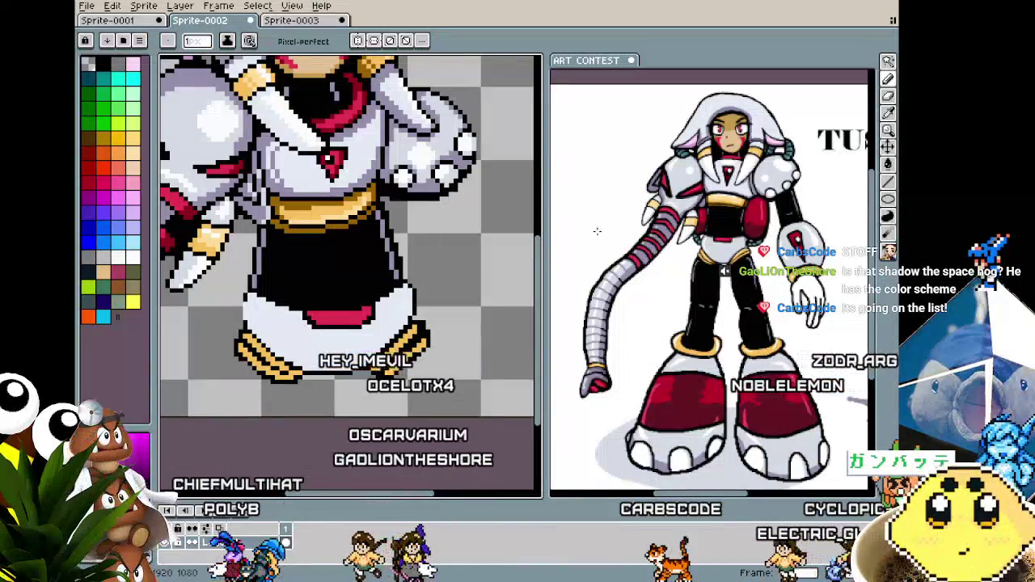
{"action": "scroll", "coordinate": [582, 243], "scroll_direction": "up", "scroll_amount": 2}
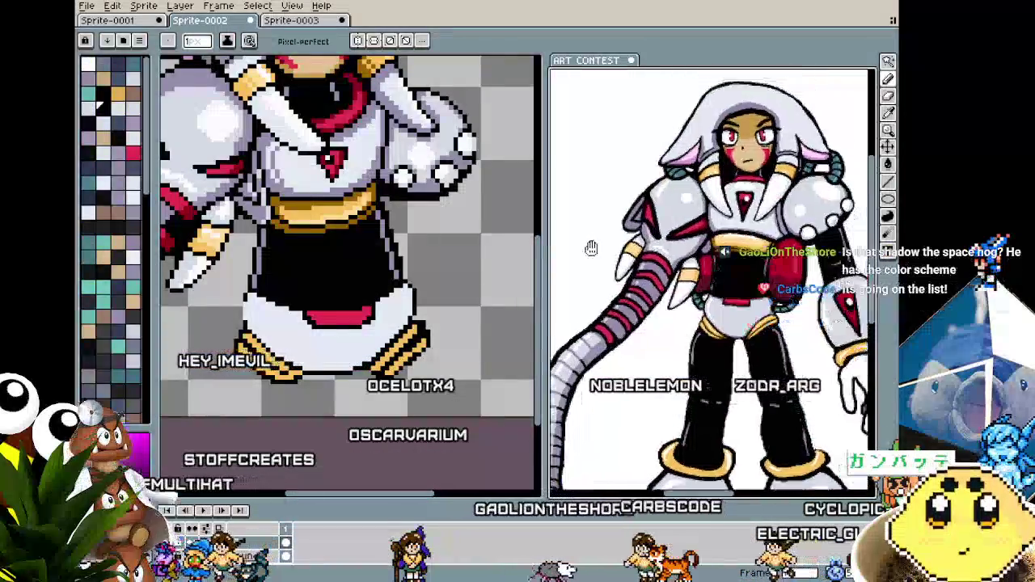
{"action": "scroll", "coordinate": [566, 259], "scroll_direction": "up", "scroll_amount": 1}
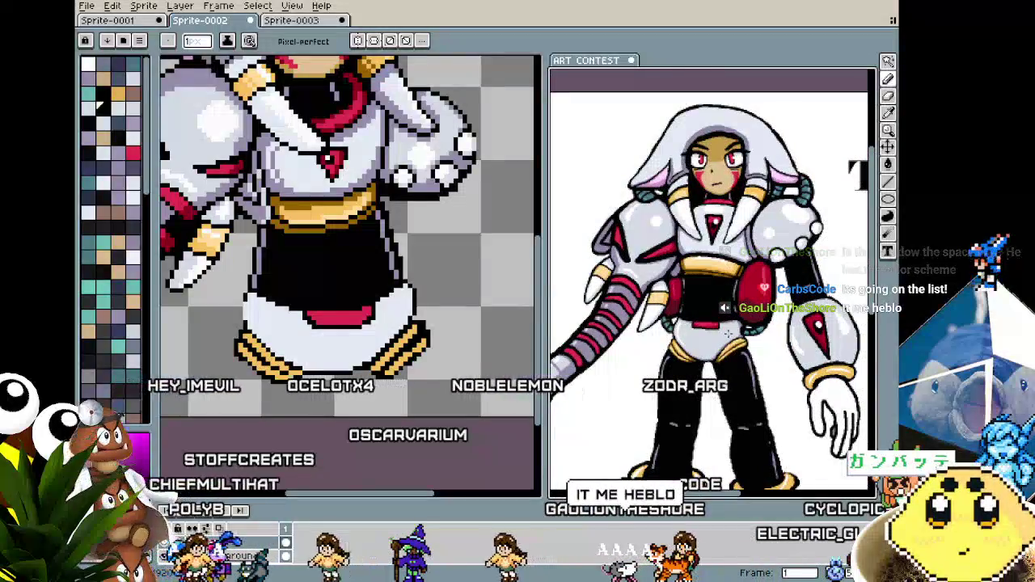
{"action": "mouse_move", "coordinate": [695, 331]}
{"action": "left_mouse_down"}
{"action": "mouse_move", "coordinate": [548, 332]}
{"action": "mouse_move", "coordinate": [730, 328]}
{"action": "left_mouse_up"}
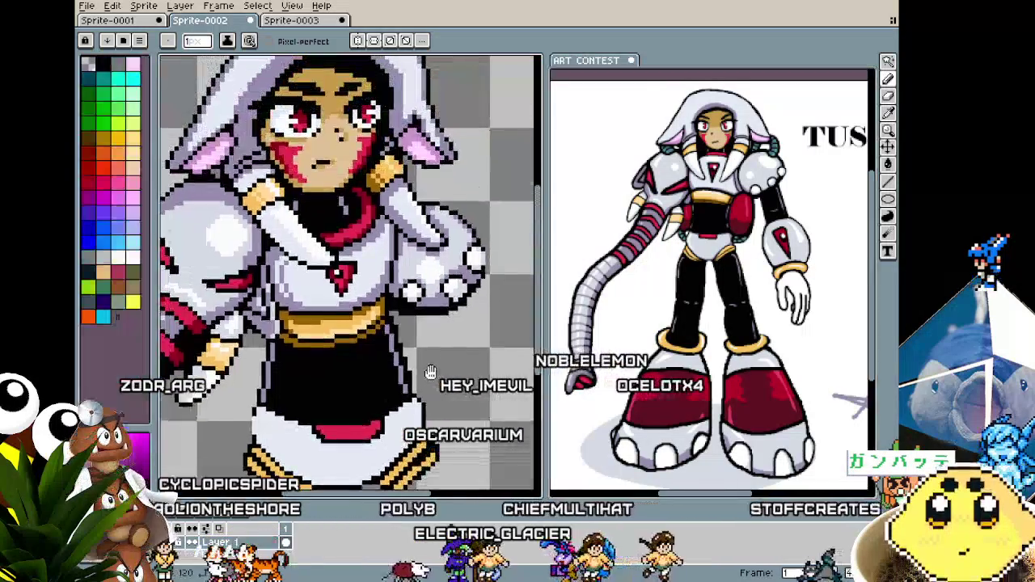
{"action": "left_click_drag", "start_coordinate": [533, 404], "coordinate": [471, 400]}
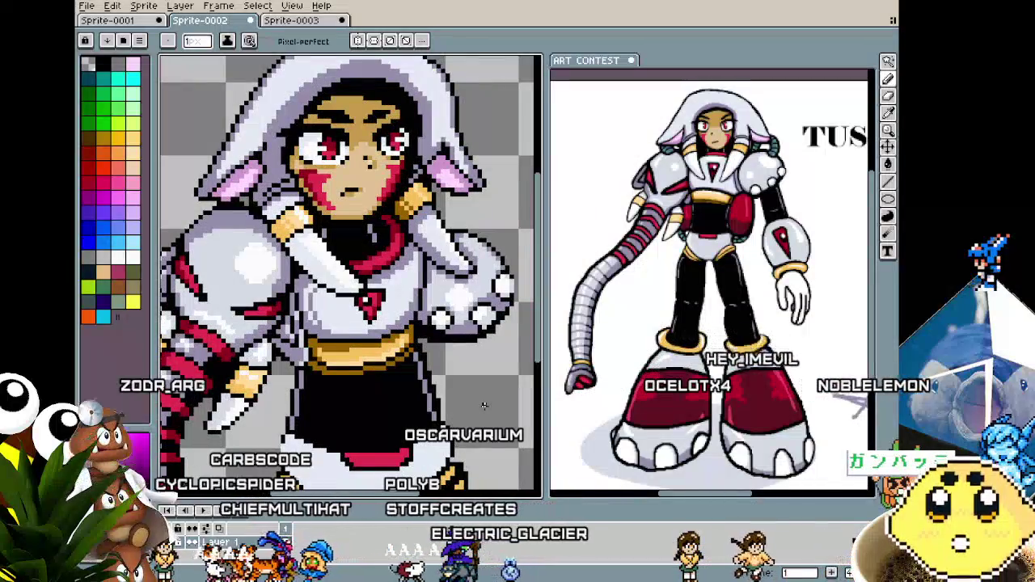
{"action": "left_click_drag", "start_coordinate": [589, 418], "coordinate": [632, 410]}
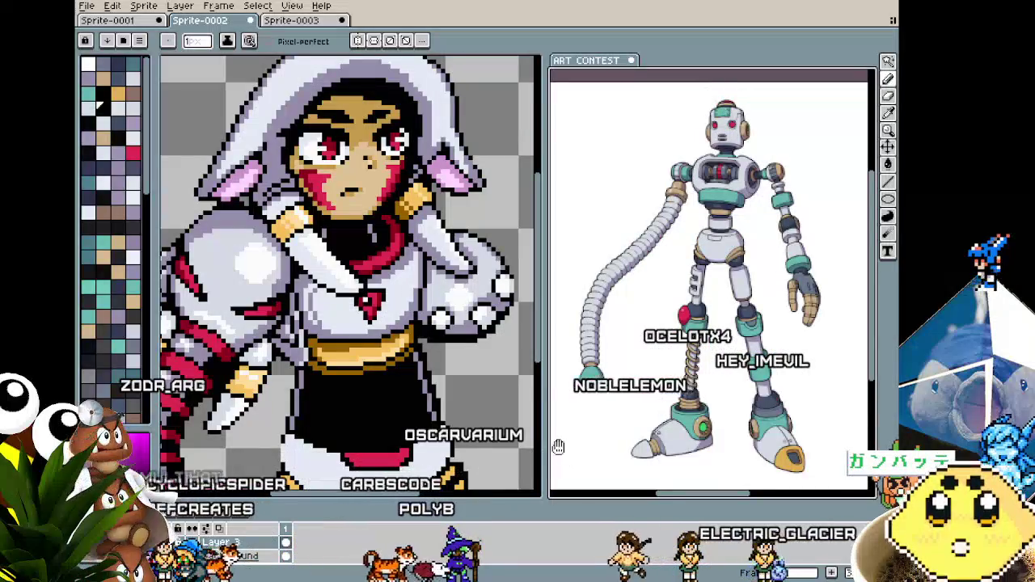
{"action": "scroll", "coordinate": [631, 364], "scroll_direction": "up", "scroll_amount": 2}
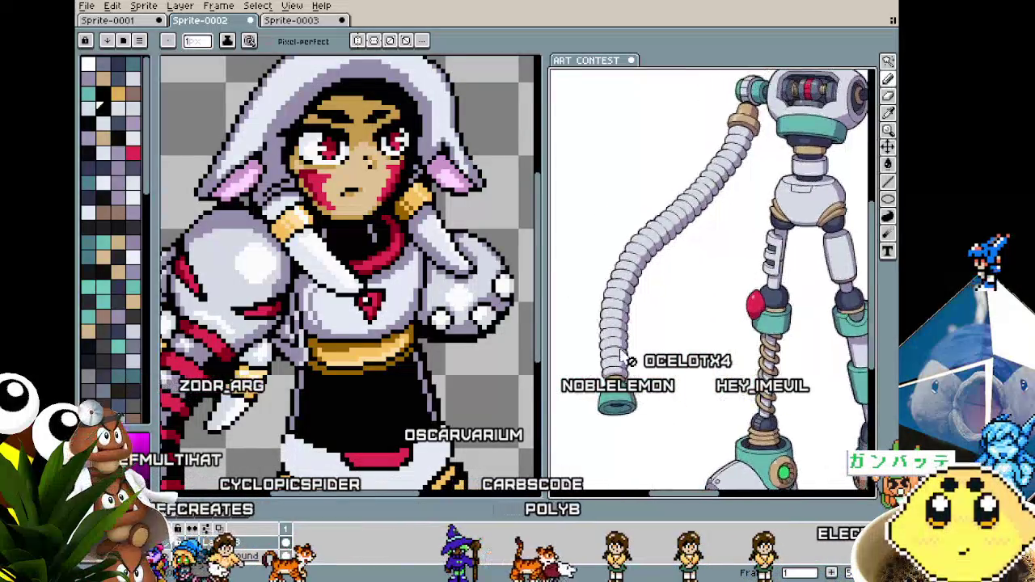
{"action": "left_click_drag", "start_coordinate": [626, 360], "coordinate": [618, 410]}
{"action": "scroll", "coordinate": [626, 362], "scroll_direction": "down", "scroll_amount": 1}
{"action": "scroll", "coordinate": [635, 362], "scroll_direction": "down", "scroll_amount": 1}
{"action": "scroll", "coordinate": [647, 362], "scroll_direction": "down", "scroll_amount": 1}
{"action": "scroll", "coordinate": [661, 361], "scroll_direction": "down", "scroll_amount": 1}
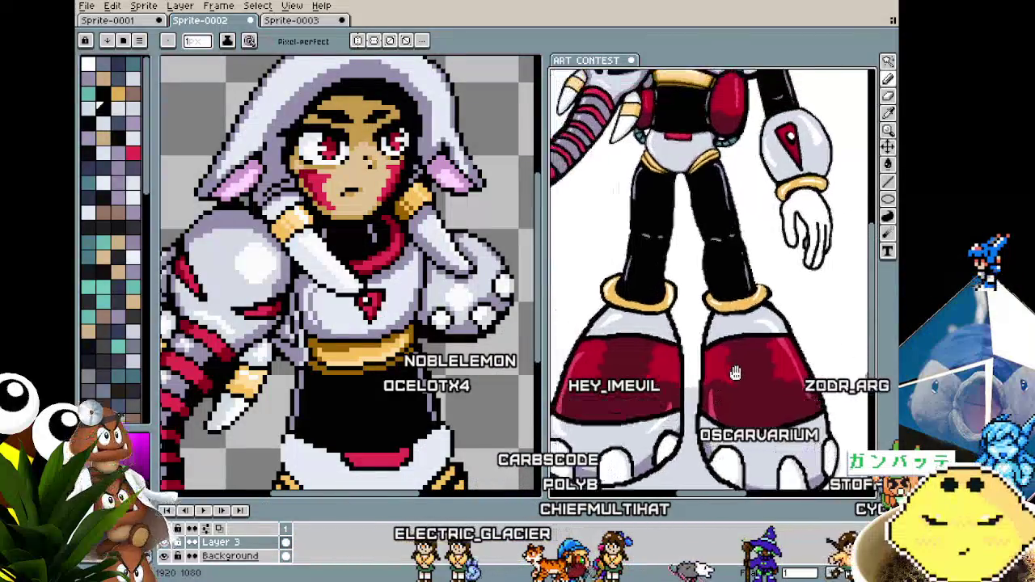
{"action": "left_click_drag", "start_coordinate": [726, 334], "coordinate": [725, 363]}
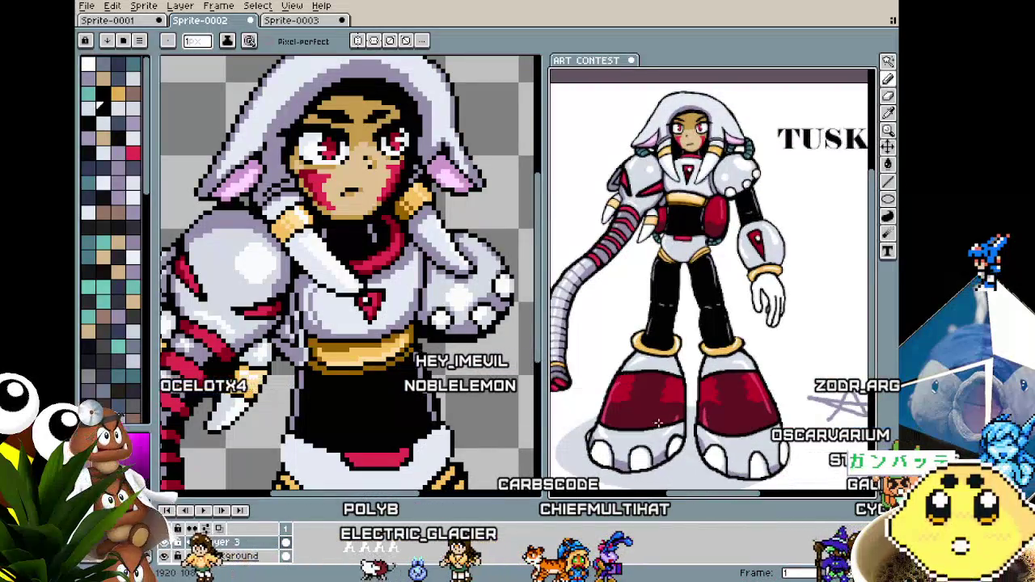
{"action": "left_click_drag", "start_coordinate": [654, 439], "coordinate": [677, 415]}
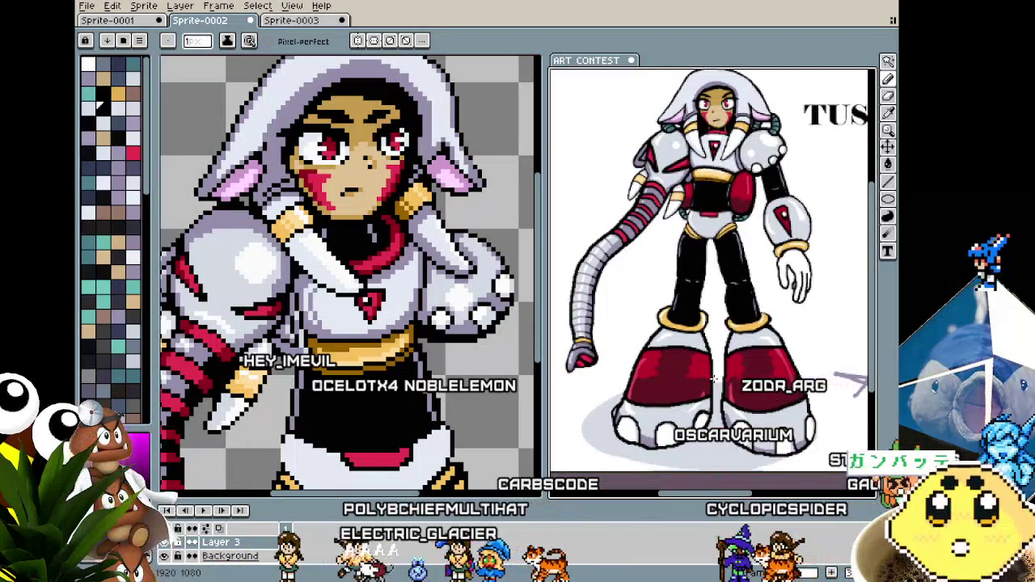
{"action": "scroll", "coordinate": [697, 279], "scroll_direction": "up", "scroll_amount": 2}
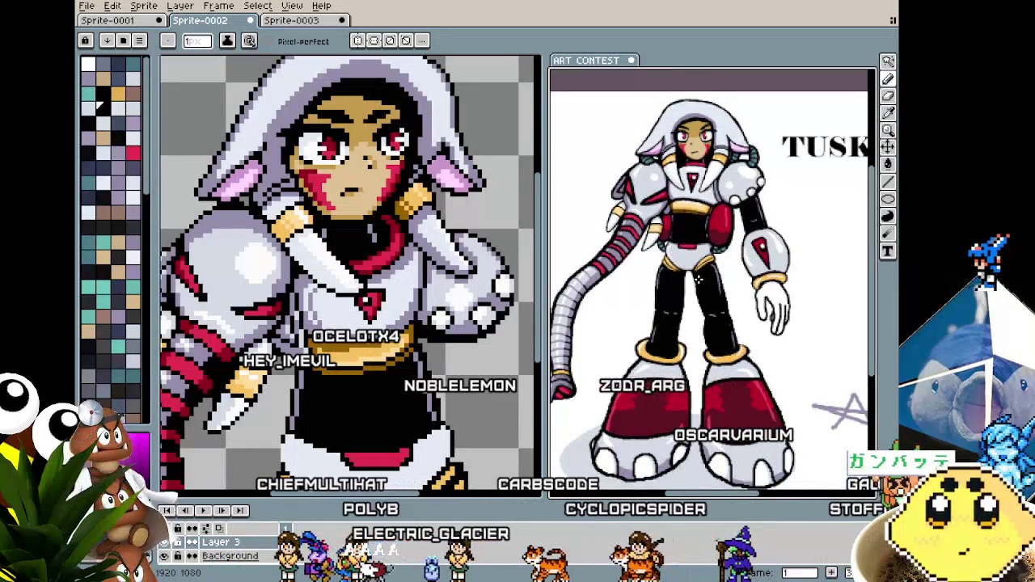
{"action": "scroll", "coordinate": [697, 279], "scroll_direction": "up", "scroll_amount": 1}
{"action": "scroll", "coordinate": [697, 279], "scroll_direction": "up", "scroll_amount": 1}
{"action": "left_click_drag", "start_coordinate": [707, 251], "coordinate": [719, 291]}
{"action": "scroll", "coordinate": [720, 291], "scroll_direction": "down", "scroll_amount": 1}
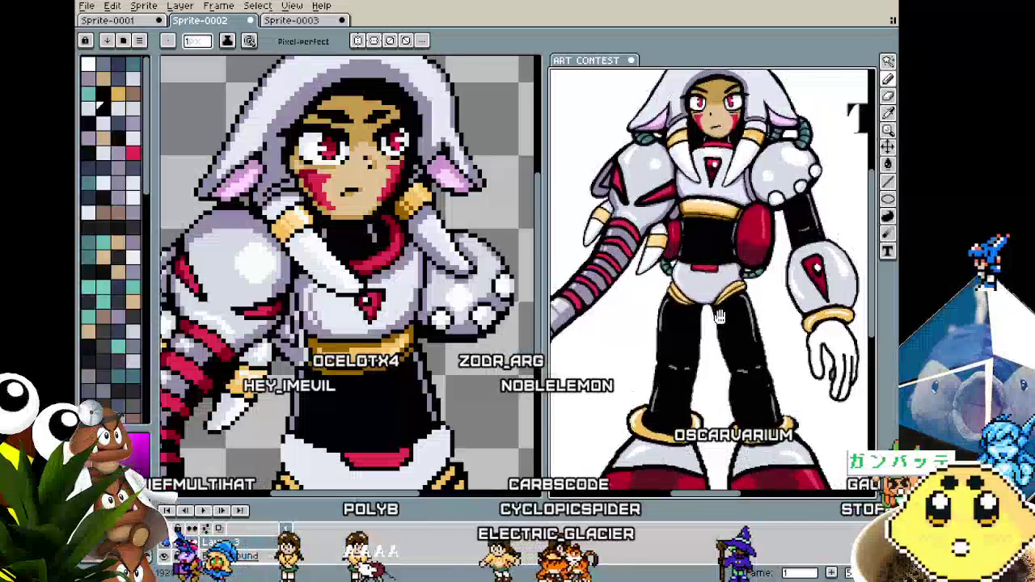
{"action": "scroll", "coordinate": [739, 316], "scroll_direction": "up", "scroll_amount": 1}
{"action": "scroll", "coordinate": [739, 316], "scroll_direction": "down", "scroll_amount": 1}
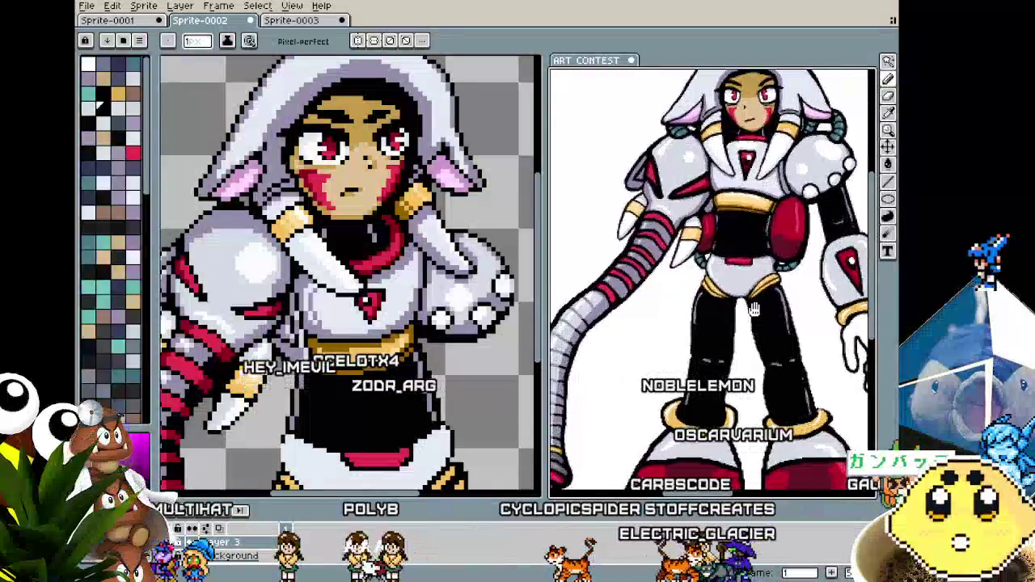
{"action": "scroll", "coordinate": [736, 311], "scroll_direction": "down", "scroll_amount": 1}
{"action": "scroll", "coordinate": [727, 303], "scroll_direction": "down", "scroll_amount": 1}
{"action": "scroll", "coordinate": [726, 300], "scroll_direction": "down", "scroll_amount": 1}
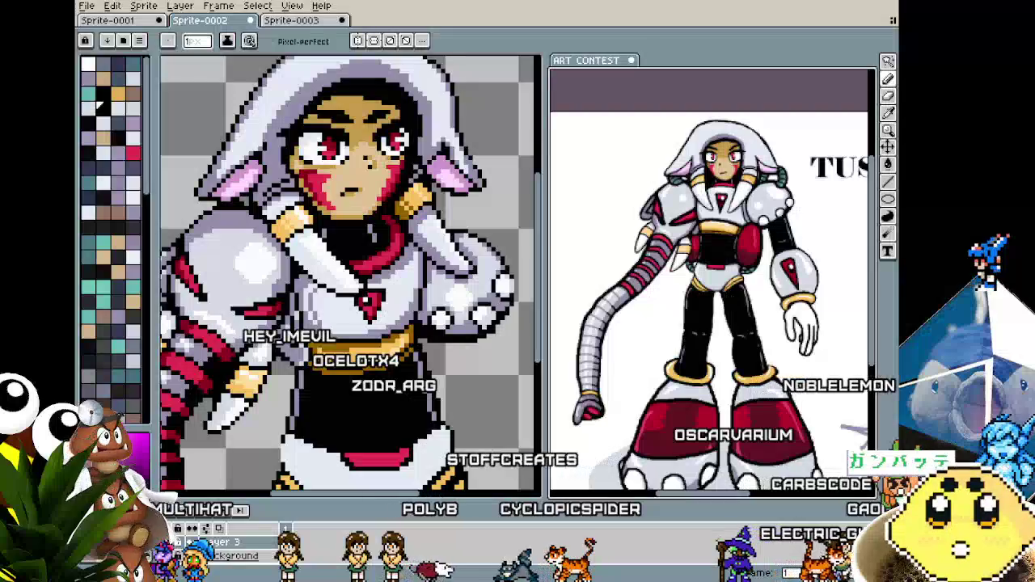
{"action": "scroll", "coordinate": [506, 388], "scroll_direction": "down", "scroll_amount": 2}
{"action": "scroll", "coordinate": [477, 395], "scroll_direction": "down", "scroll_amount": 2}
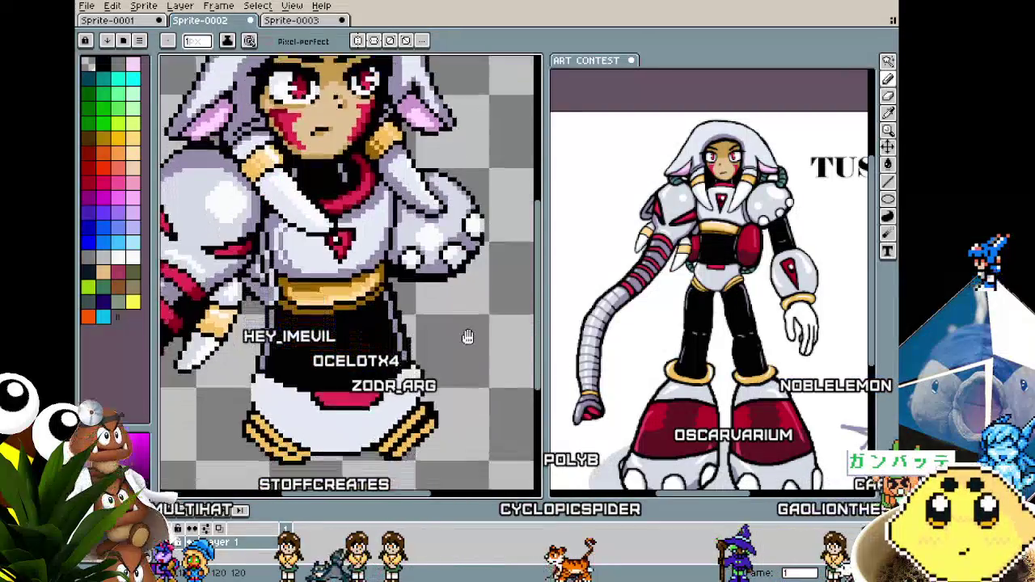
{"action": "scroll", "coordinate": [453, 404], "scroll_direction": "down", "scroll_amount": 1}
{"action": "scroll", "coordinate": [399, 431], "scroll_direction": "down", "scroll_amount": 2}
{"action": "scroll", "coordinate": [399, 431], "scroll_direction": "up", "scroll_amount": 2}
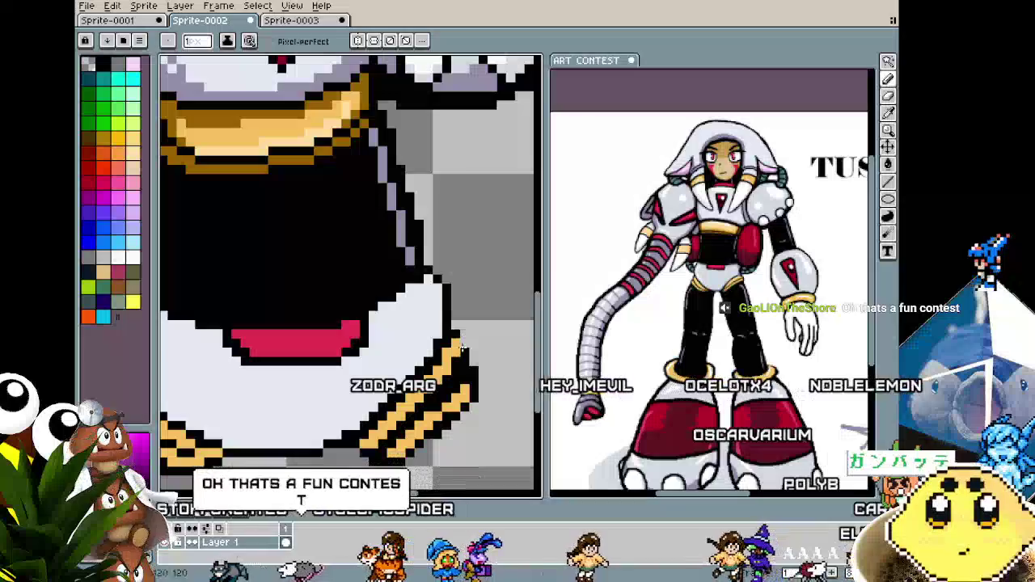
Pan and zoom over the lower body to inspect the skirt and boots.
{"action": "scroll", "coordinate": [440, 425], "scroll_direction": "down", "scroll_amount": 2}
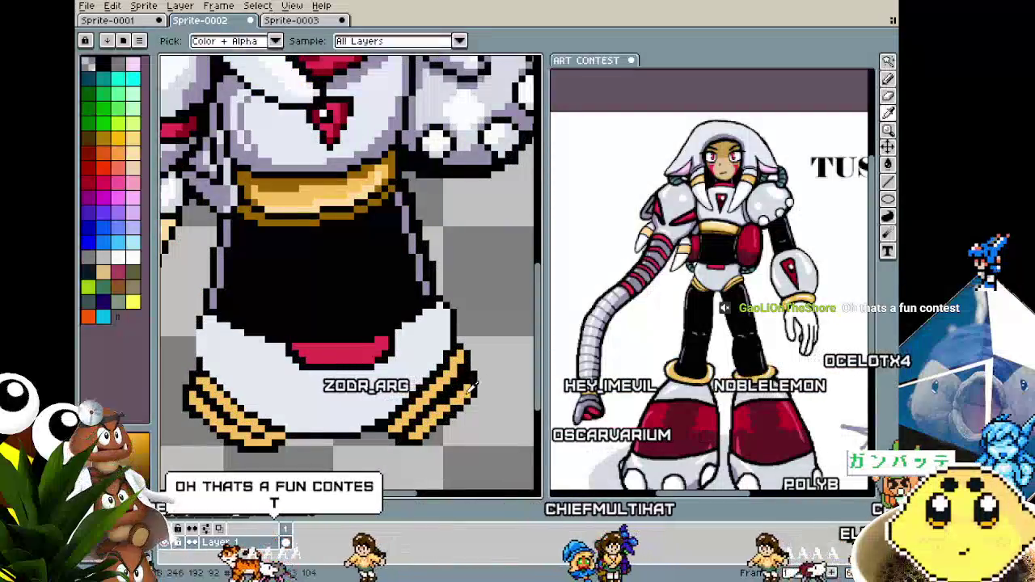
{"action": "key", "text": "alt"}
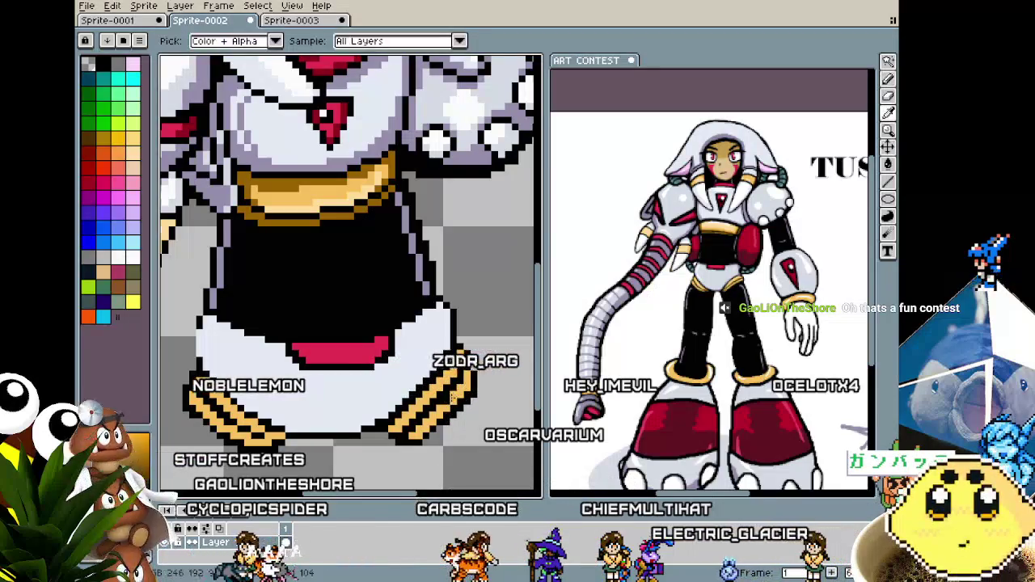
{"action": "scroll", "coordinate": [443, 414], "scroll_direction": "down", "scroll_amount": 2}
{"action": "scroll", "coordinate": [443, 414], "scroll_direction": "up", "scroll_amount": 2}
{"action": "mouse_move", "coordinate": [248, 446]}
{"action": "left_mouse_down"}
{"action": "mouse_move", "coordinate": [280, 430]}
{"action": "mouse_move", "coordinate": [255, 427]}
{"action": "left_mouse_up"}
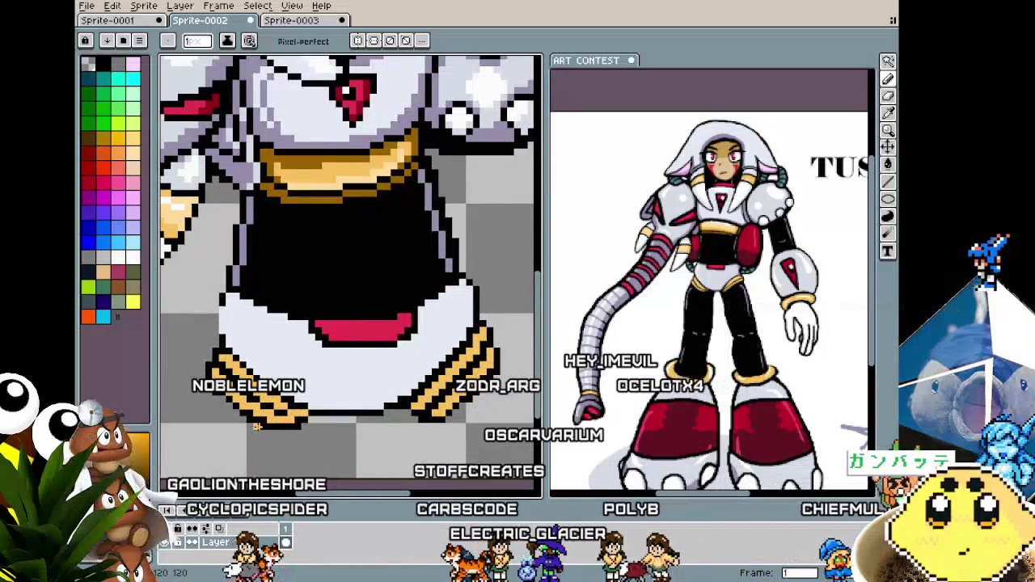
{"action": "scroll", "coordinate": [275, 434], "scroll_direction": "up", "scroll_amount": 1}
{"action": "scroll", "coordinate": [270, 434], "scroll_direction": "down", "scroll_amount": 2}
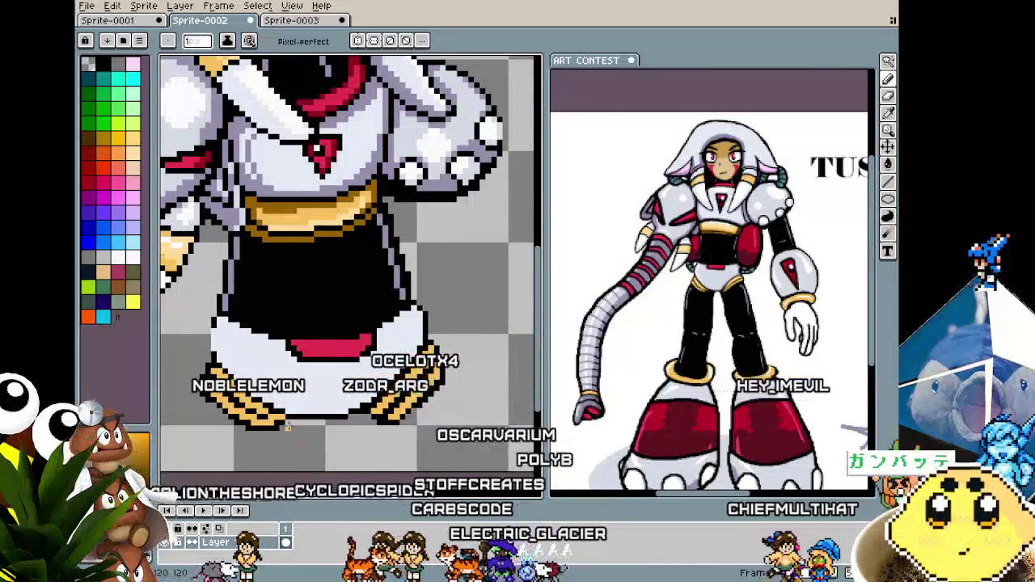
{"action": "scroll", "coordinate": [296, 401], "scroll_direction": "up", "scroll_amount": 1}
Touch up lower-body pixels with a colour sampled from the sprite, then recentre the figure.
{"action": "key", "text": "i"}
{"action": "scroll", "coordinate": [295, 402], "scroll_direction": "down", "scroll_amount": 1}
{"action": "key", "text": "b"}
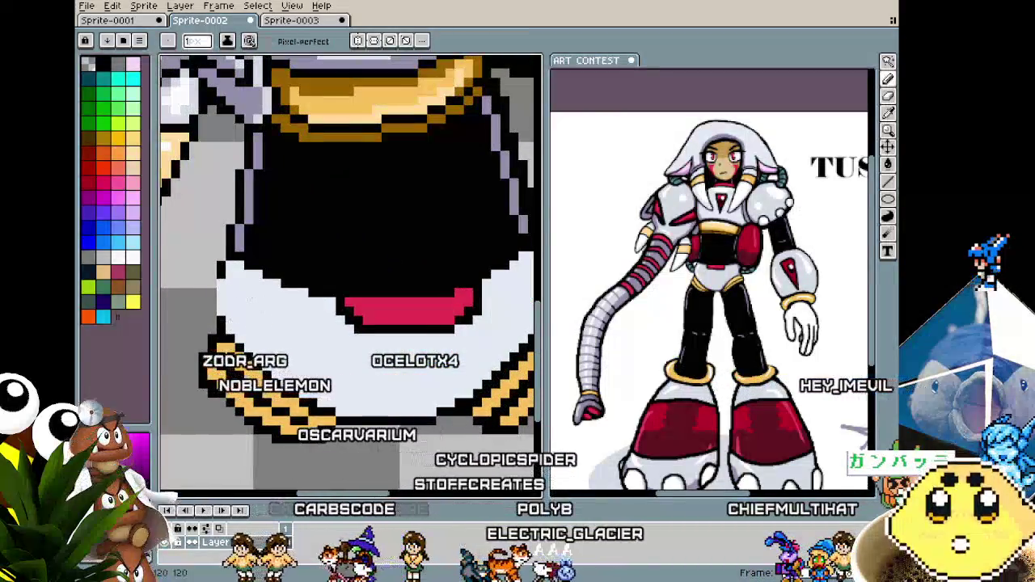
{"action": "scroll", "coordinate": [215, 322], "scroll_direction": "down", "scroll_amount": 1}
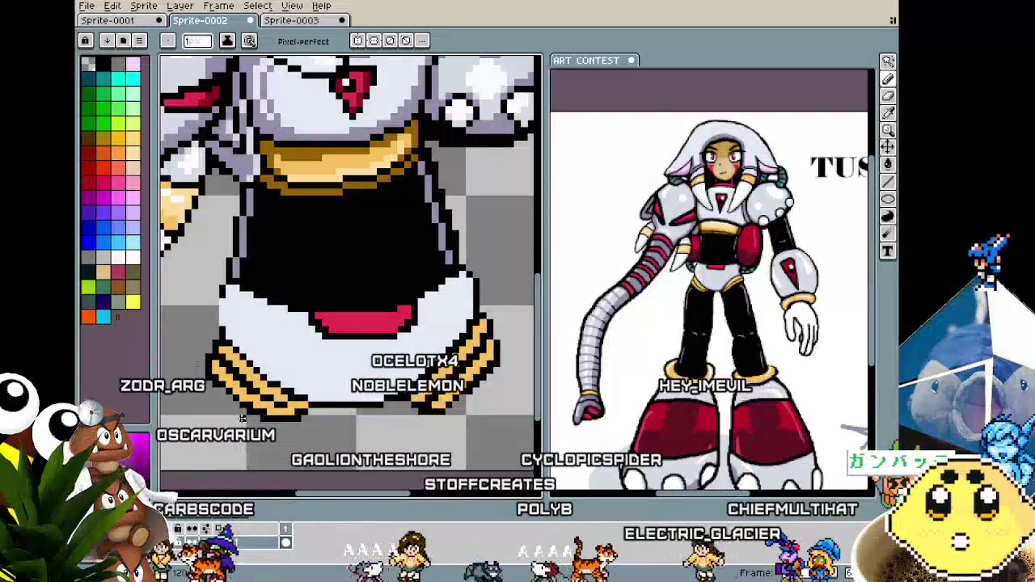
{"action": "scroll", "coordinate": [241, 417], "scroll_direction": "down", "scroll_amount": 1}
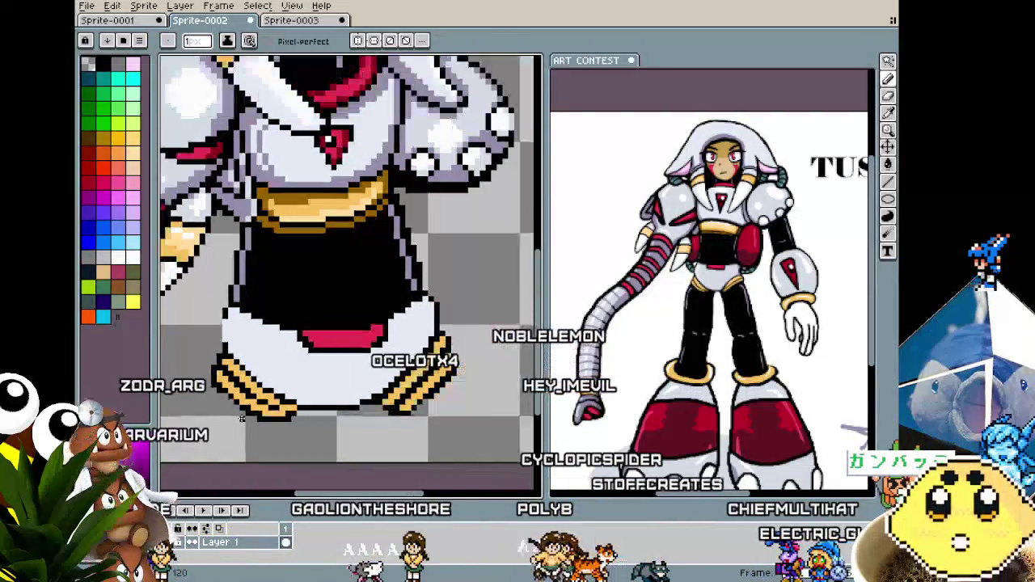
{"action": "scroll", "coordinate": [242, 418], "scroll_direction": "down", "scroll_amount": 1}
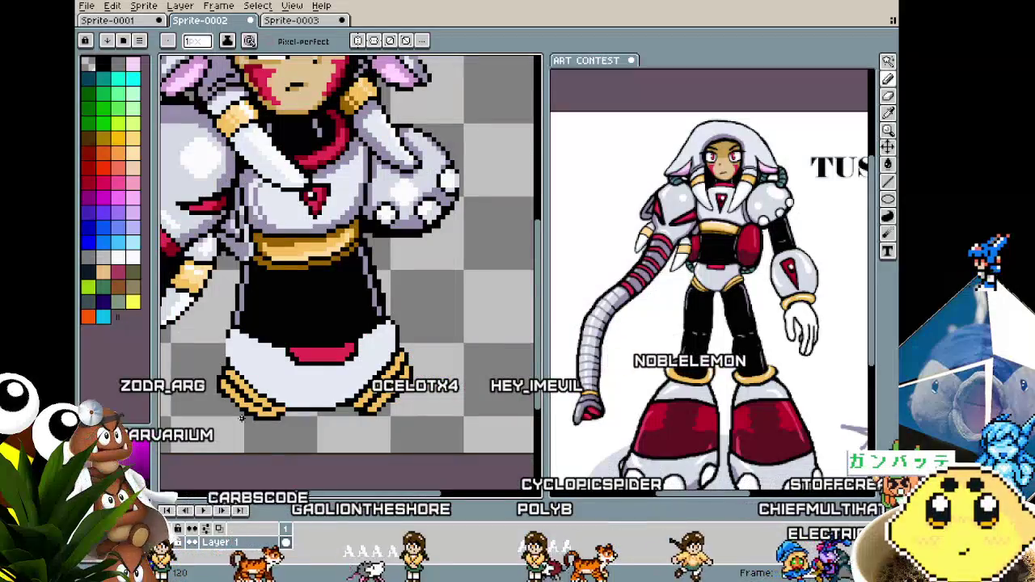
{"action": "left_click_drag", "start_coordinate": [242, 418], "coordinate": [307, 400]}
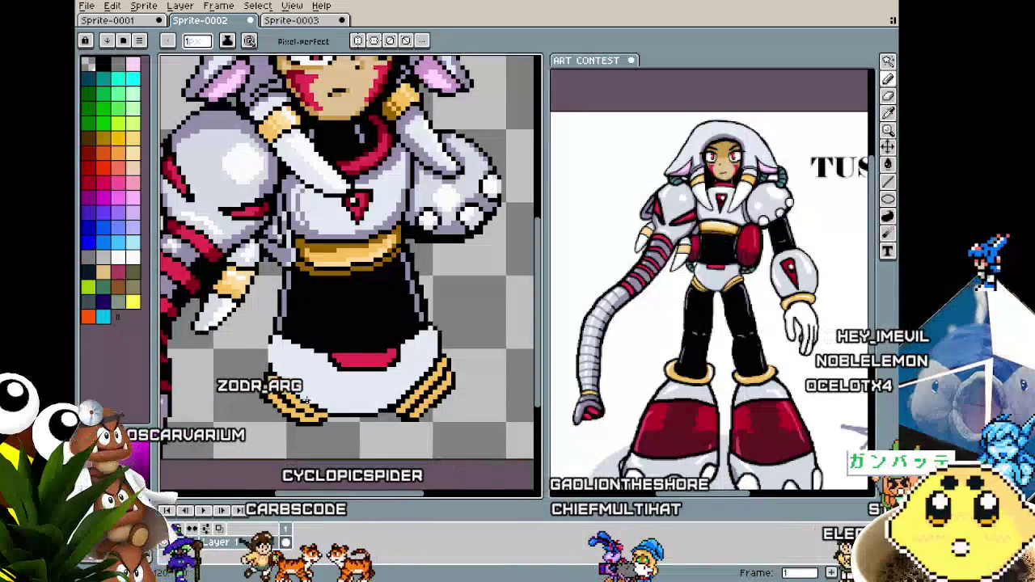
Zoom into the torso, edit the white chest armour around the fist, then zoom out to review.
{"action": "scroll", "coordinate": [323, 283], "scroll_direction": "down", "scroll_amount": 1}
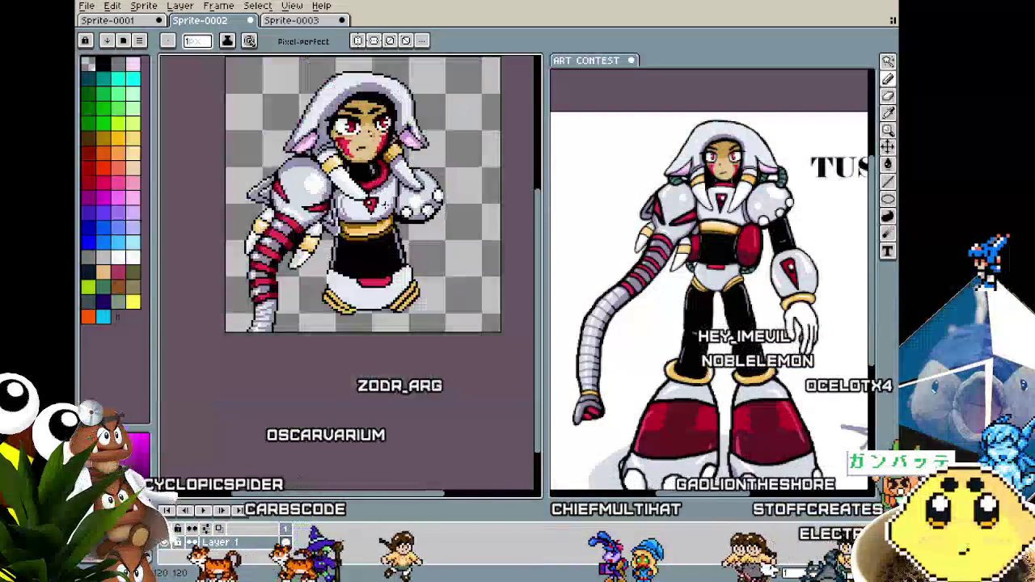
{"action": "scroll", "coordinate": [372, 243], "scroll_direction": "up", "scroll_amount": 2}
{"action": "scroll", "coordinate": [395, 218], "scroll_direction": "up", "scroll_amount": 1}
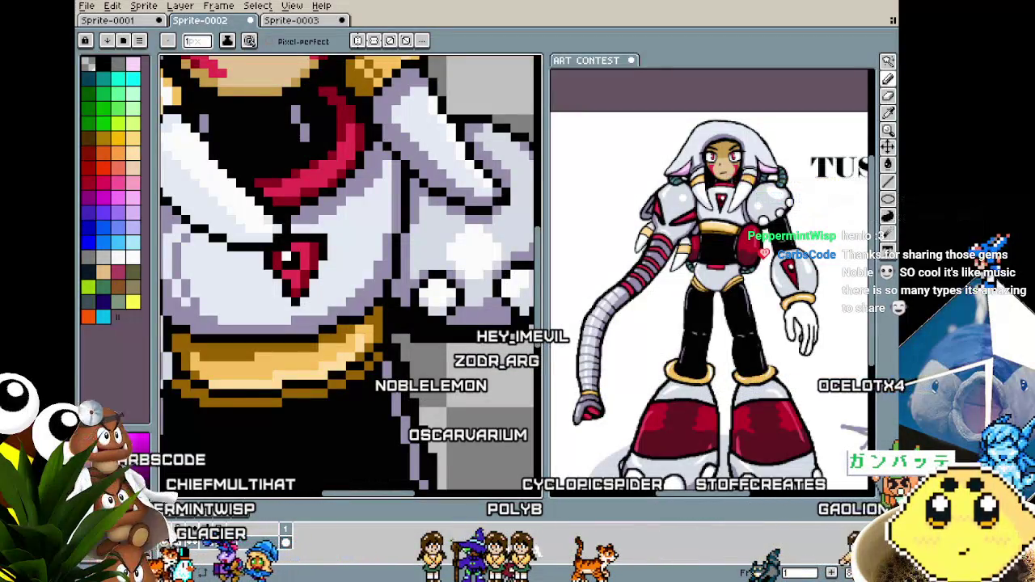
{"action": "left_click_drag", "start_coordinate": [358, 451], "coordinate": [394, 439]}
{"action": "scroll", "coordinate": [409, 359], "scroll_direction": "down", "scroll_amount": 3}
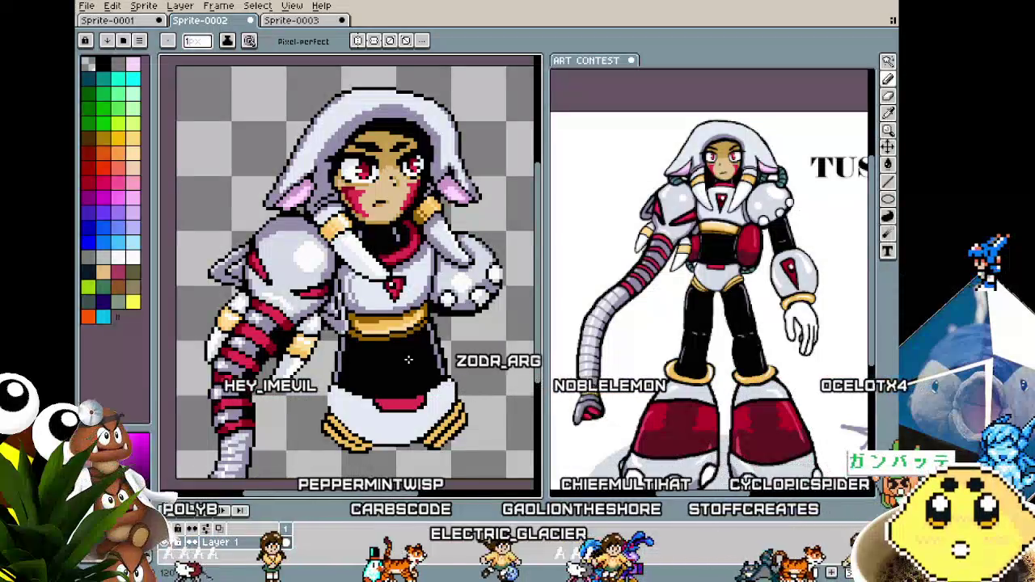
{"action": "scroll", "coordinate": [409, 360], "scroll_direction": "up", "scroll_amount": 1}
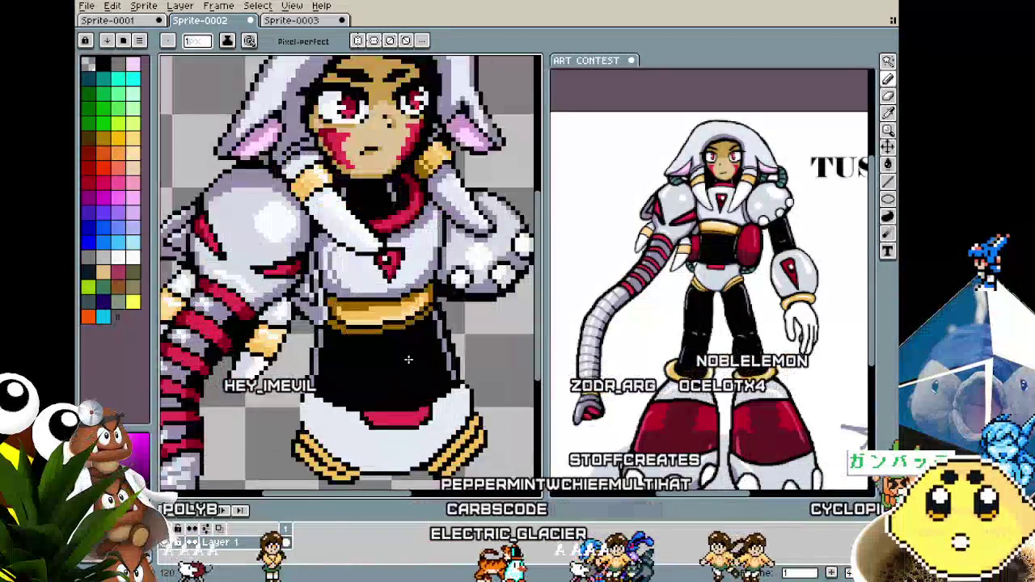
{"action": "scroll", "coordinate": [417, 348], "scroll_direction": "down", "scroll_amount": 1}
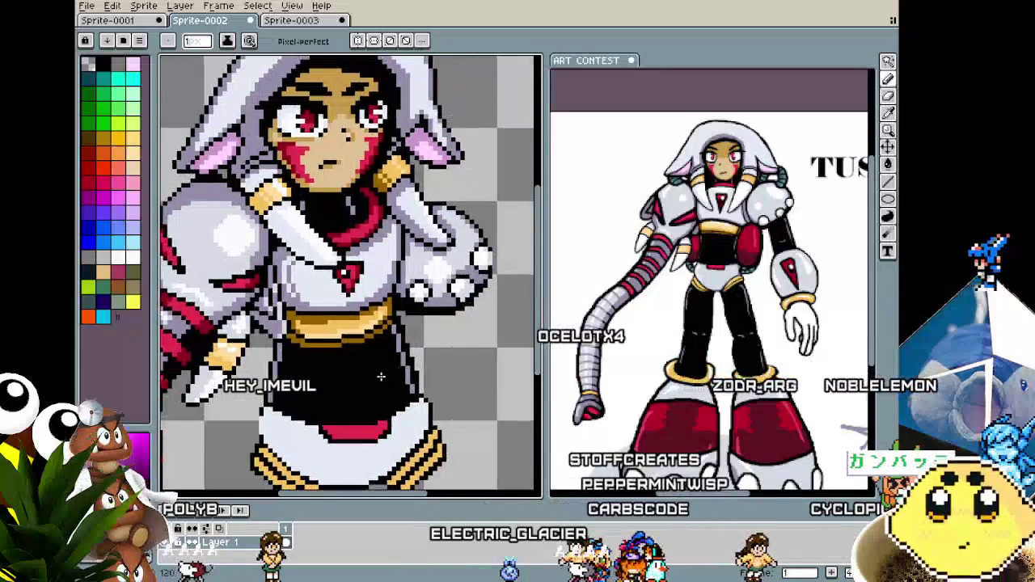
Zoom and pan in on the fist and the white chest armour beside it.
{"action": "left_click_drag", "start_coordinate": [422, 333], "coordinate": [426, 327]}
{"action": "scroll", "coordinate": [426, 328], "scroll_direction": "up", "scroll_amount": 1}
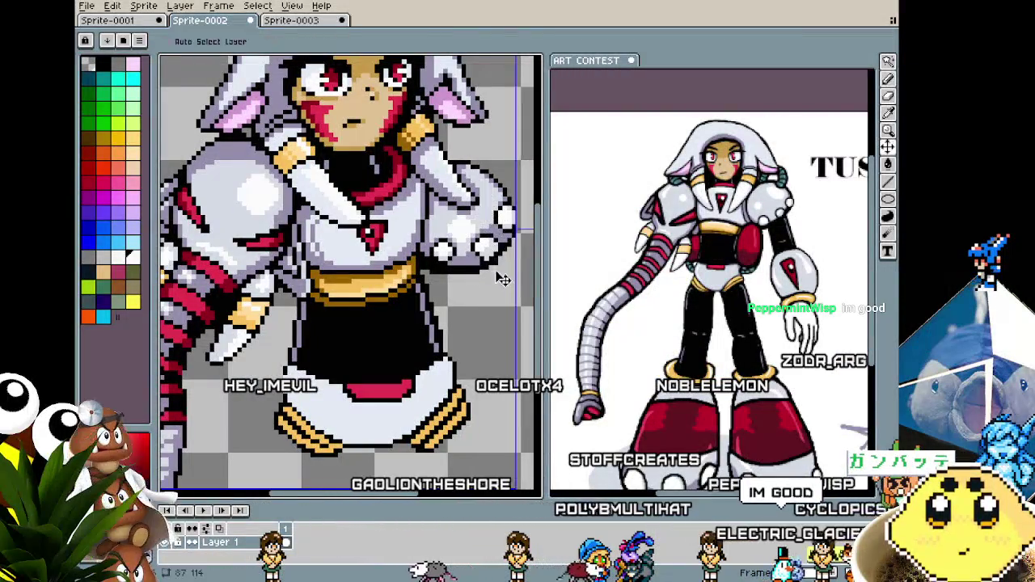
{"action": "scroll", "coordinate": [427, 267], "scroll_direction": "down", "scroll_amount": 1}
{"action": "scroll", "coordinate": [427, 267], "scroll_direction": "down", "scroll_amount": 1}
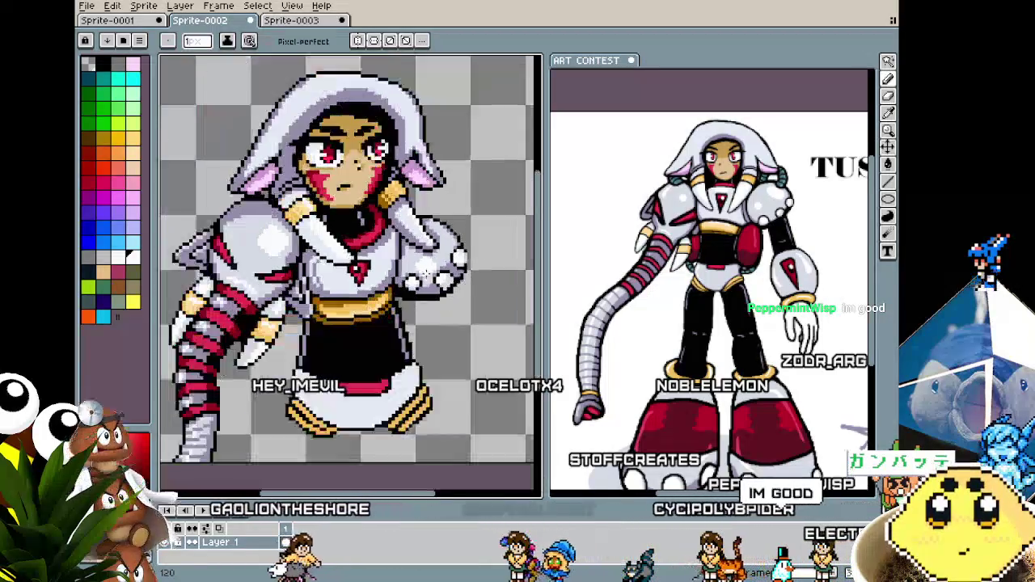
{"action": "scroll", "coordinate": [388, 318], "scroll_direction": "up", "scroll_amount": 1}
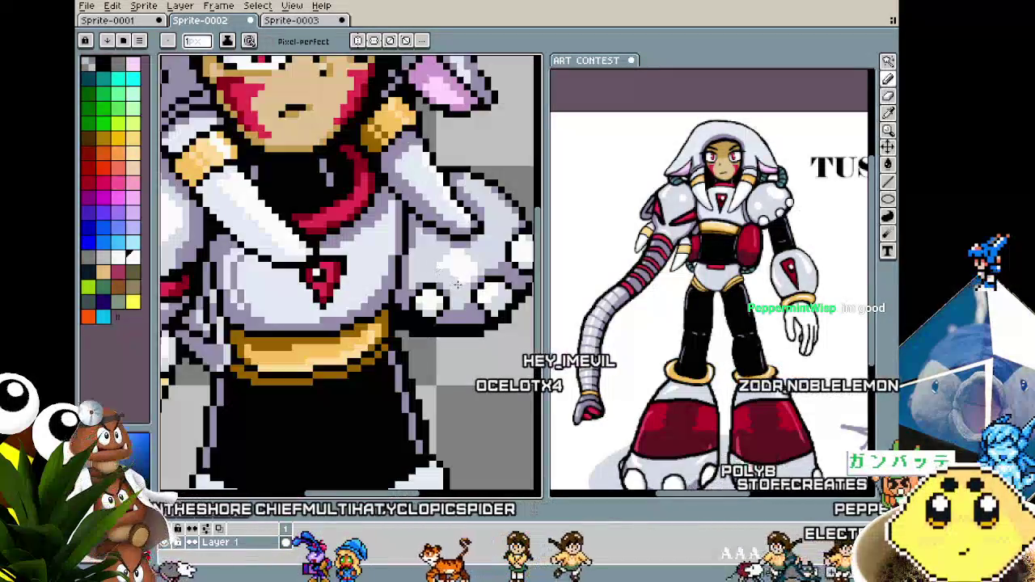
{"action": "scroll", "coordinate": [388, 319], "scroll_direction": "down", "scroll_amount": 1}
{"action": "scroll", "coordinate": [451, 282], "scroll_direction": "up", "scroll_amount": 2}
{"action": "scroll", "coordinate": [451, 281], "scroll_direction": "up", "scroll_amount": 1}
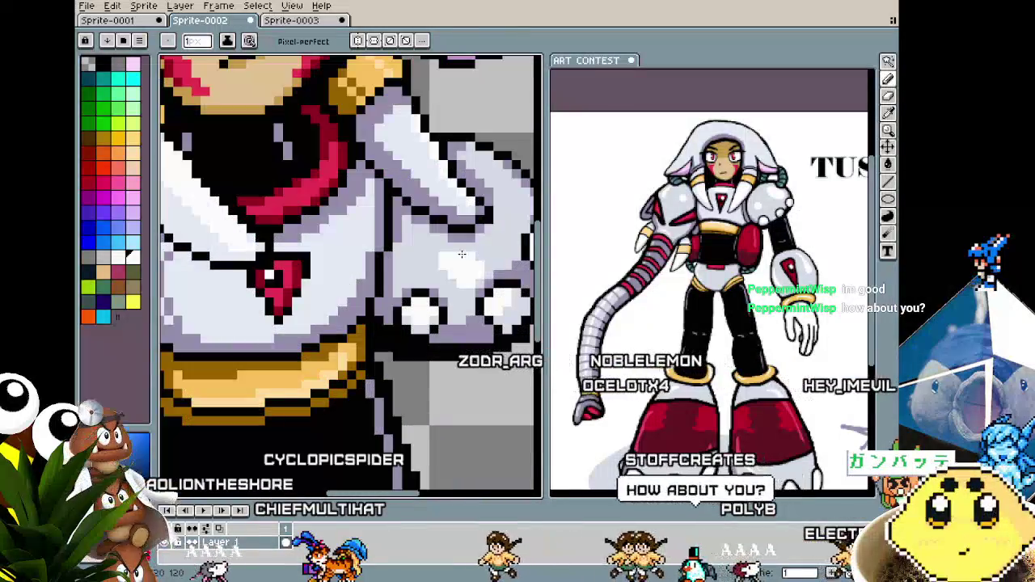
{"action": "scroll", "coordinate": [435, 293], "scroll_direction": "down", "scroll_amount": 2}
{"action": "scroll", "coordinate": [434, 301], "scroll_direction": "up", "scroll_amount": 2}
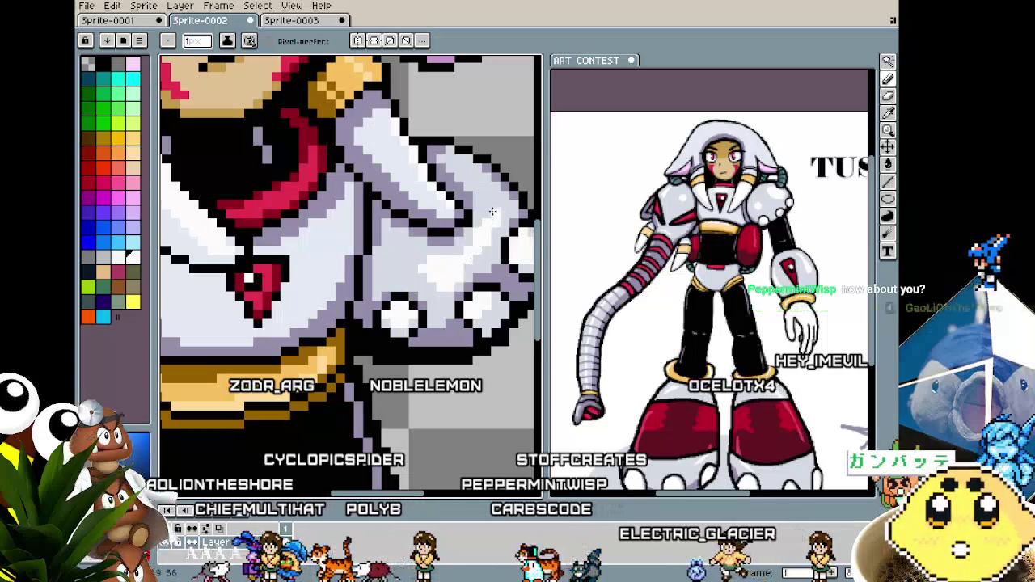
Switch to the Move tool and inspect the white armour plate next to the fist.
{"action": "key", "text": "v"}
{"action": "scroll", "coordinate": [485, 298], "scroll_direction": "down", "scroll_amount": 2}
{"action": "scroll", "coordinate": [399, 211], "scroll_direction": "up", "scroll_amount": 2}
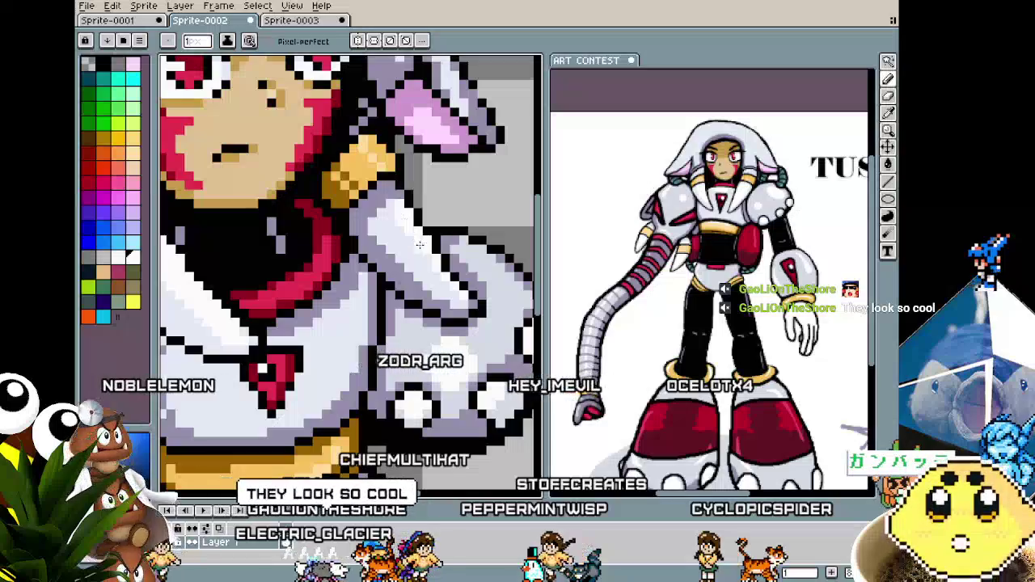
{"action": "scroll", "coordinate": [444, 279], "scroll_direction": "down", "scroll_amount": 1}
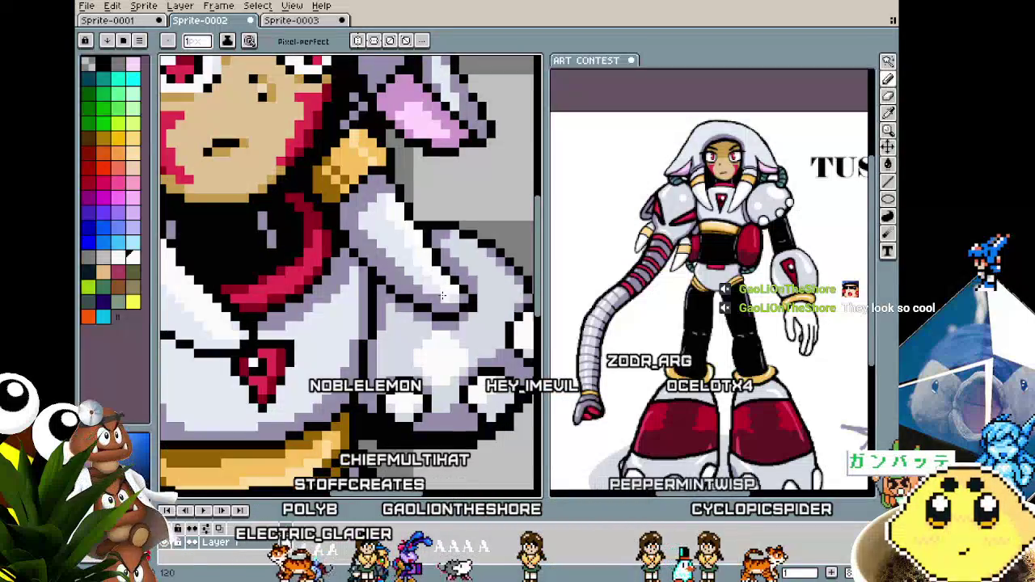
{"action": "scroll", "coordinate": [444, 280], "scroll_direction": "down", "scroll_amount": 1}
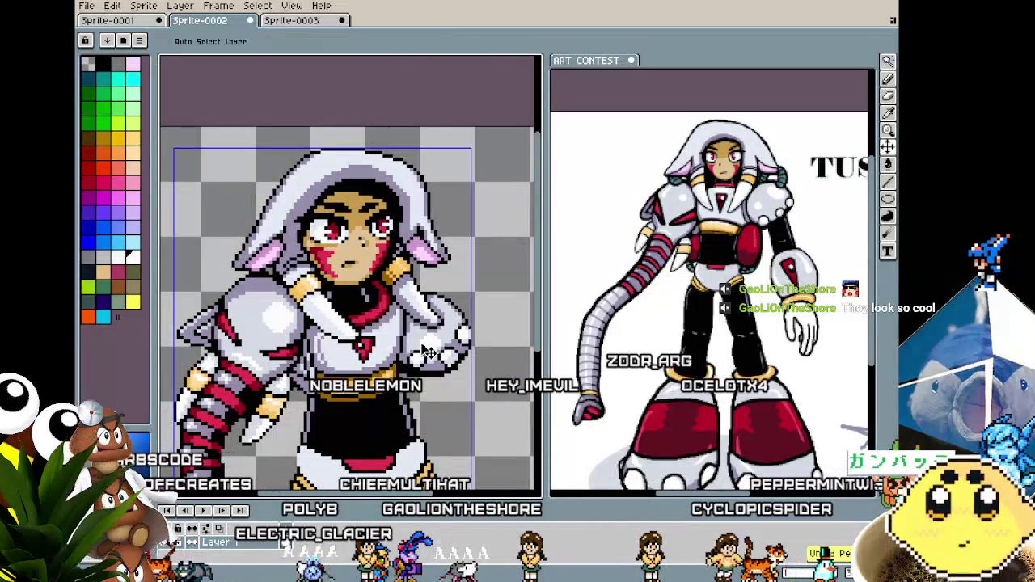
Centre the character and switch to the eyedropper to sample a shoulder colour.
{"action": "scroll", "coordinate": [436, 330], "scroll_direction": "up", "scroll_amount": 1}
{"action": "mouse_move", "coordinate": [435, 330]}
{"action": "left_mouse_down"}
{"action": "mouse_move", "coordinate": [446, 313]}
{"action": "mouse_move", "coordinate": [436, 301]}
{"action": "left_mouse_up"}
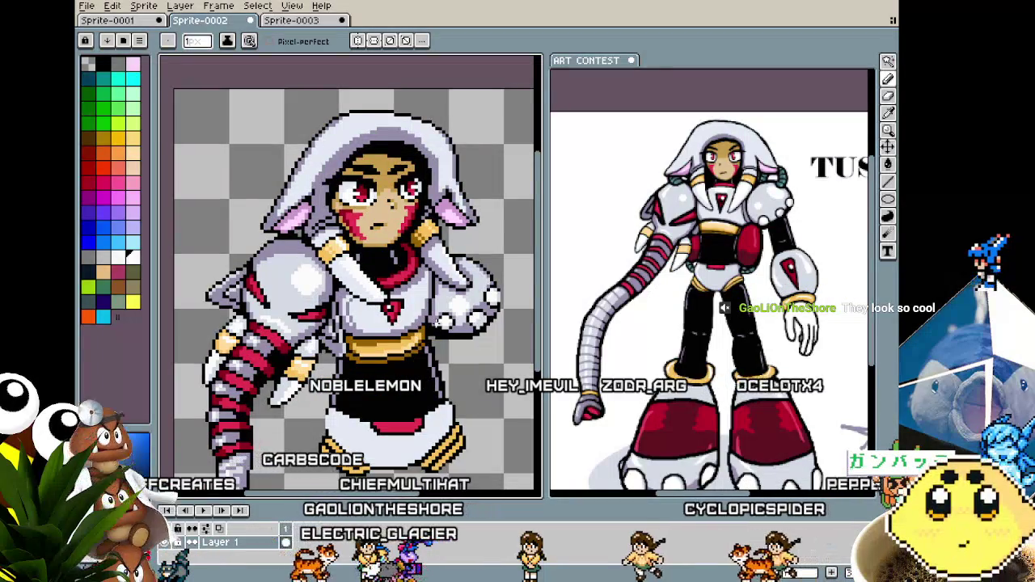
{"action": "scroll", "coordinate": [338, 251], "scroll_direction": "up", "scroll_amount": 1}
{"action": "scroll", "coordinate": [338, 250], "scroll_direction": "up", "scroll_amount": 1}
{"action": "key", "text": "i"}
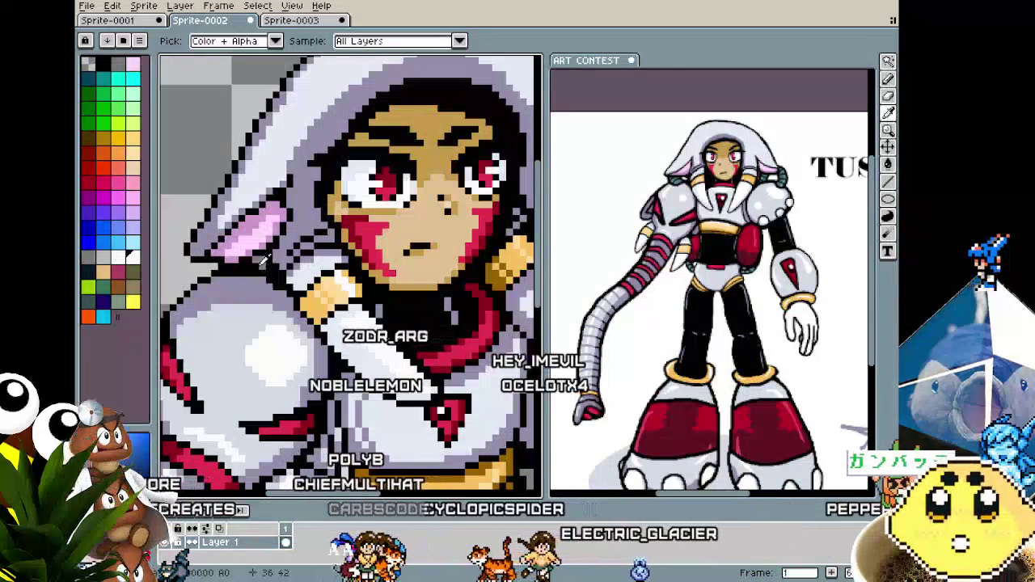
{"action": "scroll", "coordinate": [277, 257], "scroll_direction": "down", "scroll_amount": 2}
Bring the left shoulder armour into view to rework its lavender shading and red stripes.
{"action": "left_click_drag", "start_coordinate": [307, 348], "coordinate": [326, 251]}
{"action": "scroll", "coordinate": [311, 181], "scroll_direction": "up", "scroll_amount": 3}
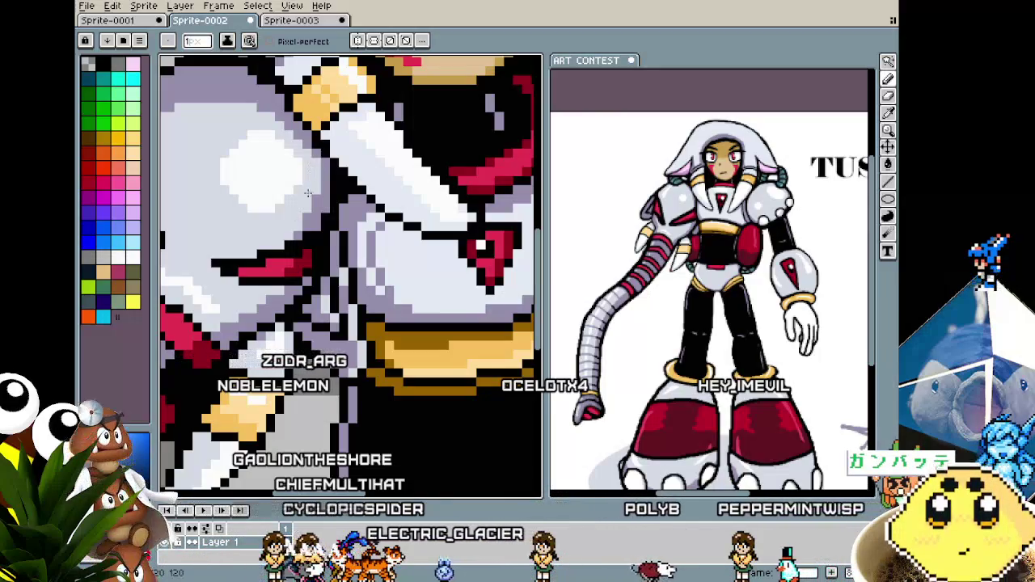
{"action": "scroll", "coordinate": [294, 244], "scroll_direction": "down", "scroll_amount": 2}
{"action": "scroll", "coordinate": [292, 244], "scroll_direction": "up", "scroll_amount": 3}
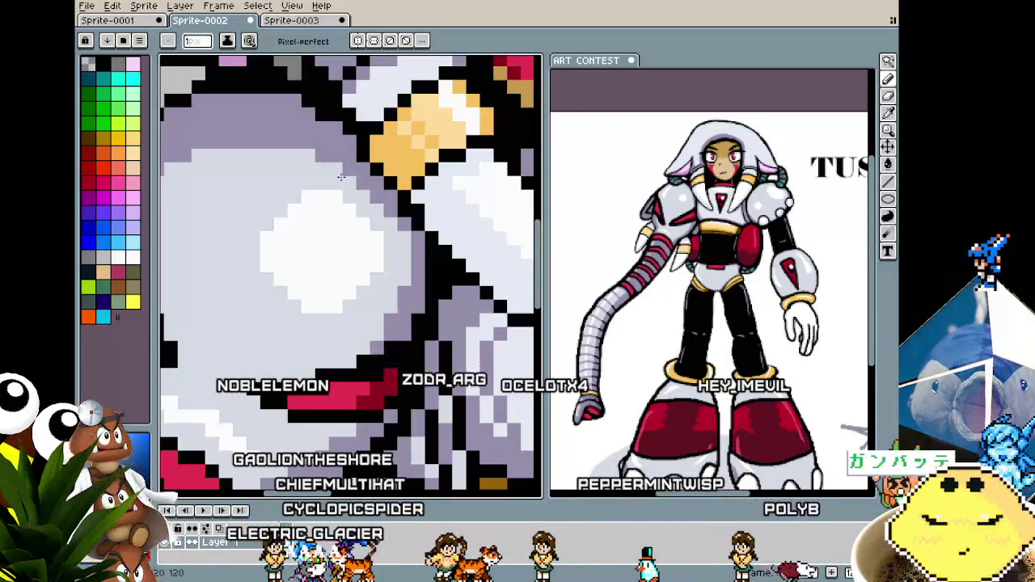
{"action": "left_click_drag", "start_coordinate": [214, 147], "coordinate": [285, 164]}
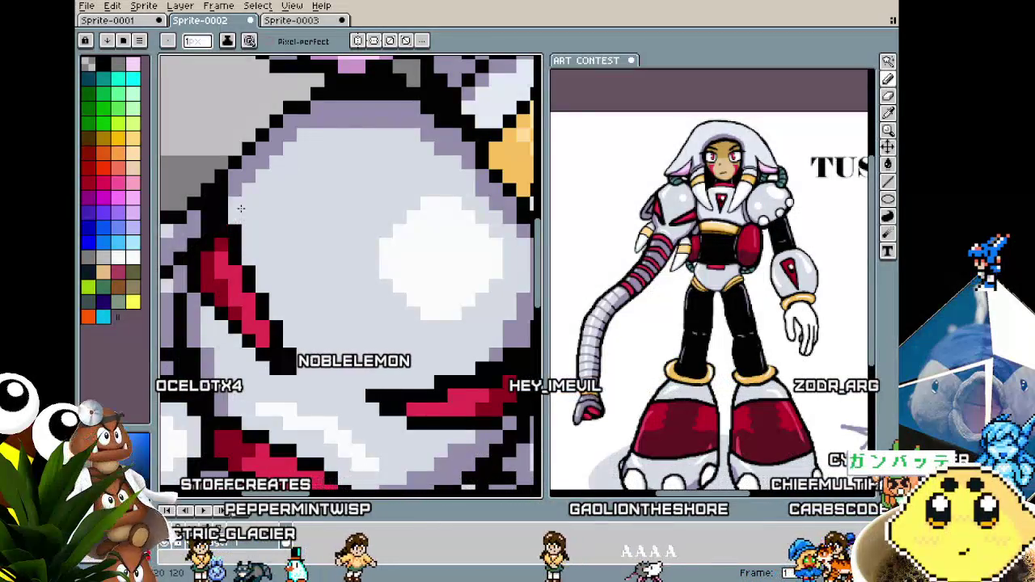
{"action": "scroll", "coordinate": [240, 208], "scroll_direction": "down", "scroll_amount": 1}
{"action": "scroll", "coordinate": [247, 203], "scroll_direction": "down", "scroll_amount": 2}
{"action": "scroll", "coordinate": [259, 199], "scroll_direction": "up", "scroll_amount": 2}
{"action": "scroll", "coordinate": [265, 196], "scroll_direction": "up", "scroll_amount": 1}
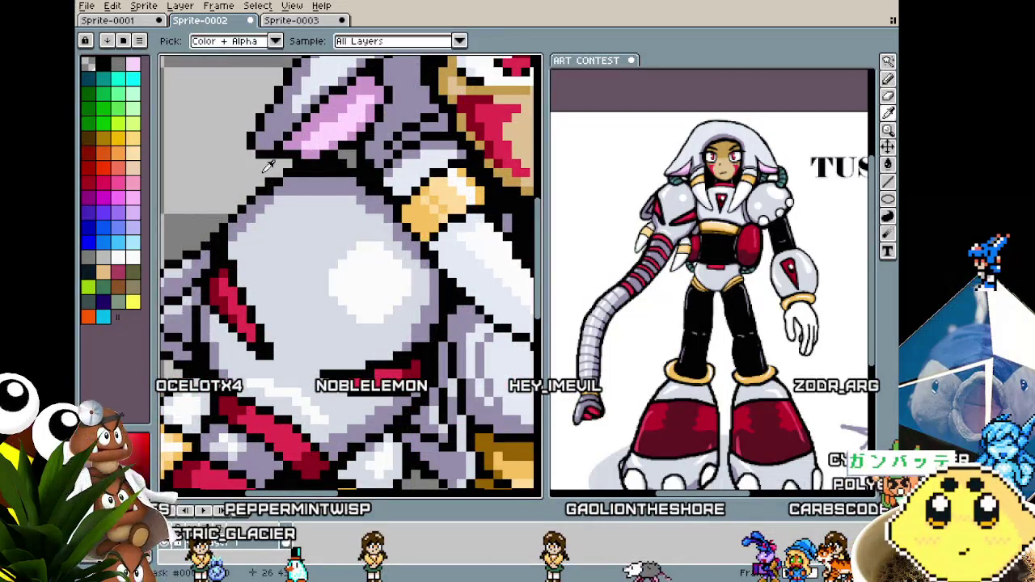
Switch back to the Pencil and zoom out to view the full sprite.
{"action": "key", "text": "b"}
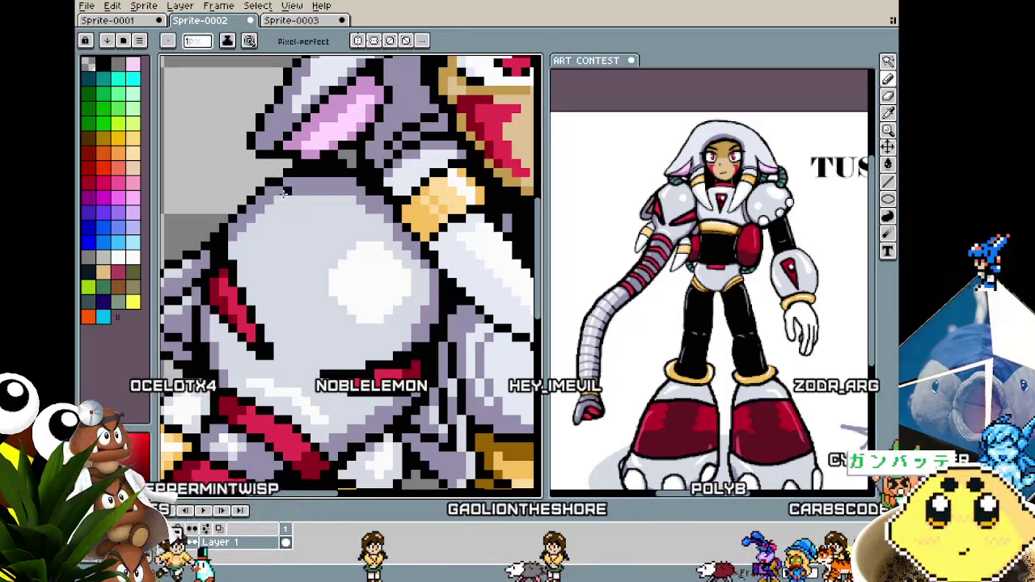
{"action": "scroll", "coordinate": [293, 181], "scroll_direction": "down", "scroll_amount": 3}
{"action": "scroll", "coordinate": [294, 181], "scroll_direction": "down", "scroll_amount": 2}
{"action": "scroll", "coordinate": [267, 282], "scroll_direction": "up", "scroll_amount": 3}
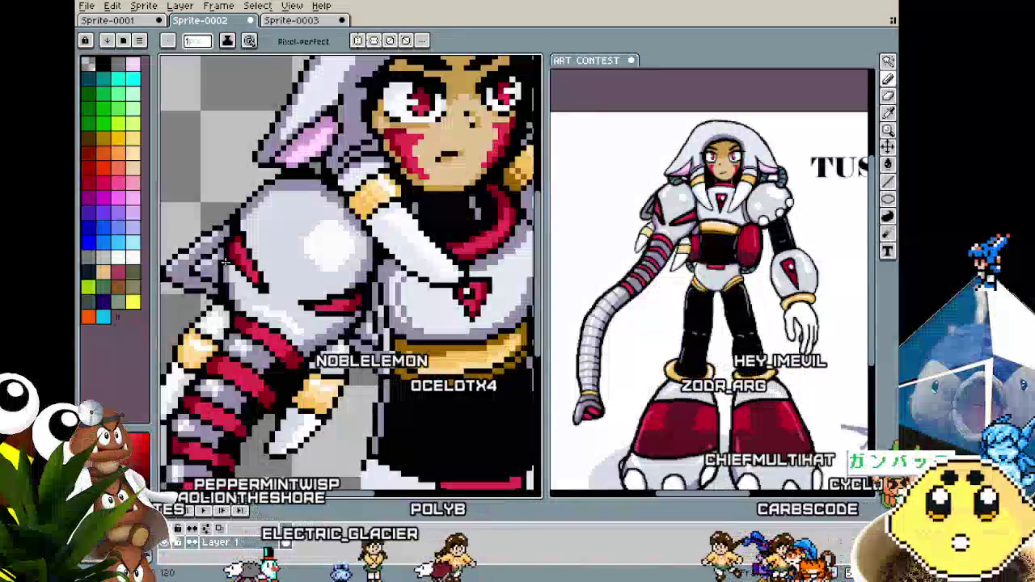
{"action": "scroll", "coordinate": [268, 282], "scroll_direction": "up", "scroll_amount": 1}
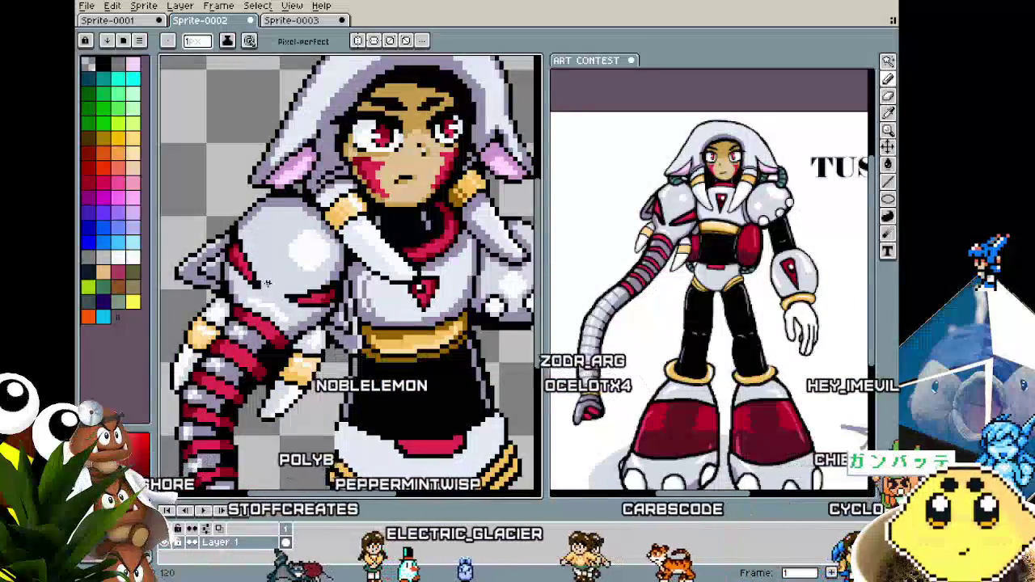
{"action": "scroll", "coordinate": [267, 283], "scroll_direction": "down", "scroll_amount": 1}
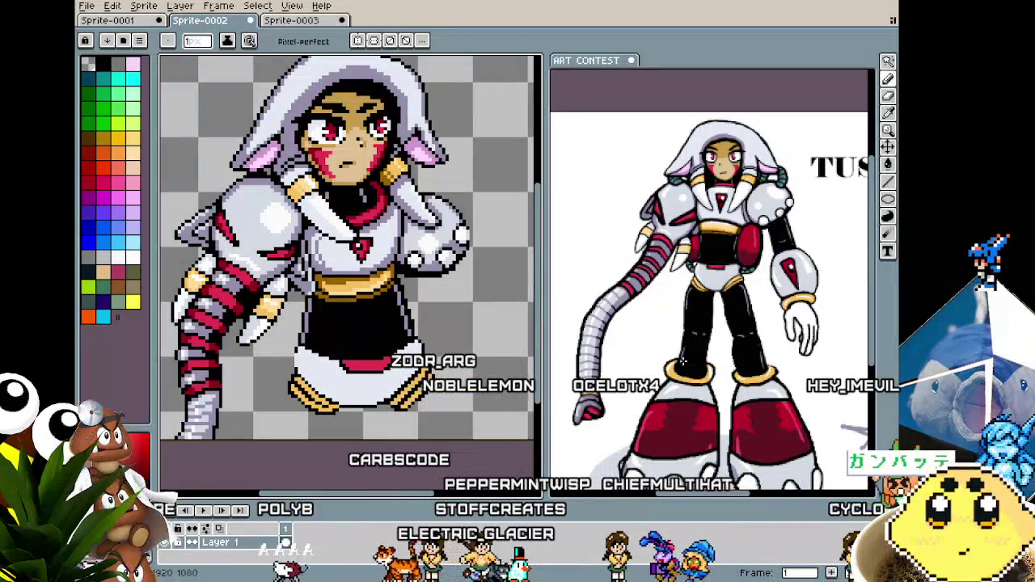
Reposition the reference art to show the character's long arm, then zoom in.
{"action": "left_click_drag", "start_coordinate": [669, 356], "coordinate": [623, 338]}
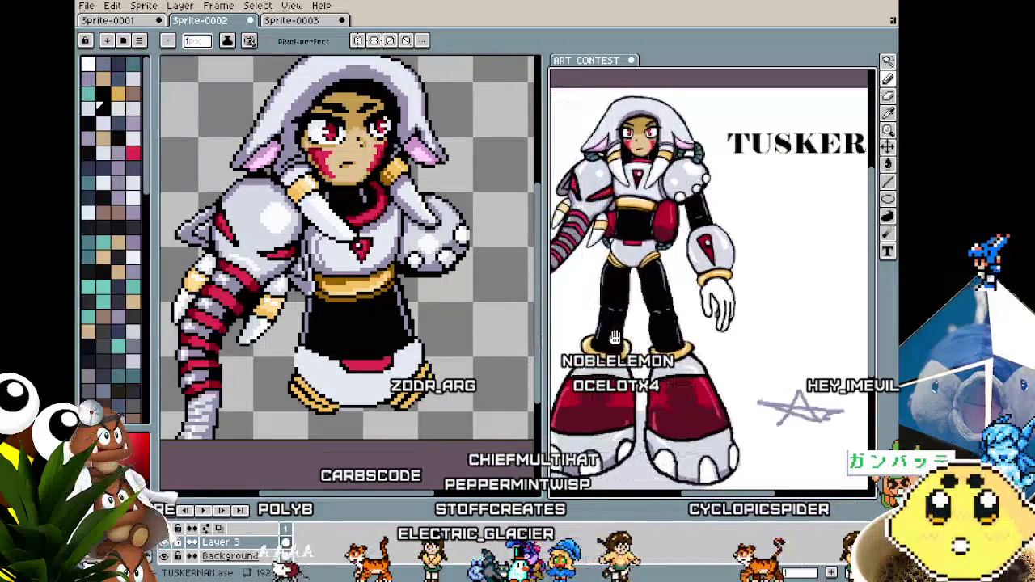
{"action": "left_click_drag", "start_coordinate": [622, 338], "coordinate": [676, 344]}
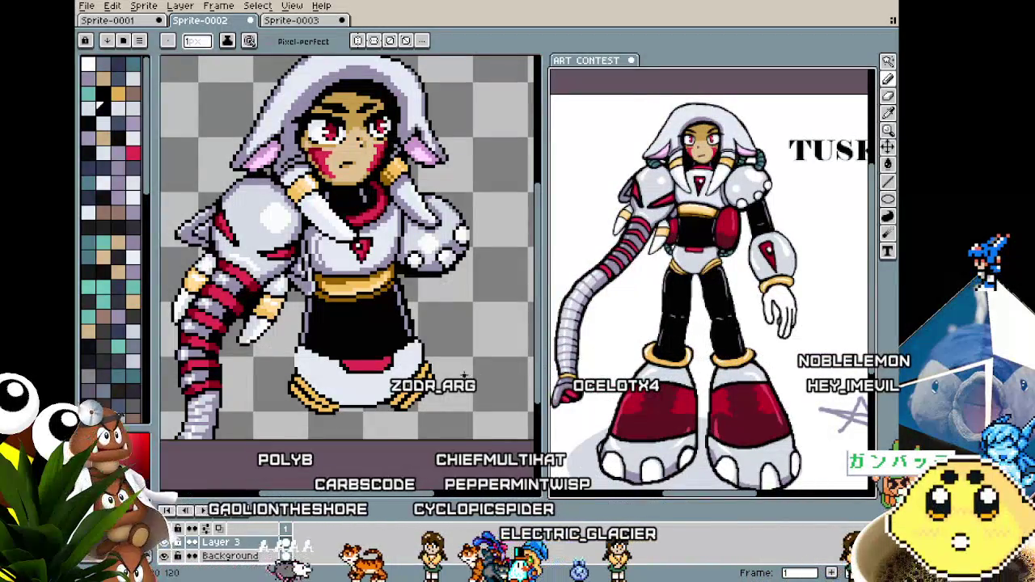
{"action": "scroll", "coordinate": [381, 329], "scroll_direction": "up", "scroll_amount": 1}
{"action": "scroll", "coordinate": [381, 329], "scroll_direction": "up", "scroll_amount": 1}
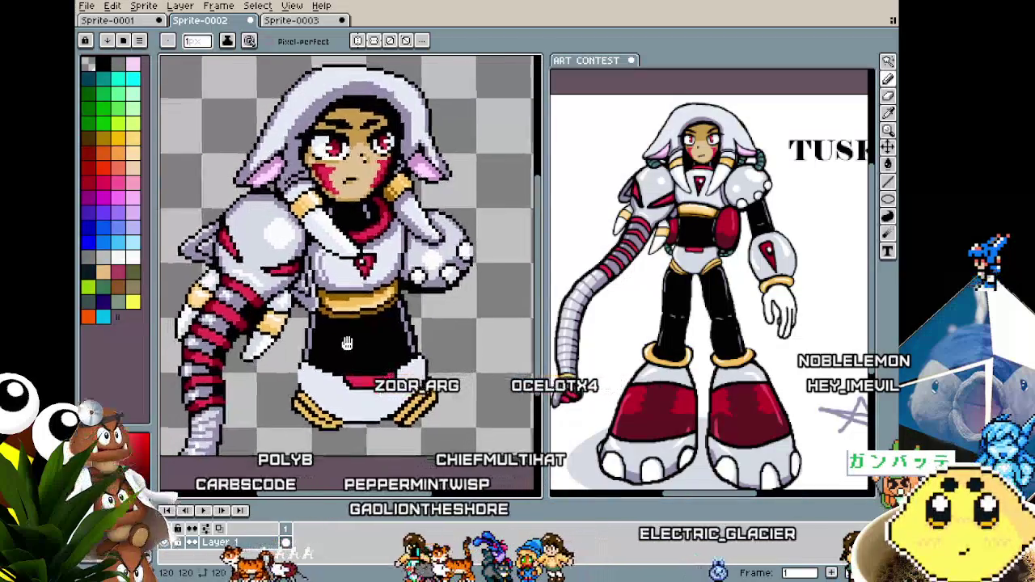
{"action": "scroll", "coordinate": [381, 329], "scroll_direction": "up", "scroll_amount": 1}
{"action": "scroll", "coordinate": [381, 329], "scroll_direction": "up", "scroll_amount": 1}
{"action": "scroll", "coordinate": [364, 348], "scroll_direction": "up", "scroll_amount": 1}
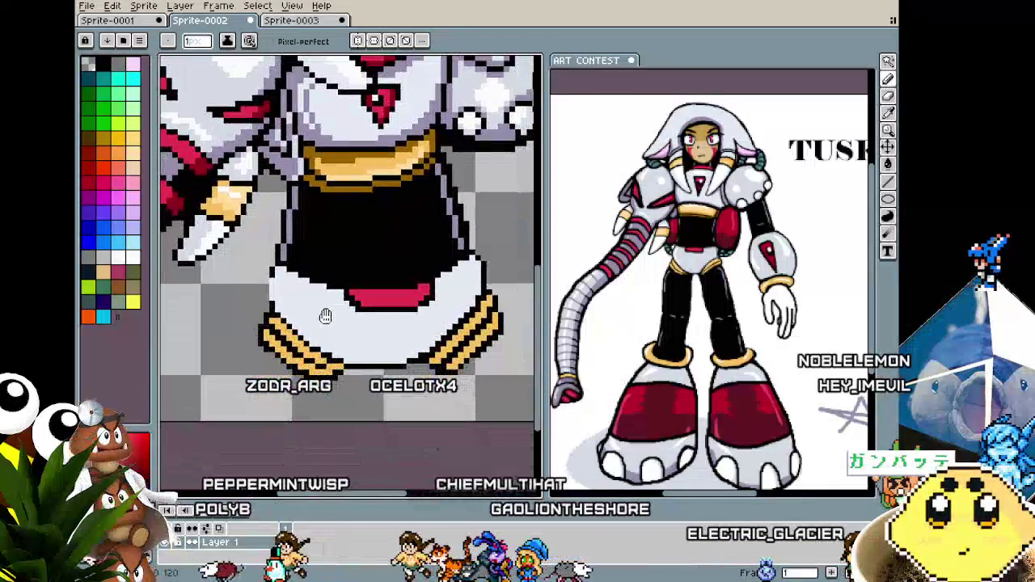
Pick black, magic-wand the empty background around the skirt, and shrink the brush toward 16px.
{"action": "key", "text": "alt"}
{"action": "scroll", "coordinate": [363, 358], "scroll_direction": "down", "scroll_amount": 3}
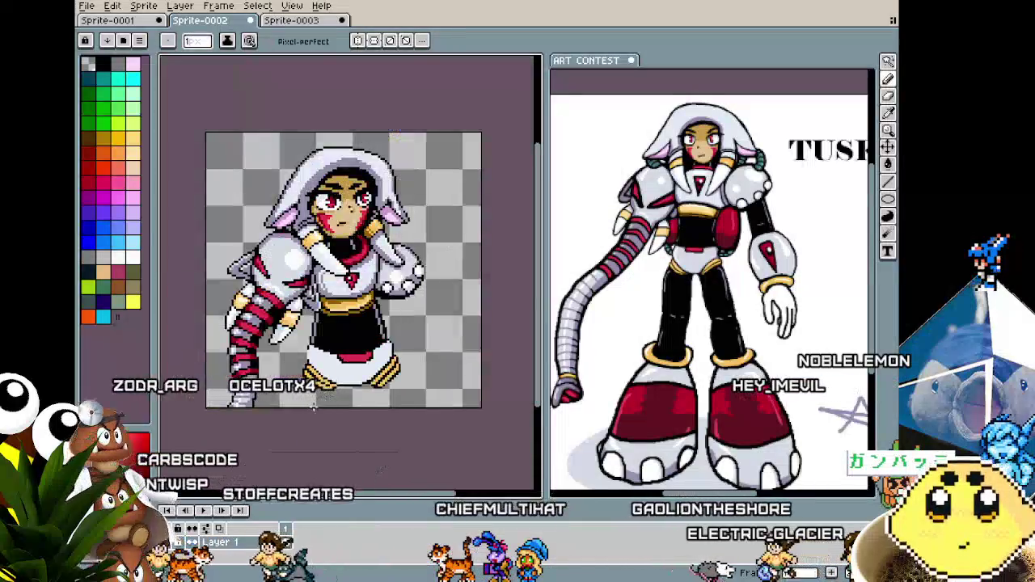
{"action": "scroll", "coordinate": [301, 395], "scroll_direction": "up", "scroll_amount": 2}
{"action": "left_click", "coordinate": [303, 393]}
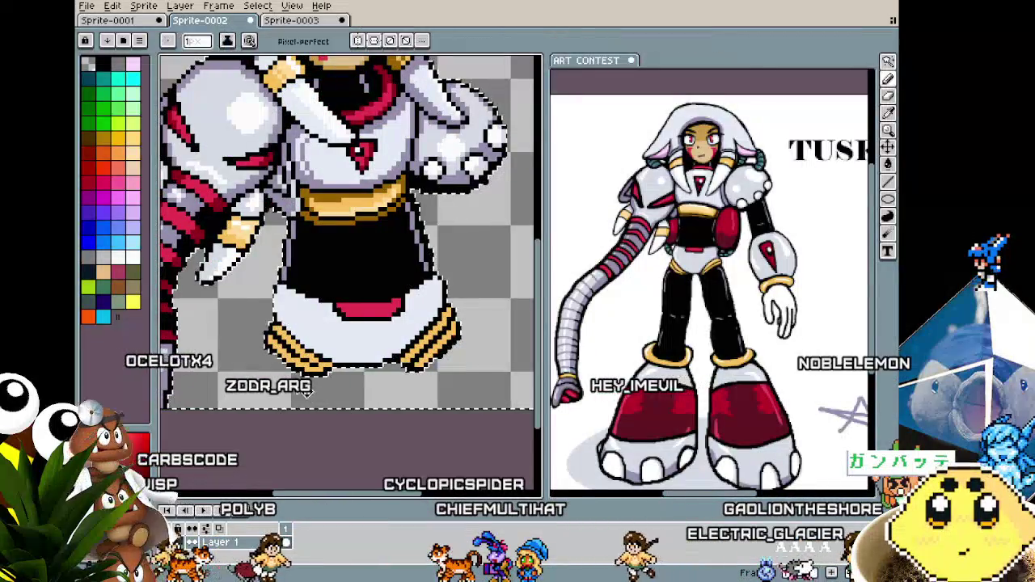
{"action": "left_click", "coordinate": [305, 356]}
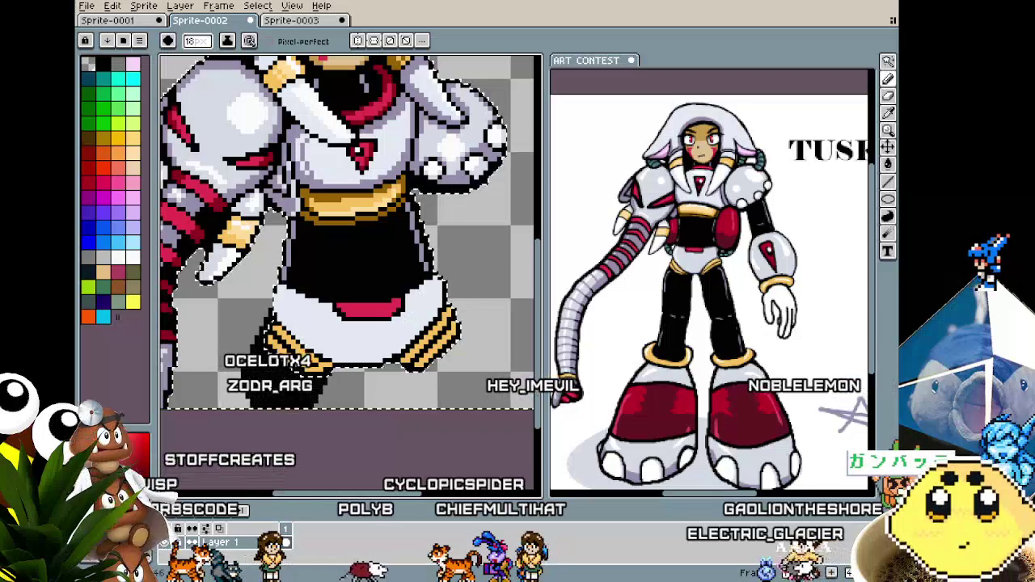
{"action": "key", "text": "minus"}
{"action": "key", "text": "minus"}
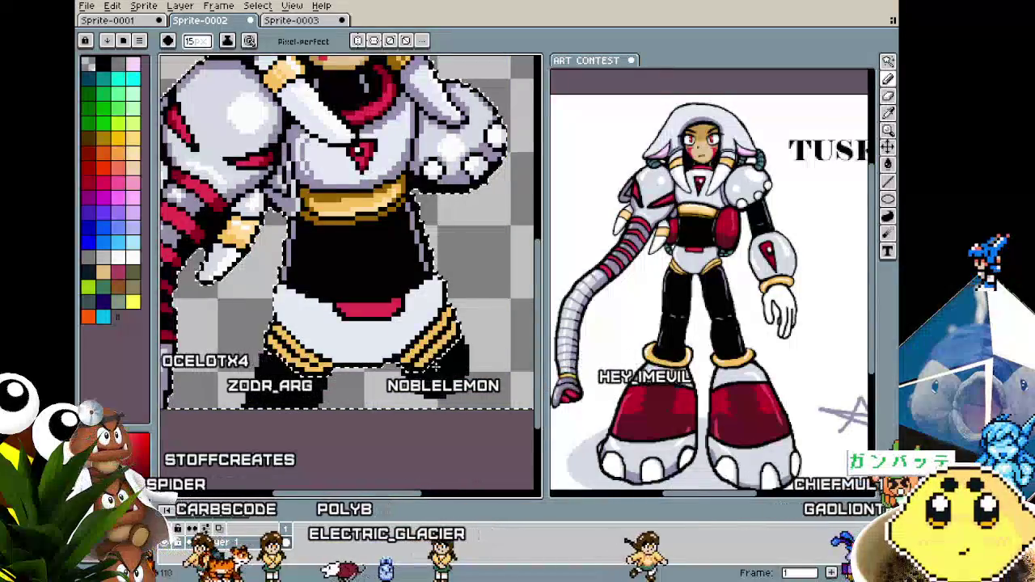
{"action": "scroll", "coordinate": [450, 419], "scroll_direction": "down", "scroll_amount": 5}
{"action": "scroll", "coordinate": [450, 420], "scroll_direction": "up", "scroll_amount": 5}
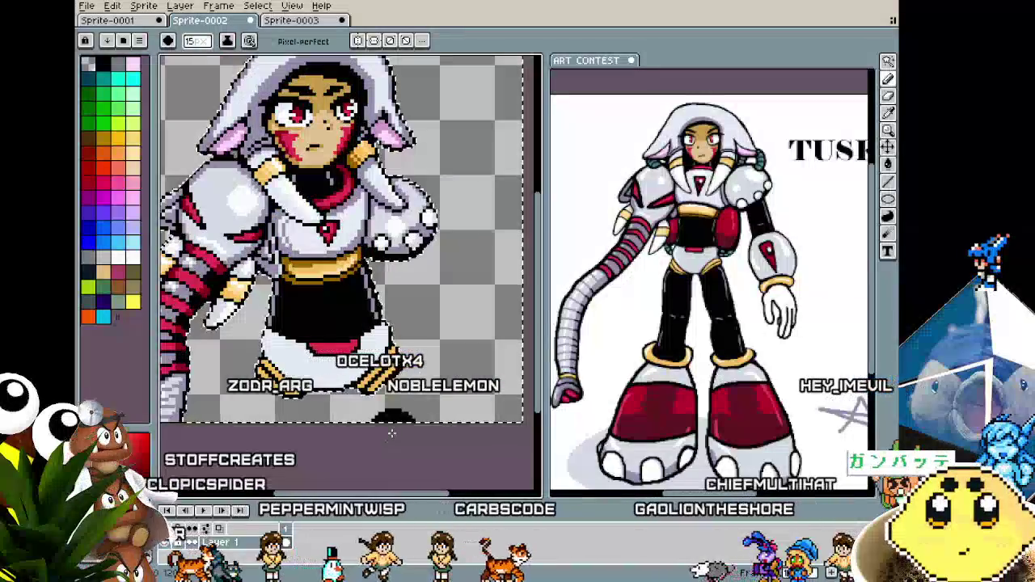
{"action": "scroll", "coordinate": [450, 419], "scroll_direction": "up", "scroll_amount": 2}
Sample the orange skirt-stripe colour and bring the gold hem into view.
{"action": "left_click", "coordinate": [278, 353], "text": "alt"}
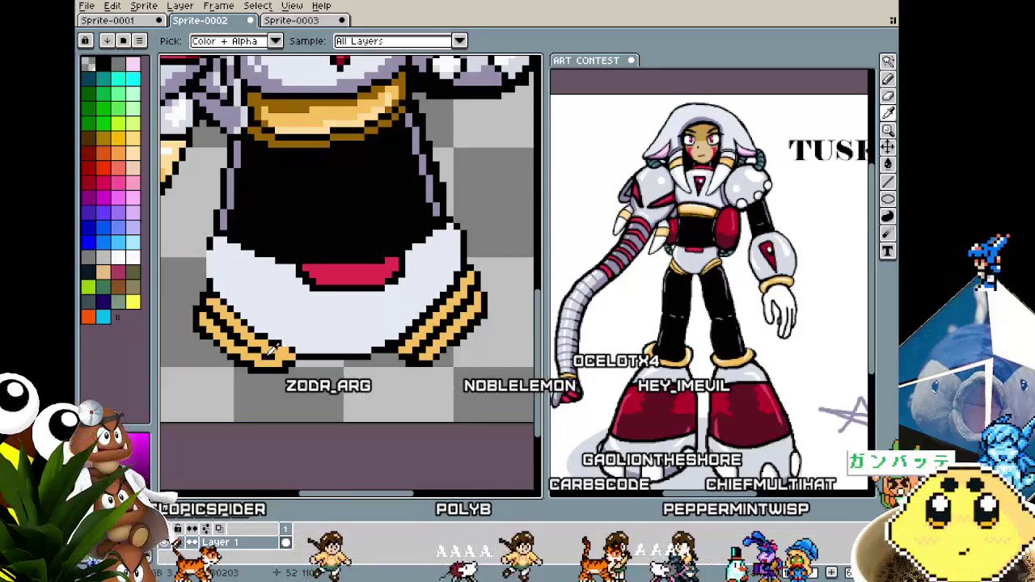
{"action": "scroll", "coordinate": [279, 372], "scroll_direction": "down", "scroll_amount": 4}
{"action": "scroll", "coordinate": [276, 387], "scroll_direction": "up", "scroll_amount": 4}
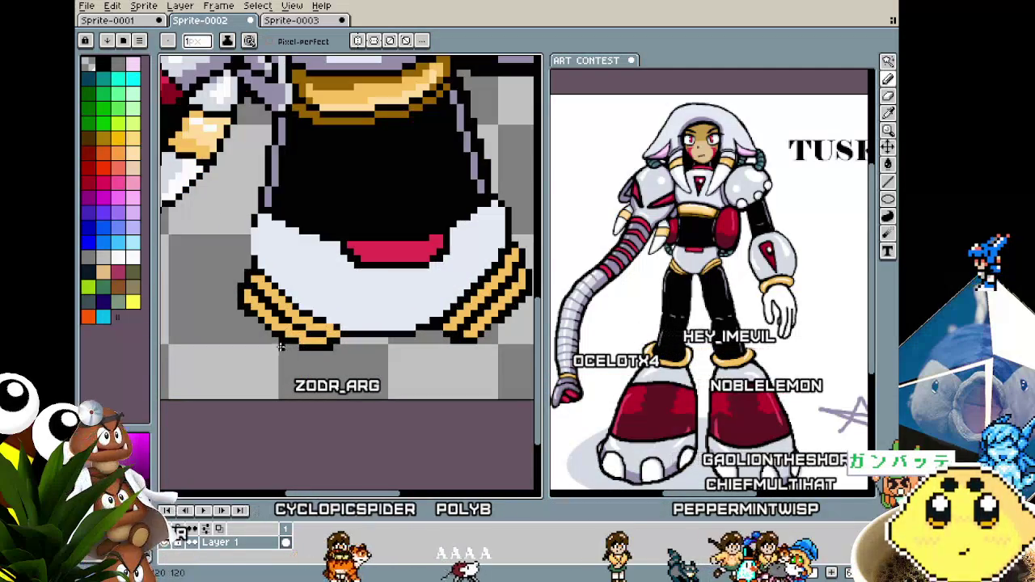
{"action": "scroll", "coordinate": [245, 372], "scroll_direction": "up", "scroll_amount": 1}
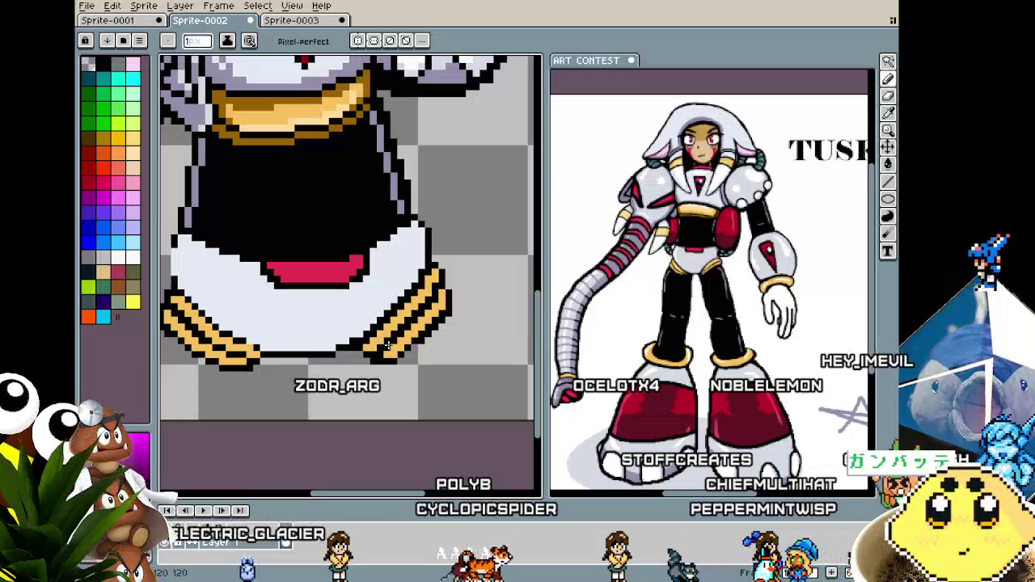
{"action": "left_click_drag", "start_coordinate": [246, 372], "coordinate": [262, 367]}
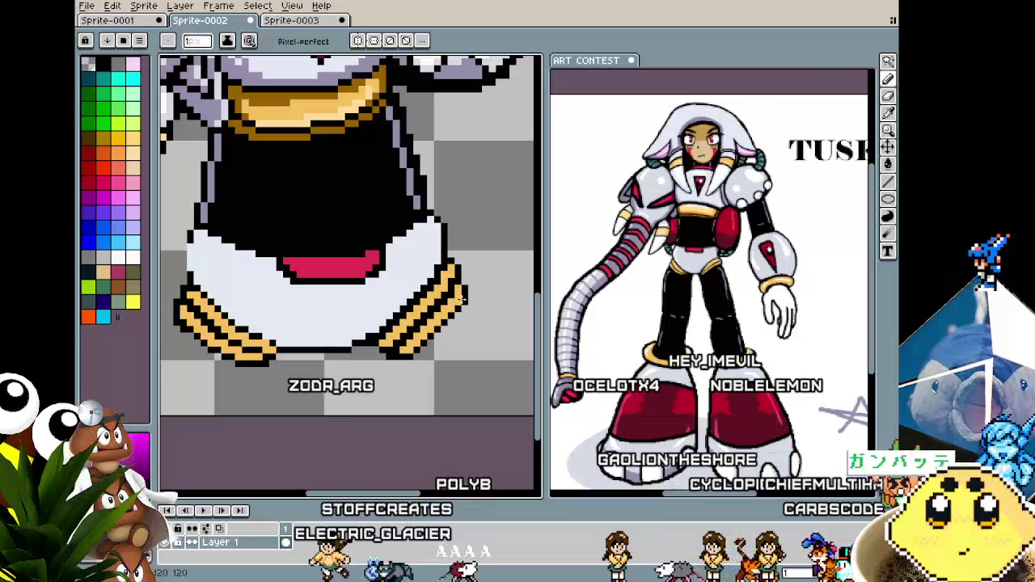
Darken the gold hem bands, recentre the sprite, and return to the 16px black Pencil.
{"action": "scroll", "coordinate": [448, 328], "scroll_direction": "down", "scroll_amount": 1}
{"action": "scroll", "coordinate": [430, 358], "scroll_direction": "down", "scroll_amount": 1}
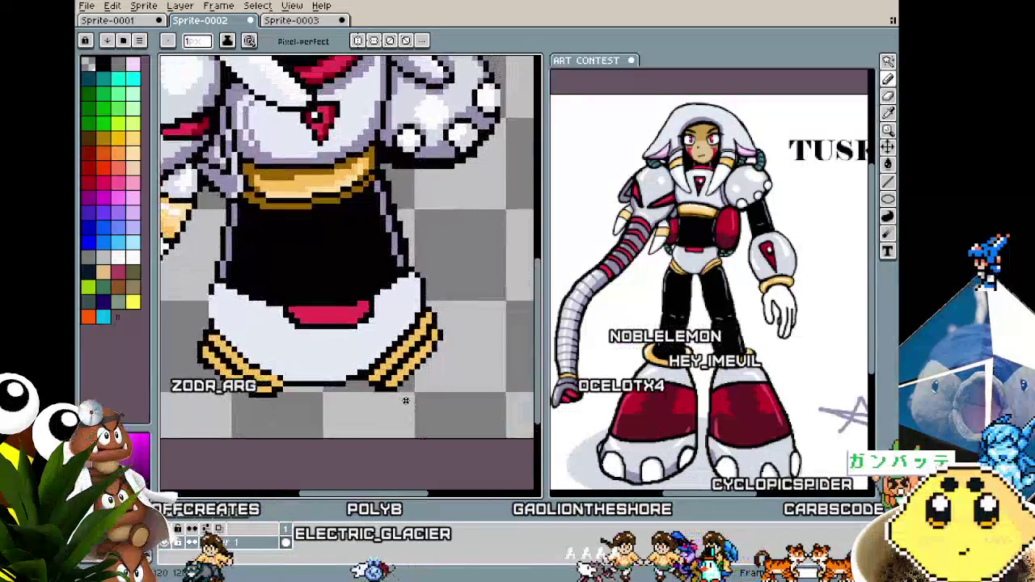
{"action": "scroll", "coordinate": [416, 380], "scroll_direction": "down", "scroll_amount": 1}
{"action": "scroll", "coordinate": [405, 399], "scroll_direction": "down", "scroll_amount": 1}
{"action": "scroll", "coordinate": [405, 400], "scroll_direction": "up", "scroll_amount": 1}
{"action": "scroll", "coordinate": [303, 405], "scroll_direction": "down", "scroll_amount": 1}
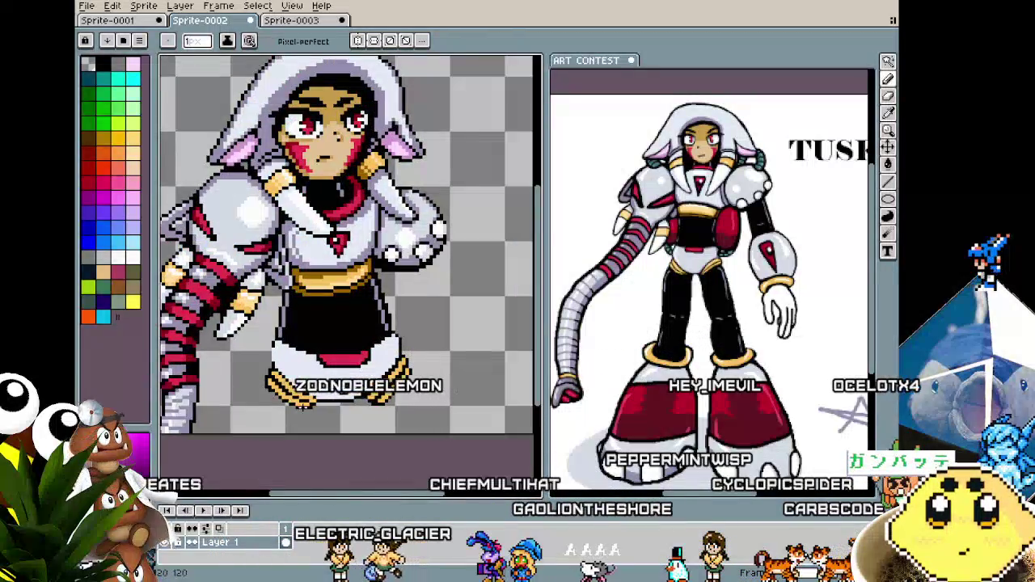
{"action": "mouse_move", "coordinate": [303, 406]}
{"action": "left_mouse_down"}
{"action": "mouse_move", "coordinate": [286, 401]}
{"action": "mouse_move", "coordinate": [292, 379]}
{"action": "left_mouse_up"}
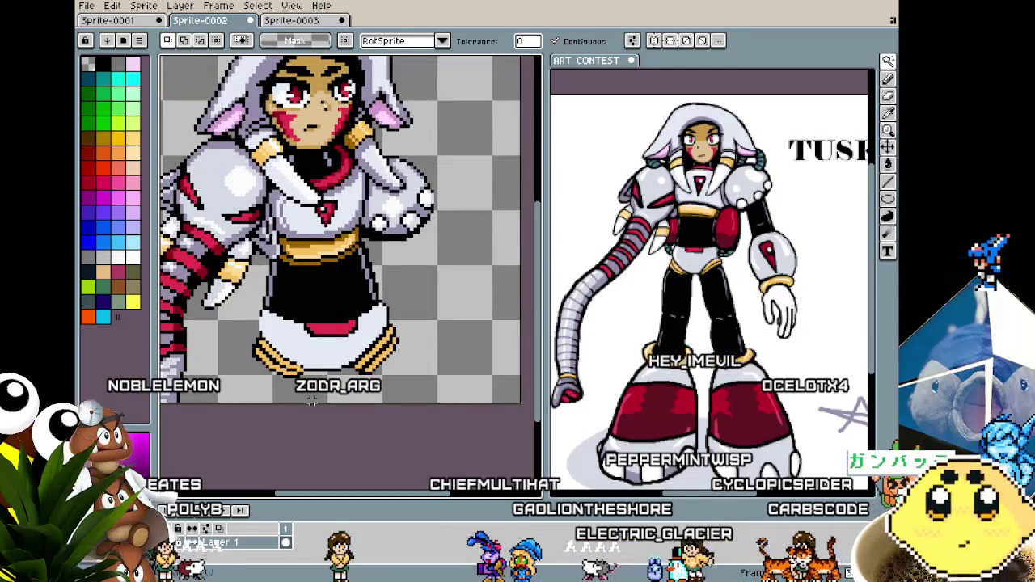
{"action": "key", "text": "i"}
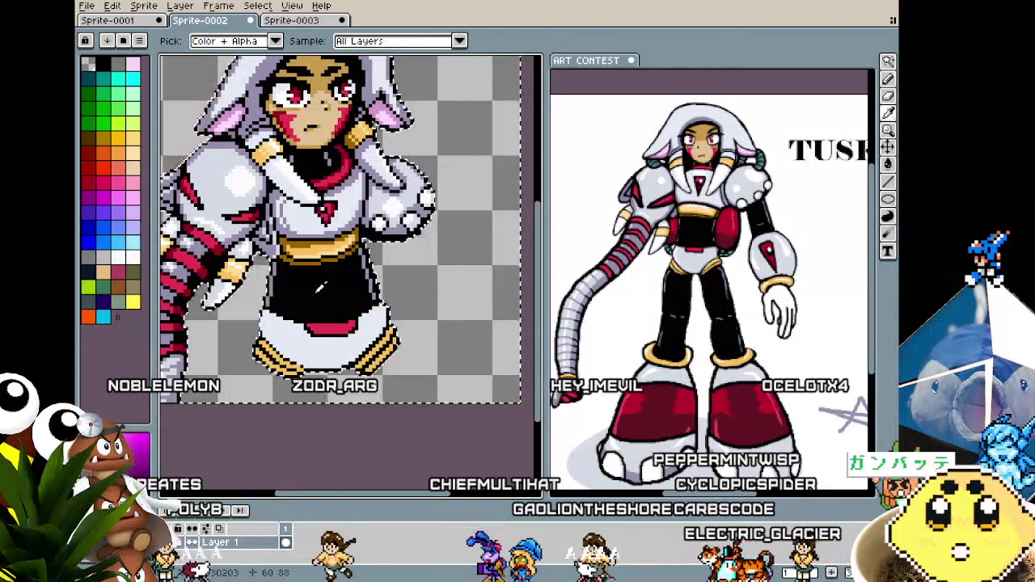
{"action": "key", "text": "b"}
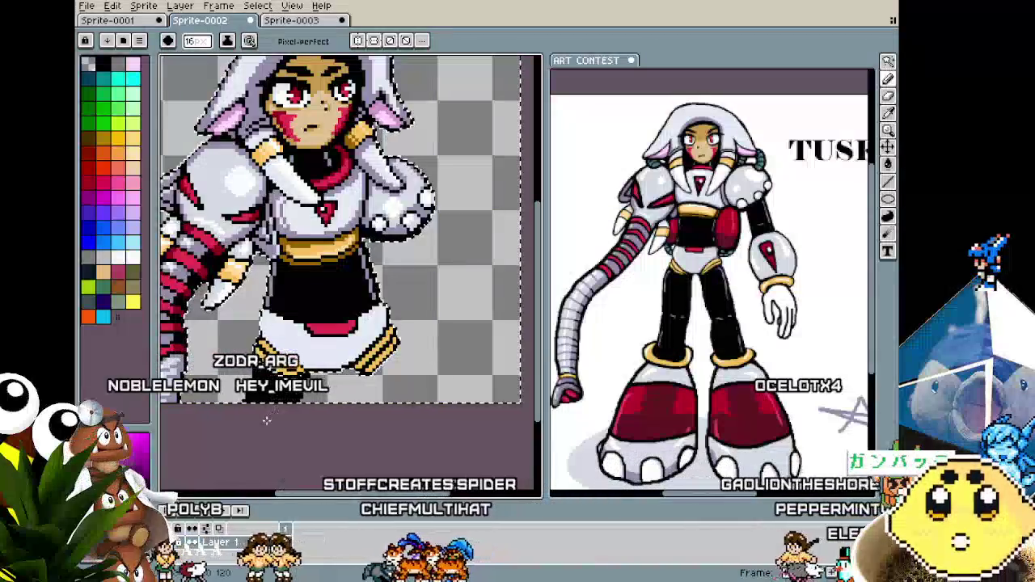
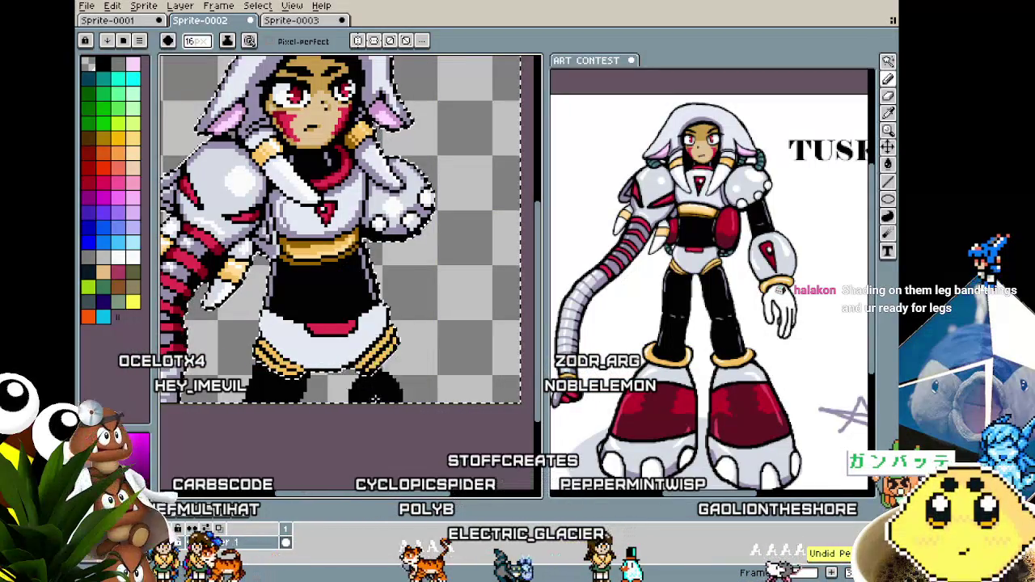
Lasso-select the gold stripes on the hem's right side, then deselect them.
{"action": "scroll", "coordinate": [377, 413], "scroll_direction": "up", "scroll_amount": 1}
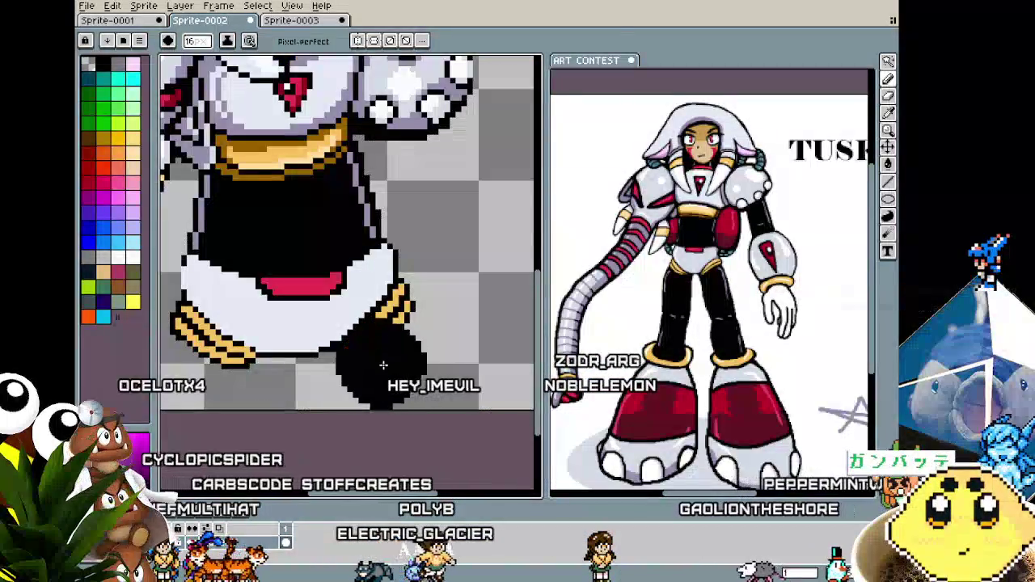
{"action": "key", "text": "m"}
{"action": "left_click_drag", "start_coordinate": [396, 287], "coordinate": [393, 289]}
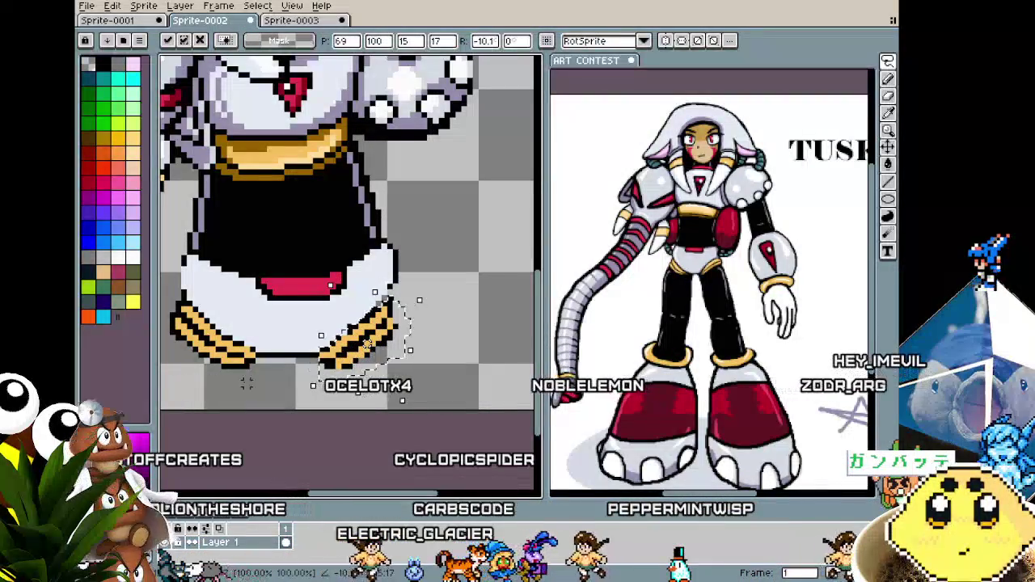
{"action": "key", "text": "ctrl+d"}
Shift the left gold hem stripes slightly right and down, then set a 1px brush.
{"action": "key", "text": "ctrl+shift+d"}
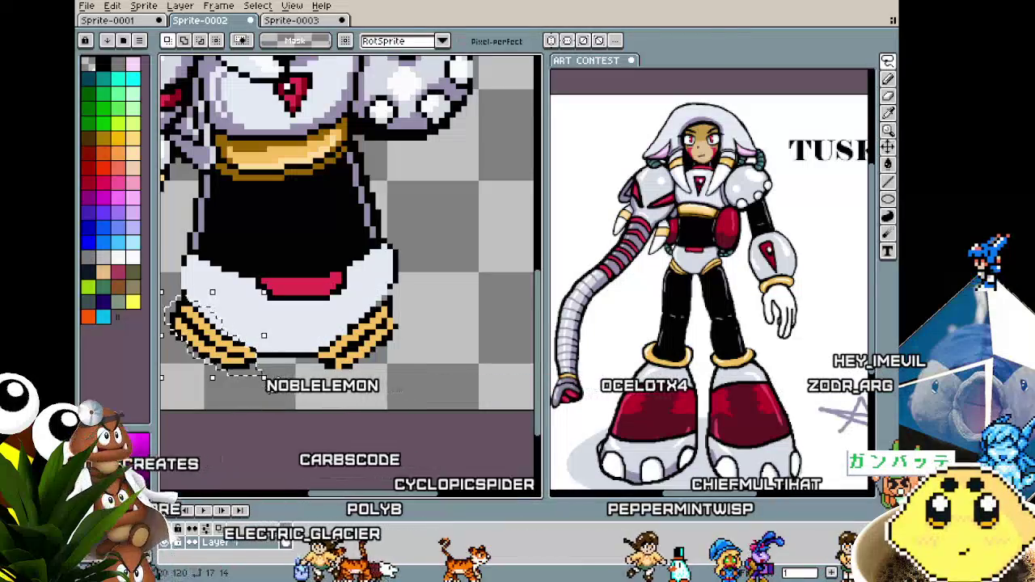
{"action": "left_click_drag", "start_coordinate": [240, 359], "coordinate": [261, 376]}
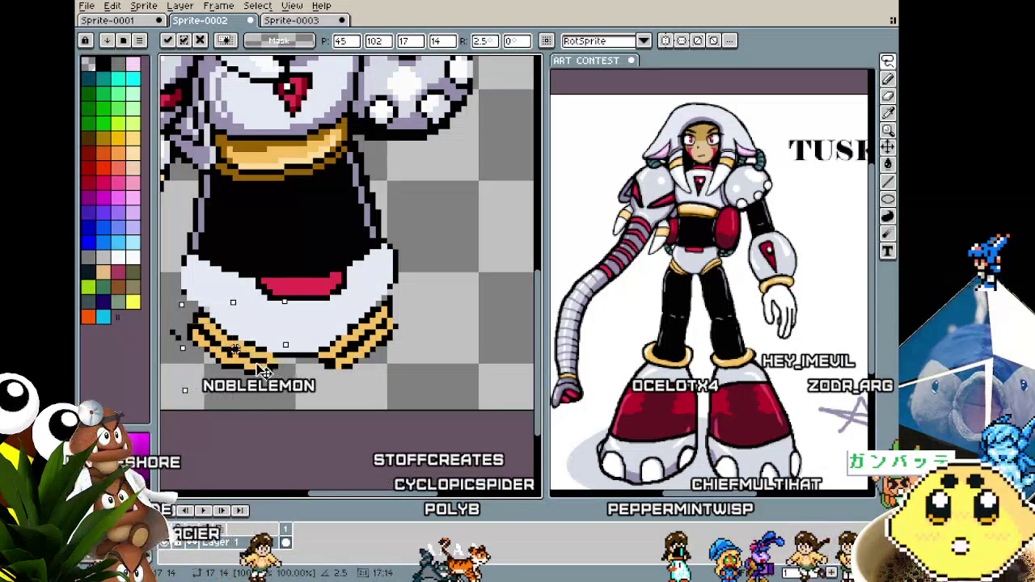
{"action": "key", "text": "b"}
{"action": "scroll", "coordinate": [287, 320], "scroll_direction": "up", "scroll_amount": 2}
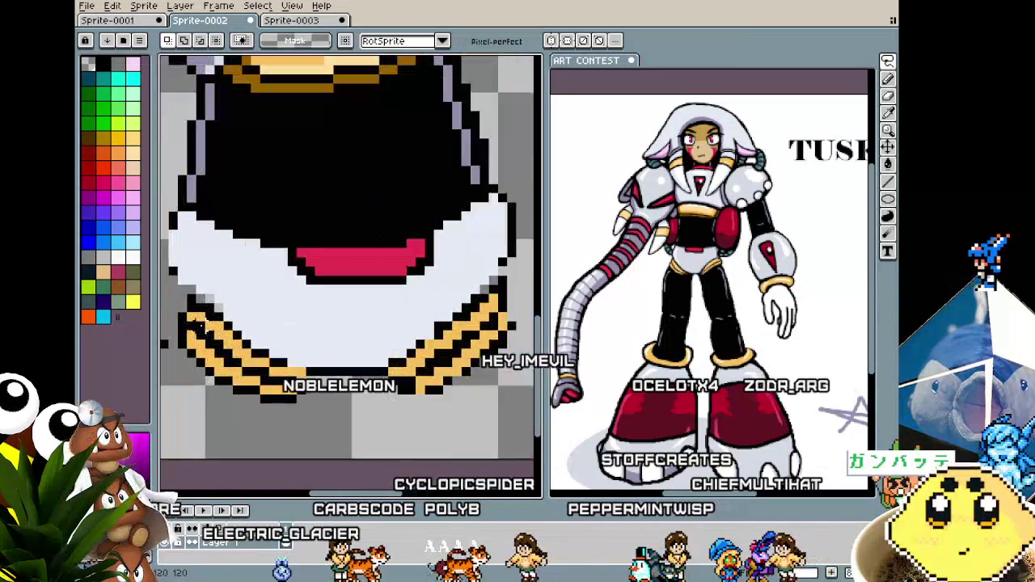
{"action": "key", "text": "minus"}
{"action": "key", "text": "minus"}
{"action": "key", "text": "minus"}
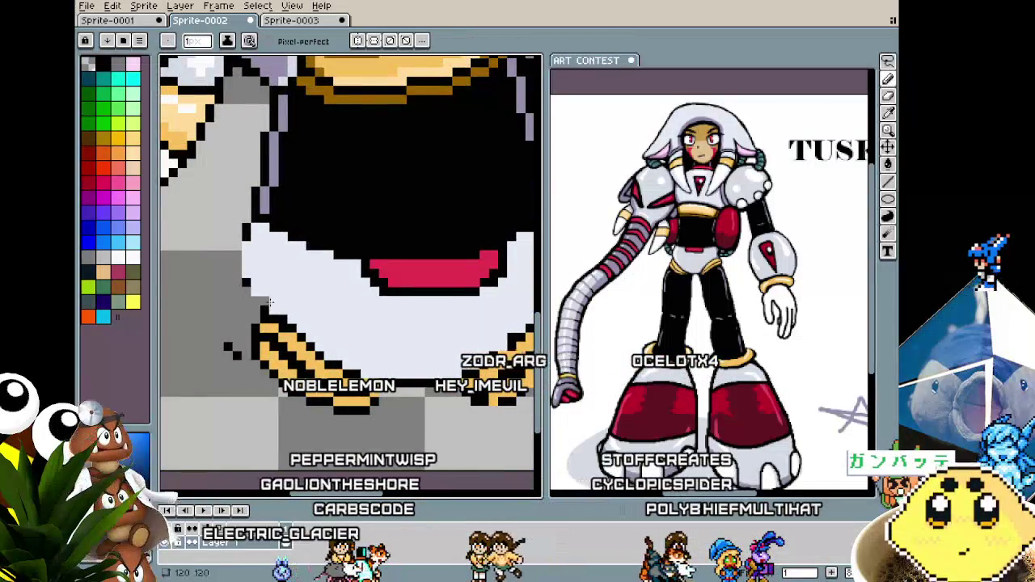
{"action": "key", "text": "i"}
{"action": "key", "text": "b"}
{"action": "scroll", "coordinate": [252, 299], "scroll_direction": "down", "scroll_amount": 1}
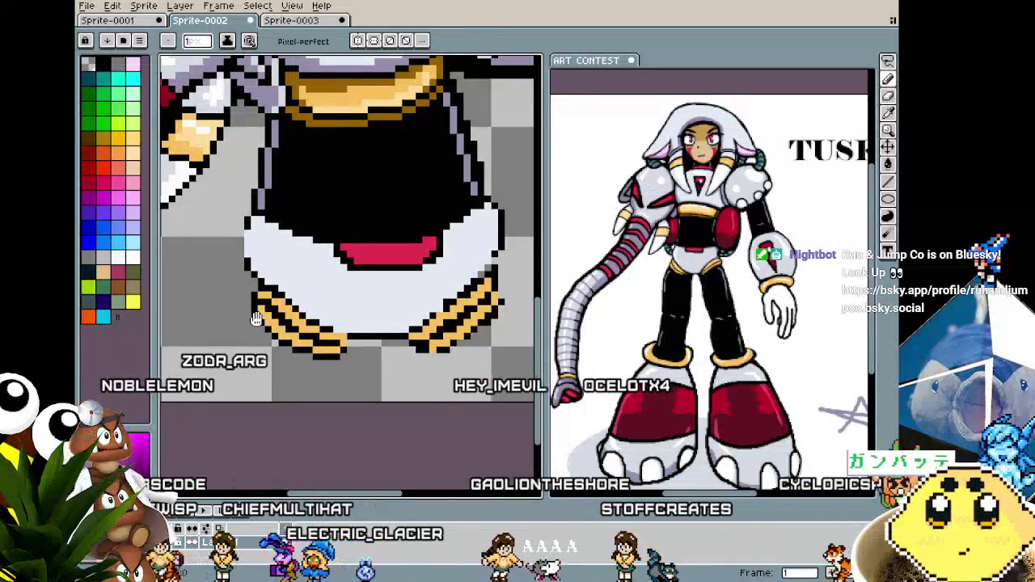
{"action": "scroll", "coordinate": [255, 317], "scroll_direction": "up", "scroll_amount": 1}
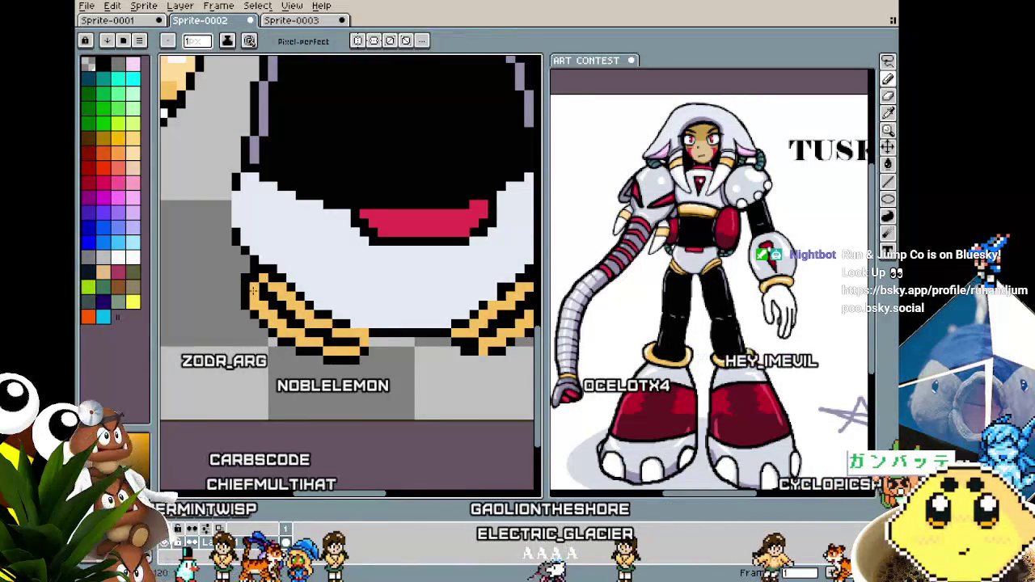
{"action": "left_click_drag", "start_coordinate": [321, 368], "coordinate": [279, 368]}
{"action": "scroll", "coordinate": [323, 331], "scroll_direction": "down", "scroll_amount": 3}
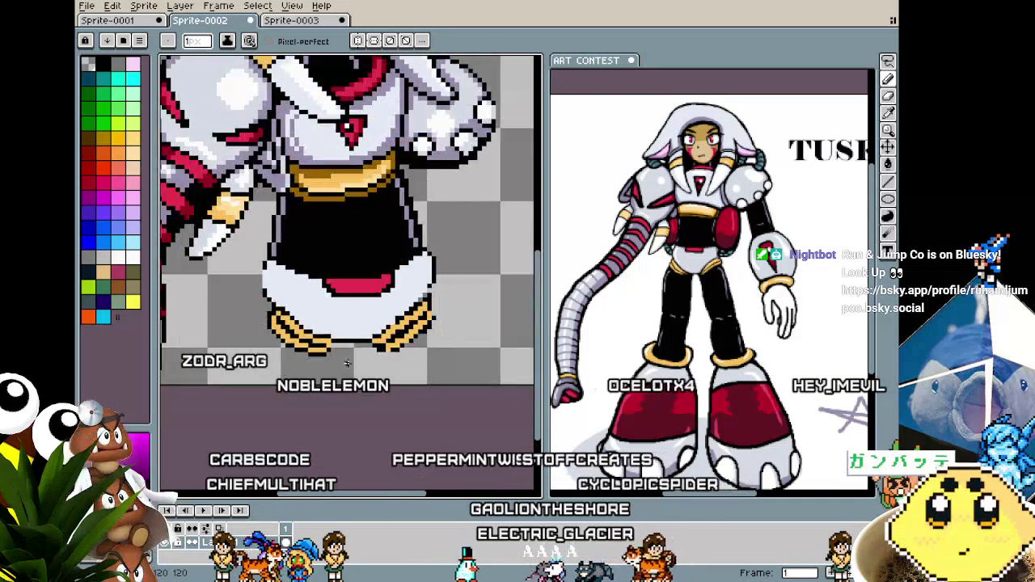
{"action": "scroll", "coordinate": [338, 318], "scroll_direction": "up", "scroll_amount": 2}
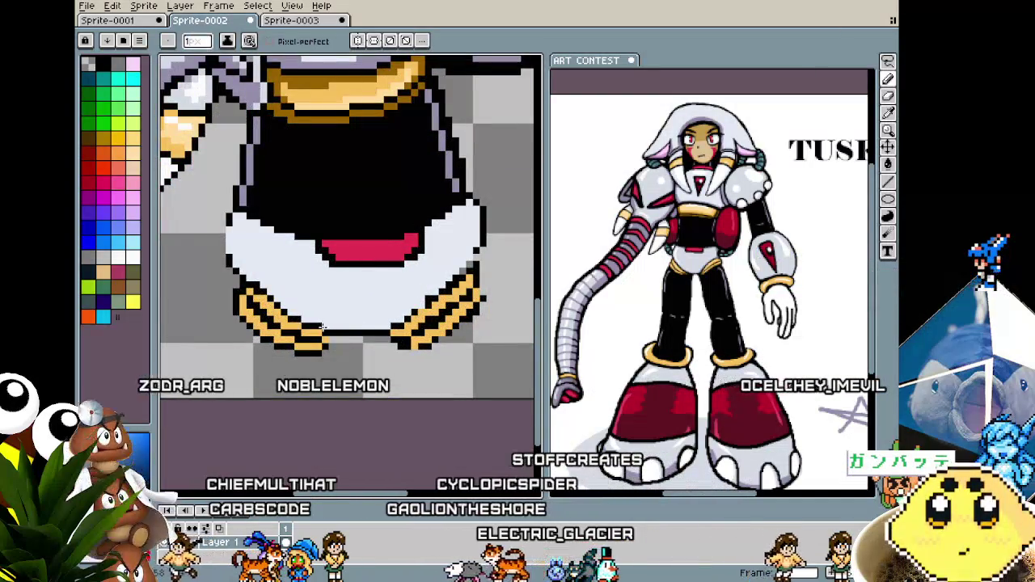
{"action": "scroll", "coordinate": [338, 319], "scroll_direction": "down", "scroll_amount": 2}
{"action": "scroll", "coordinate": [363, 303], "scroll_direction": "up", "scroll_amount": 3}
{"action": "scroll", "coordinate": [402, 287], "scroll_direction": "down", "scroll_amount": 1}
{"action": "left_click_drag", "start_coordinate": [385, 305], "coordinate": [394, 314]}
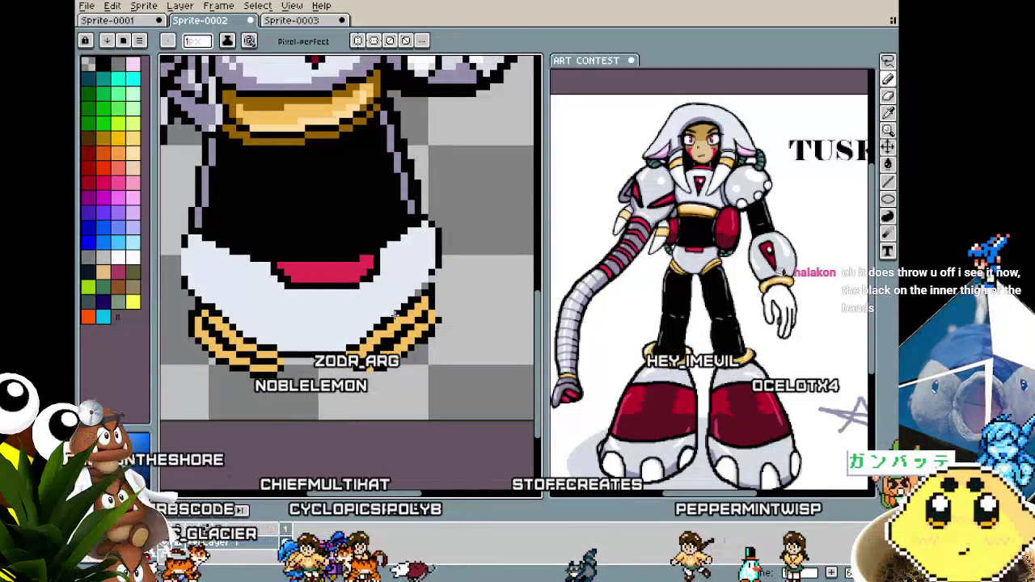
{"action": "scroll", "coordinate": [675, 277], "scroll_direction": "up", "scroll_amount": 2}
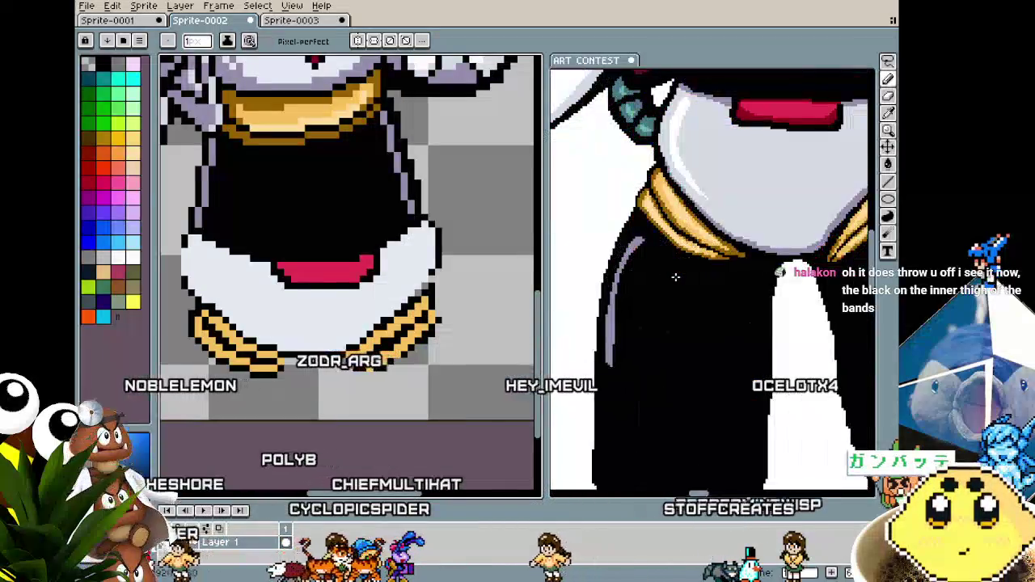
Pan and zoom the ART CONTEST reference to close in on the hips and inner thighs.
{"action": "scroll", "coordinate": [614, 299], "scroll_direction": "up", "scroll_amount": 1}
{"action": "left_click_drag", "start_coordinate": [580, 310], "coordinate": [609, 310]}
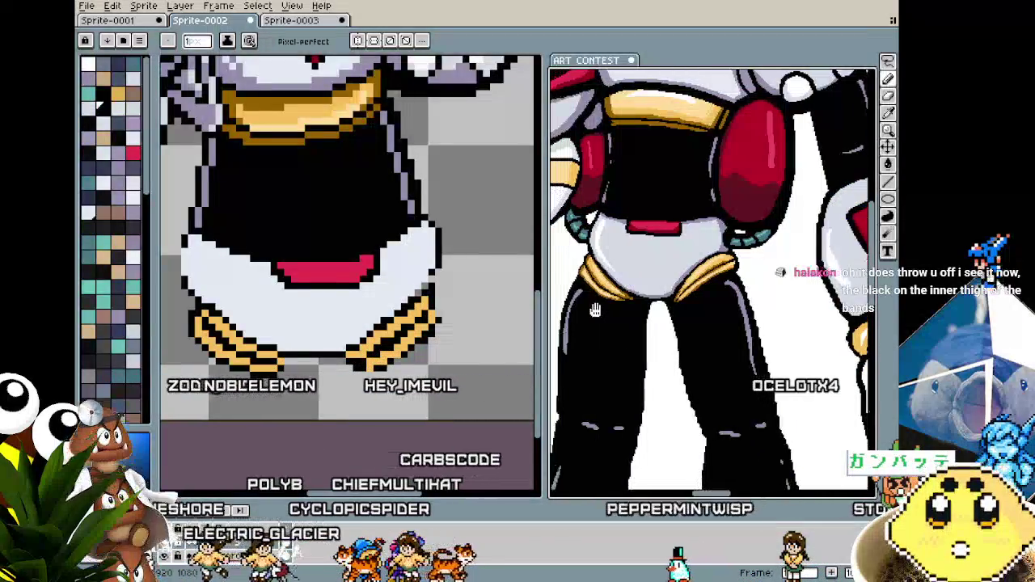
{"action": "scroll", "coordinate": [610, 311], "scroll_direction": "down", "scroll_amount": 3}
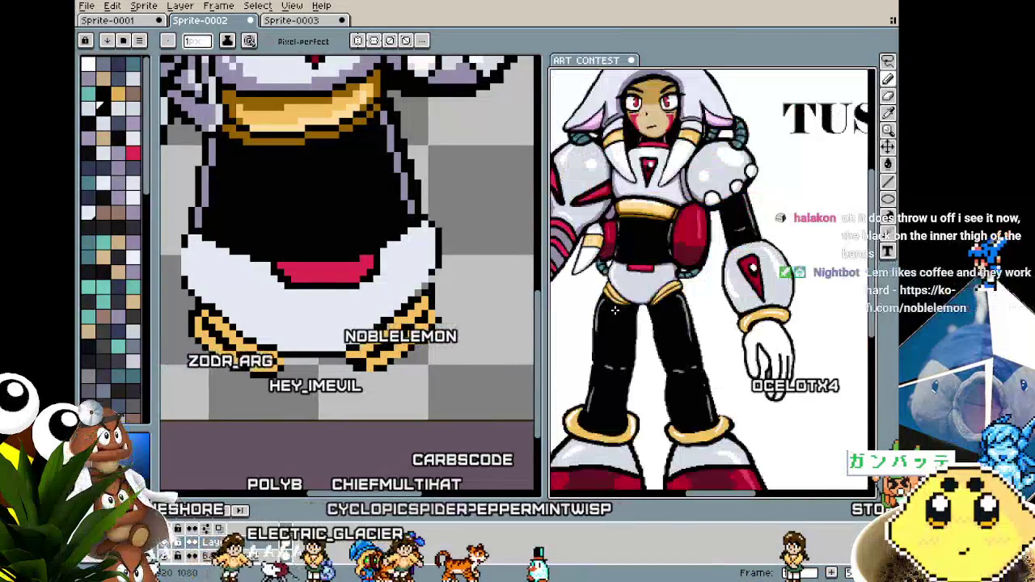
{"action": "scroll", "coordinate": [623, 300], "scroll_direction": "up", "scroll_amount": 4}
{"action": "scroll", "coordinate": [626, 304], "scroll_direction": "down", "scroll_amount": 1}
{"action": "scroll", "coordinate": [626, 304], "scroll_direction": "down", "scroll_amount": 2}
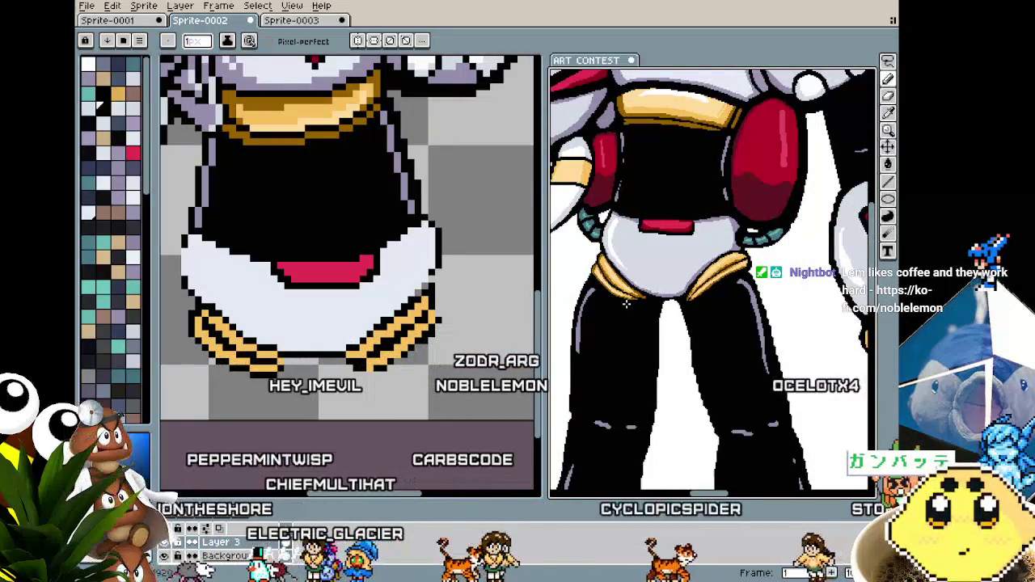
{"action": "scroll", "coordinate": [626, 304], "scroll_direction": "down", "scroll_amount": 2}
{"action": "scroll", "coordinate": [627, 302], "scroll_direction": "up", "scroll_amount": 4}
{"action": "scroll", "coordinate": [627, 302], "scroll_direction": "up", "scroll_amount": 1}
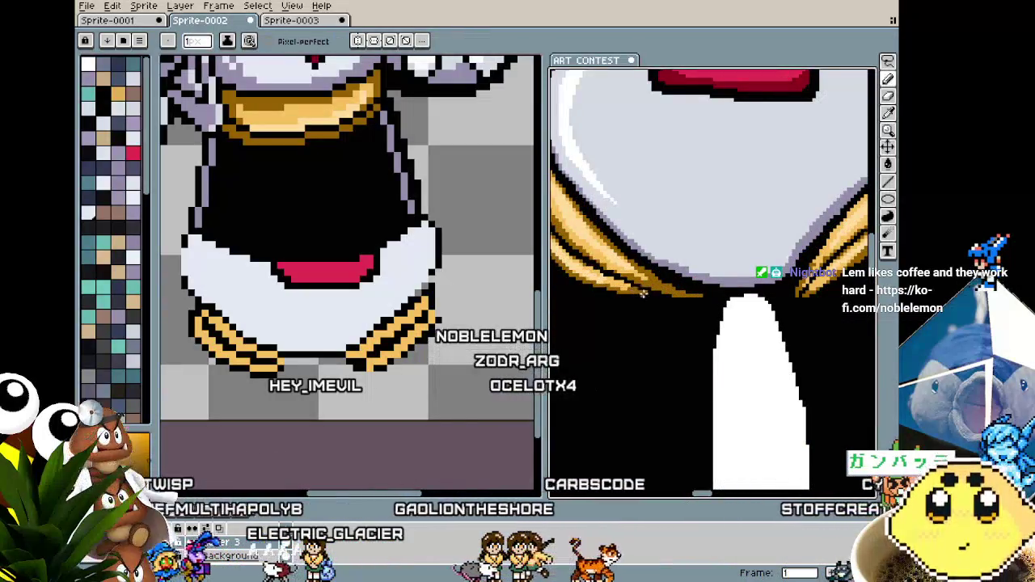
{"action": "scroll", "coordinate": [625, 321], "scroll_direction": "down", "scroll_amount": 2}
{"action": "scroll", "coordinate": [625, 321], "scroll_direction": "down", "scroll_amount": 2}
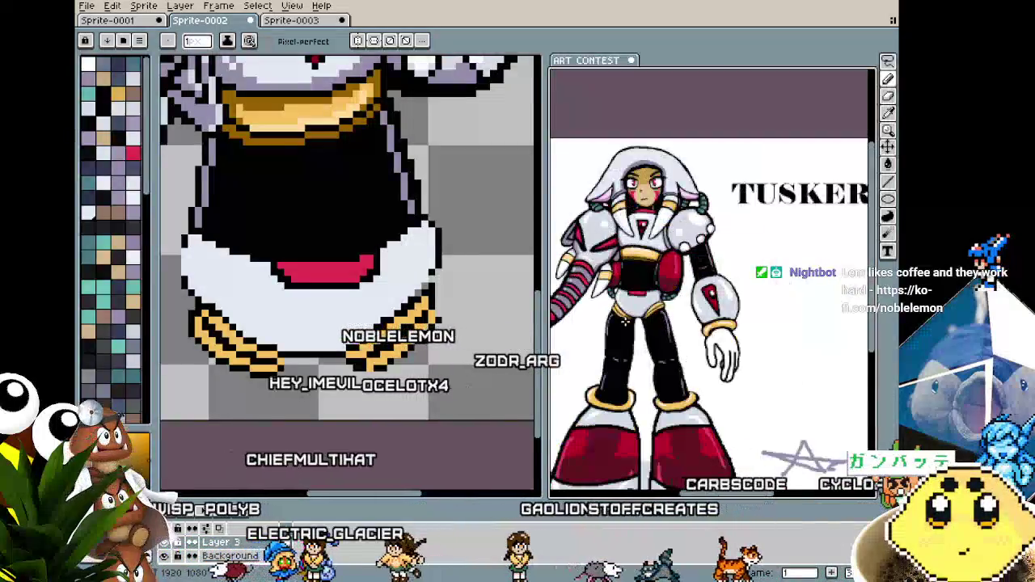
{"action": "scroll", "coordinate": [610, 333], "scroll_direction": "up", "scroll_amount": 1}
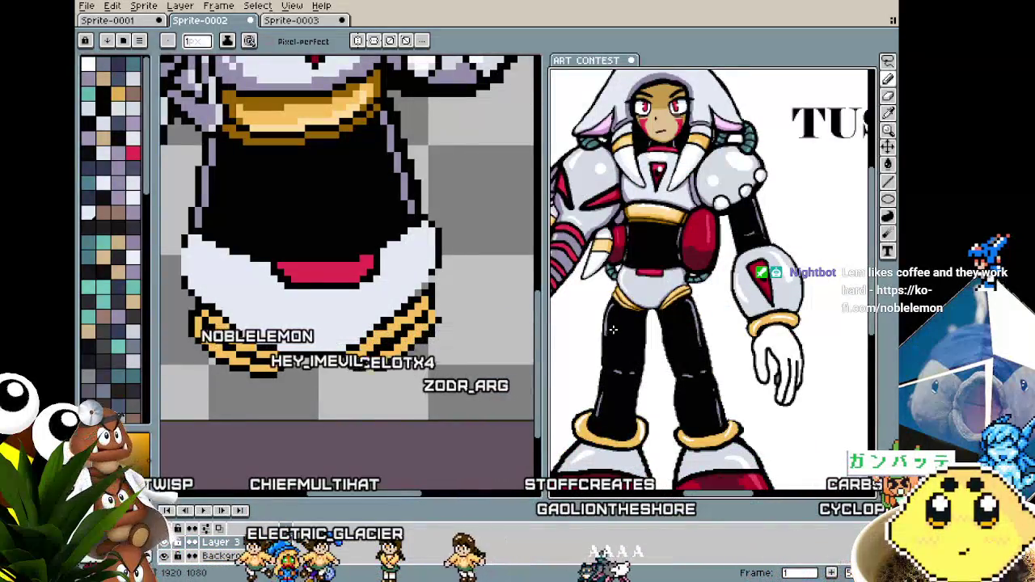
{"action": "scroll", "coordinate": [616, 326], "scroll_direction": "up", "scroll_amount": 1}
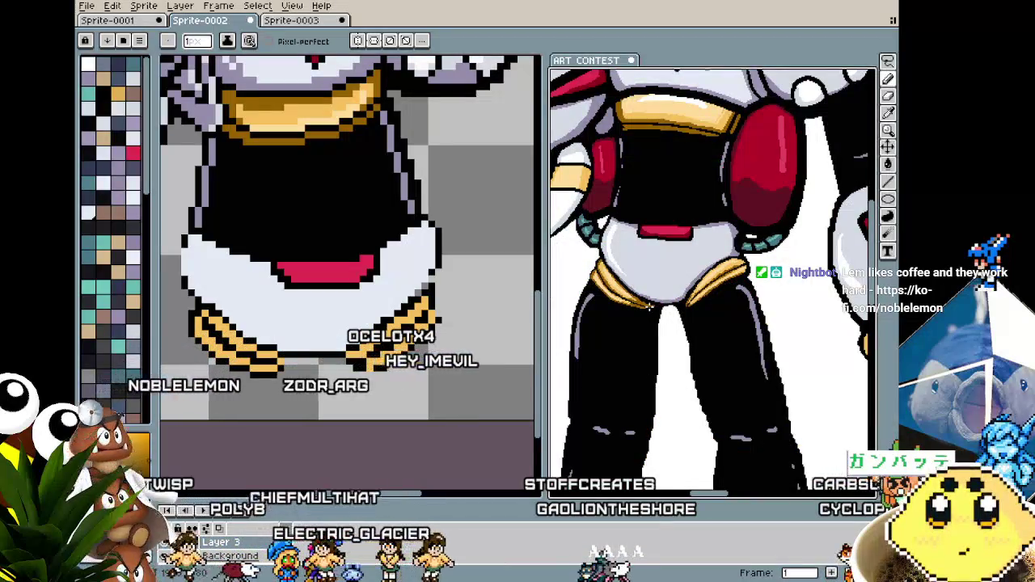
{"action": "scroll", "coordinate": [627, 296], "scroll_direction": "up", "scroll_amount": 2}
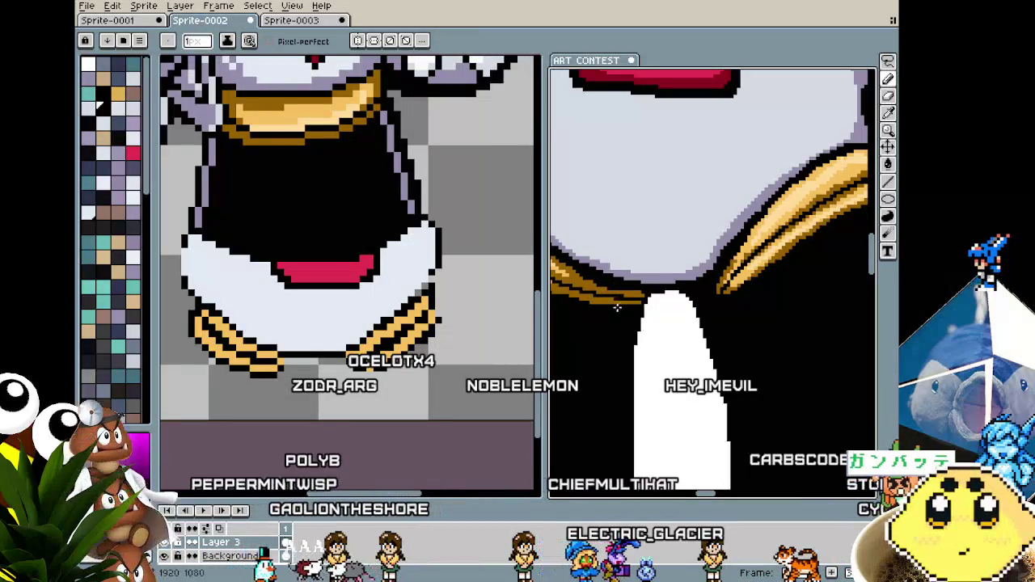
{"action": "scroll", "coordinate": [616, 307], "scroll_direction": "down", "scroll_amount": 5}
{"action": "scroll", "coordinate": [619, 329], "scroll_direction": "up", "scroll_amount": 5}
Sample colours from the reference with the eyedropper, returning to the pencil each time.
{"action": "key", "text": "i"}
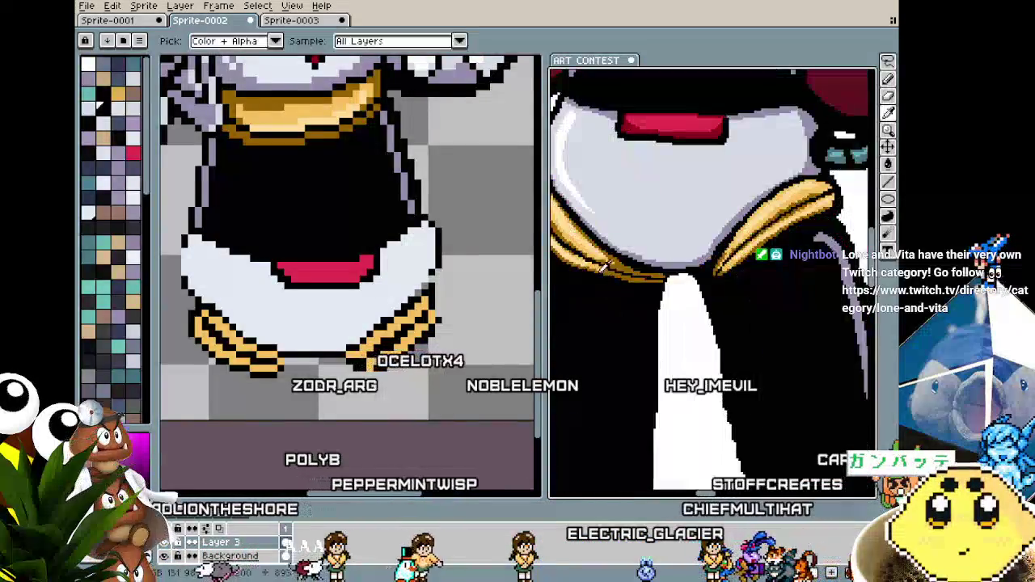
{"action": "key", "text": "b"}
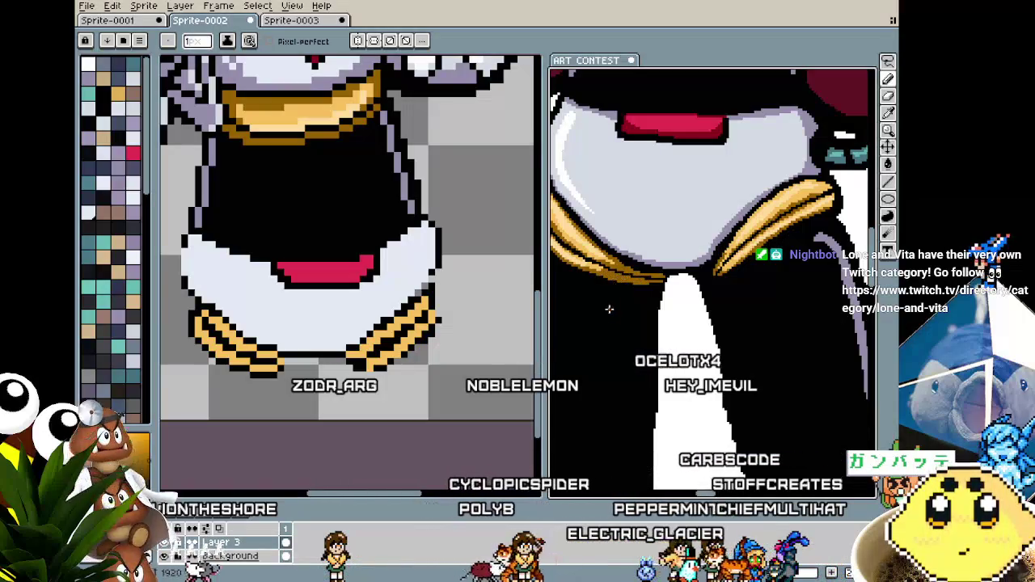
{"action": "scroll", "coordinate": [610, 327], "scroll_direction": "down", "scroll_amount": 5}
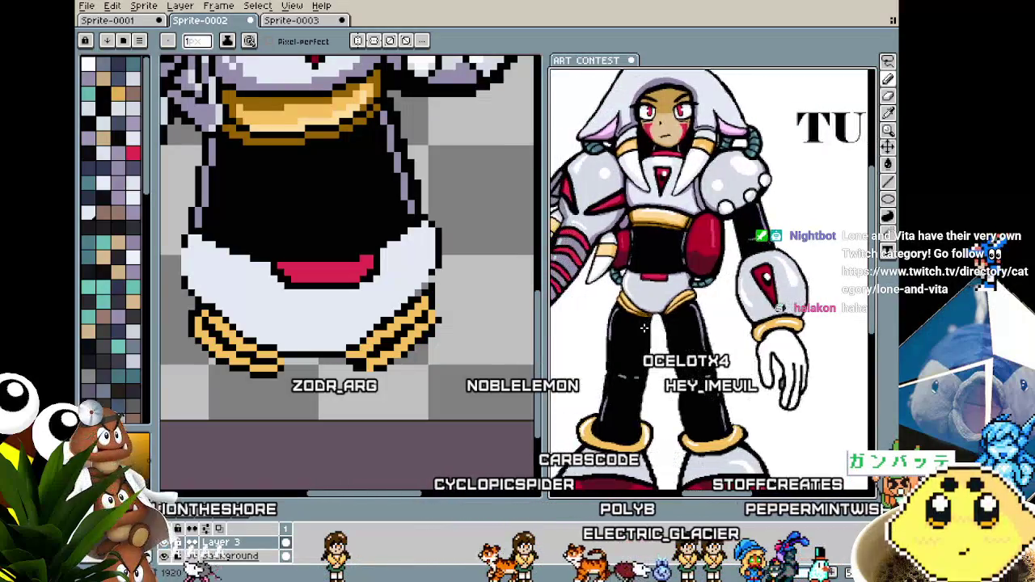
{"action": "scroll", "coordinate": [613, 327], "scroll_direction": "up", "scroll_amount": 3}
{"action": "scroll", "coordinate": [727, 267], "scroll_direction": "up", "scroll_amount": 3}
{"action": "key", "text": "i"}
{"action": "key", "text": "b"}
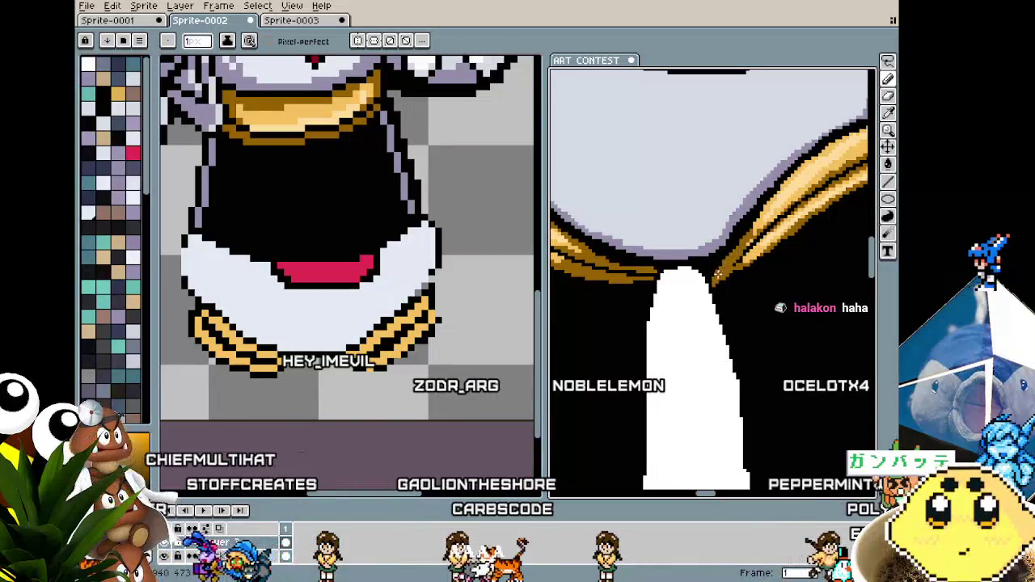
{"action": "key", "text": "b"}
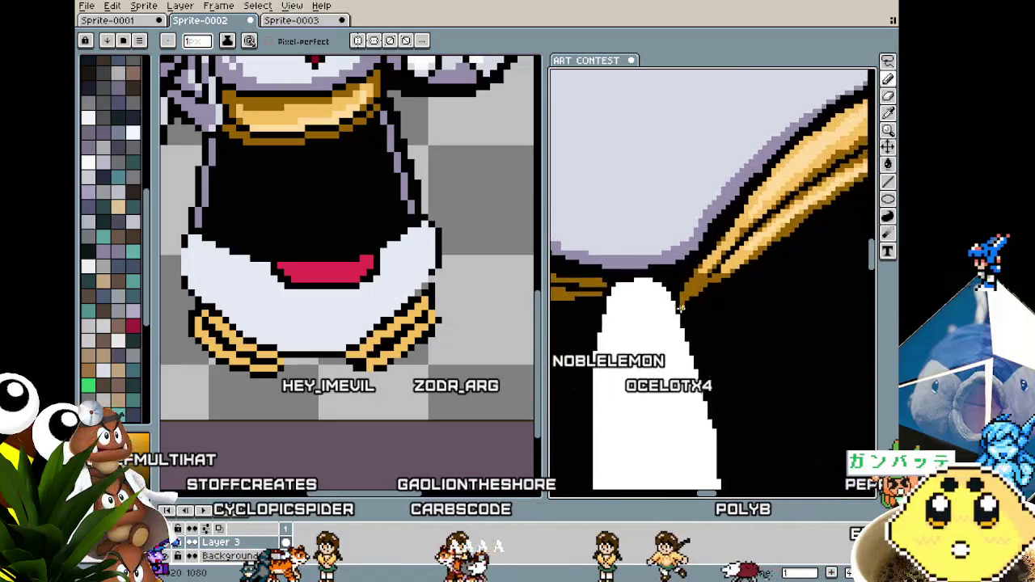
{"action": "left_click", "coordinate": [718, 270], "text": "alt"}
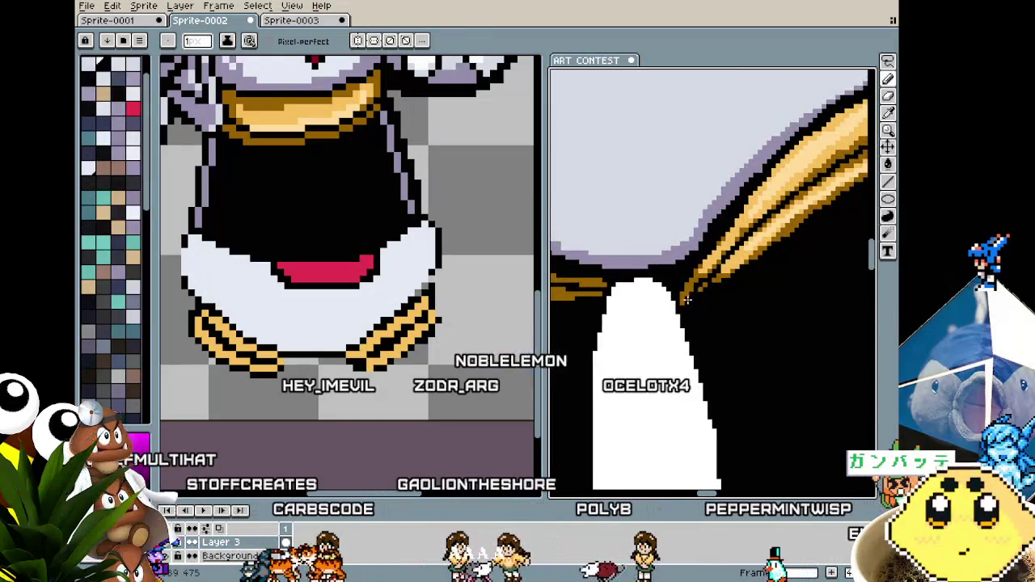
{"action": "left_click", "coordinate": [697, 289], "text": "alt"}
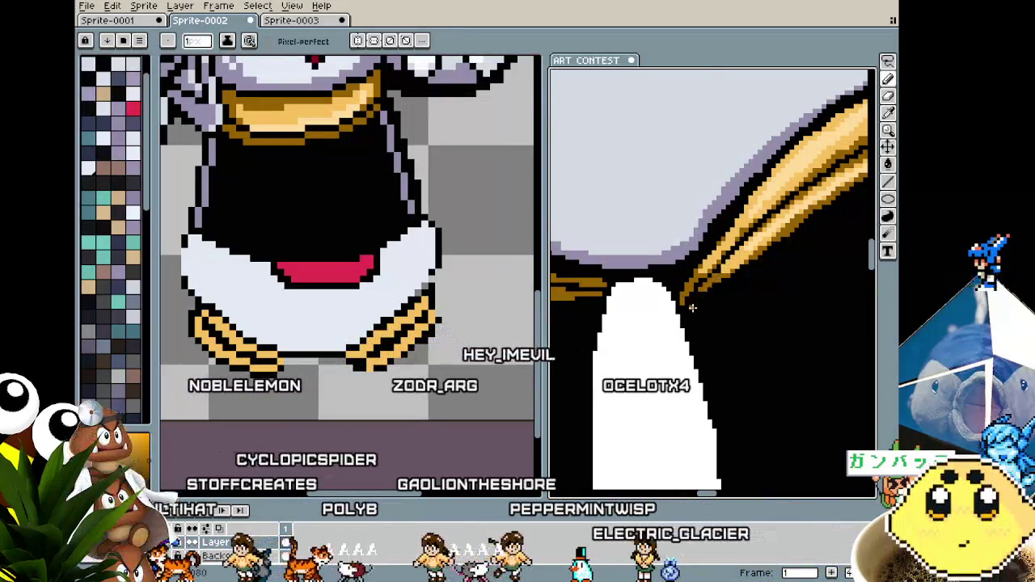
{"action": "scroll", "coordinate": [659, 317], "scroll_direction": "down", "scroll_amount": 2}
{"action": "scroll", "coordinate": [659, 317], "scroll_direction": "up", "scroll_amount": 3}
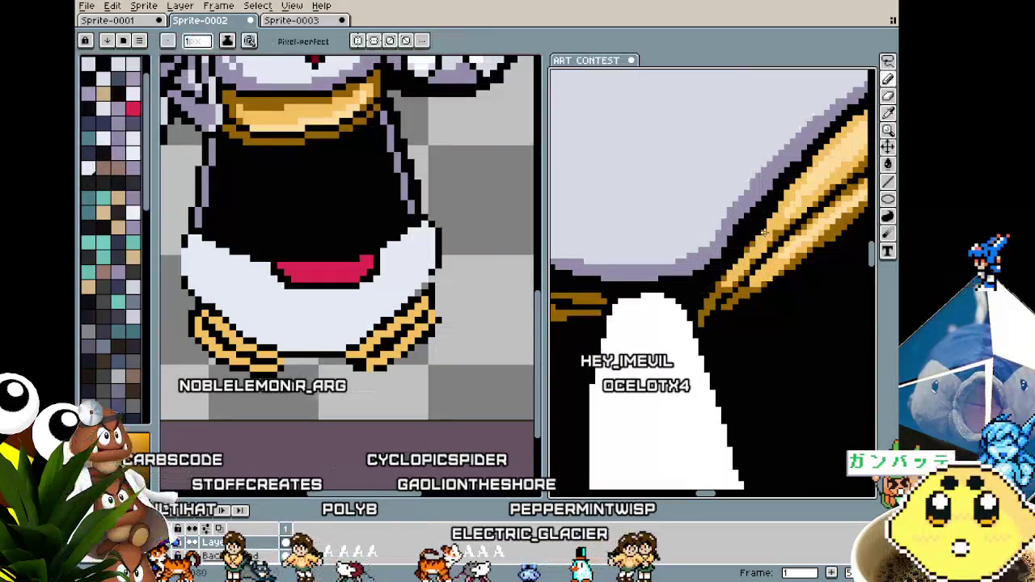
{"action": "left_click", "coordinate": [772, 217], "text": "alt"}
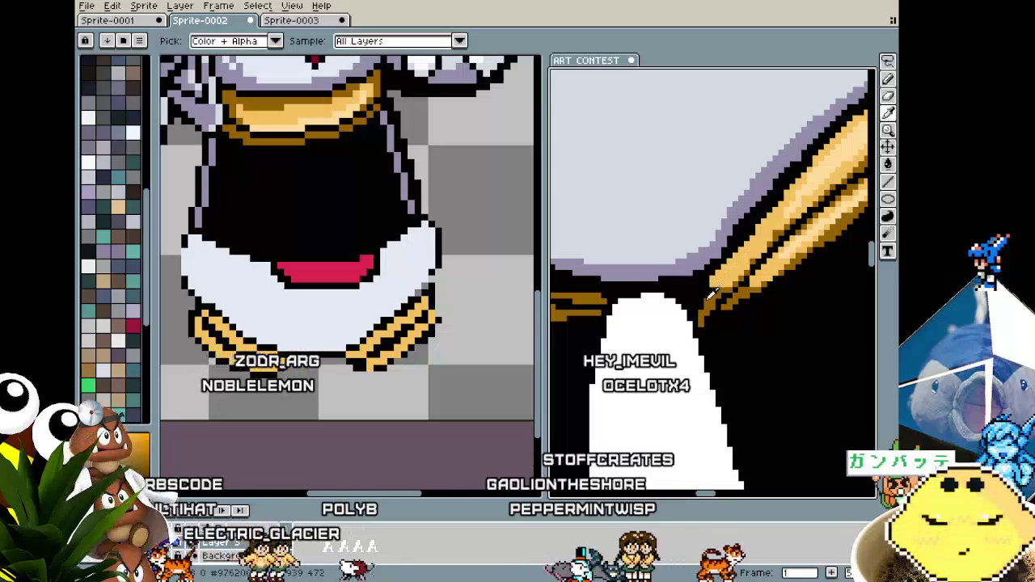
{"action": "key", "text": "i"}
{"action": "key", "text": "b"}
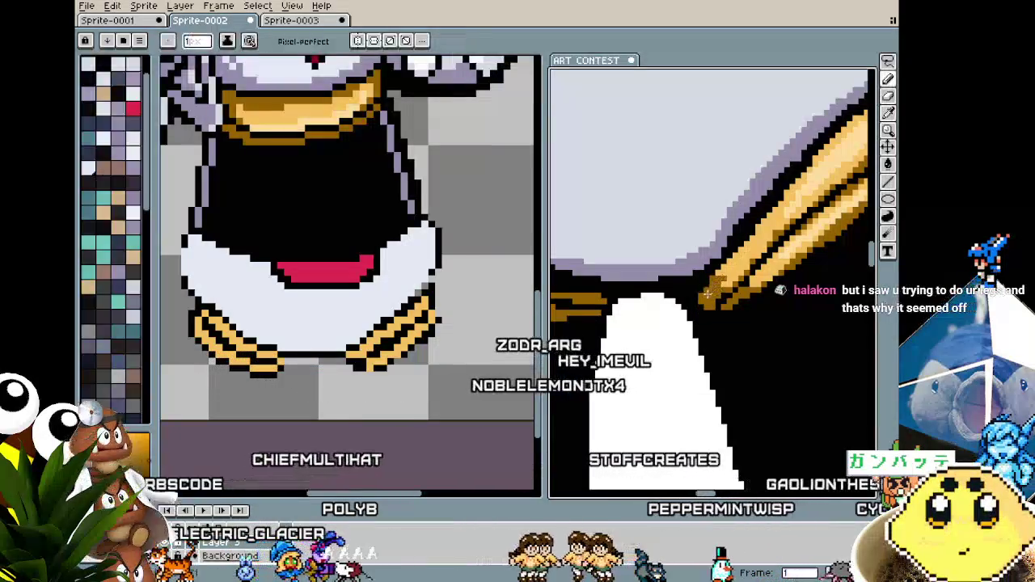
{"action": "mouse_move", "coordinate": [719, 325]}
{"action": "left_mouse_down"}
{"action": "mouse_move", "coordinate": [658, 330]}
{"action": "mouse_move", "coordinate": [730, 316]}
{"action": "left_mouse_up"}
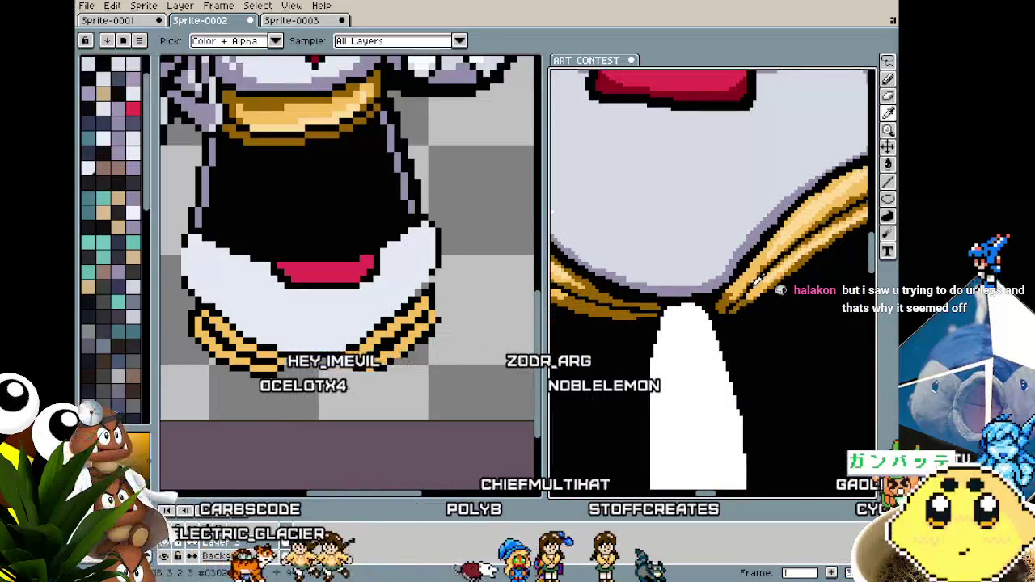
{"action": "left_click_drag", "start_coordinate": [730, 317], "coordinate": [679, 321]}
{"action": "scroll", "coordinate": [679, 322], "scroll_direction": "up", "scroll_amount": 1}
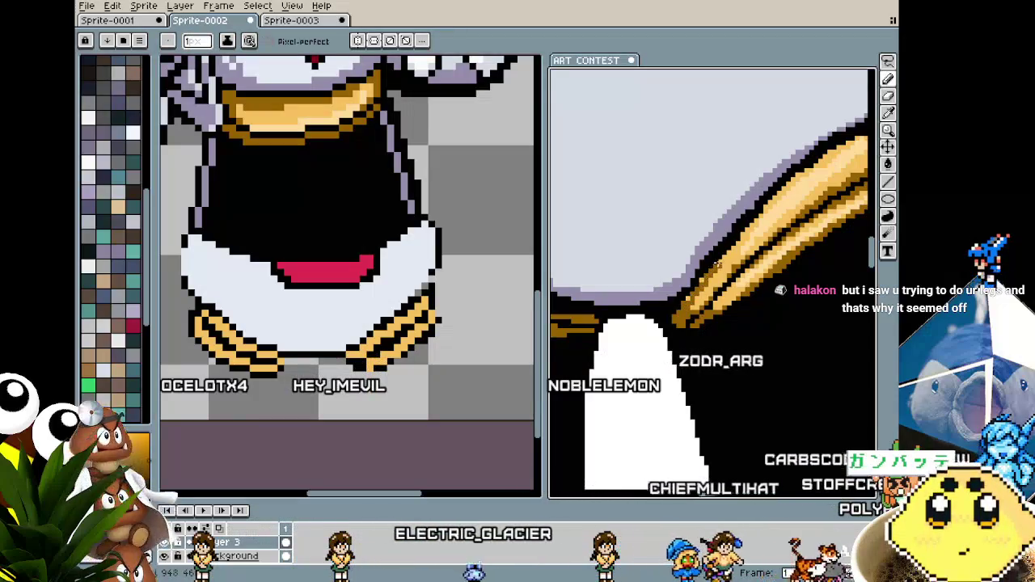
{"action": "left_click", "coordinate": [690, 320], "text": "alt"}
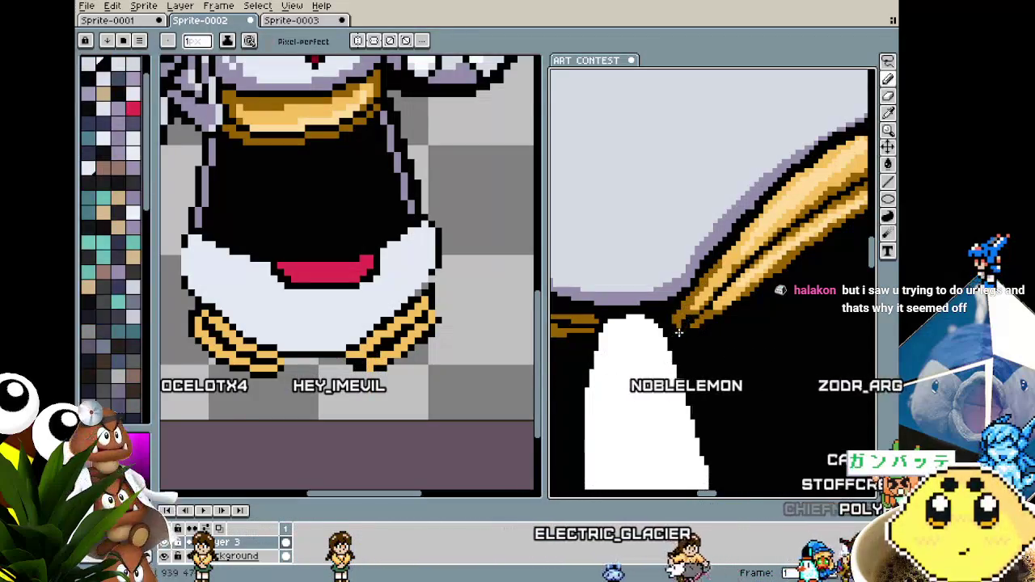
{"action": "scroll", "coordinate": [690, 323], "scroll_direction": "down", "scroll_amount": 2}
{"action": "scroll", "coordinate": [679, 344], "scroll_direction": "up", "scroll_amount": 1}
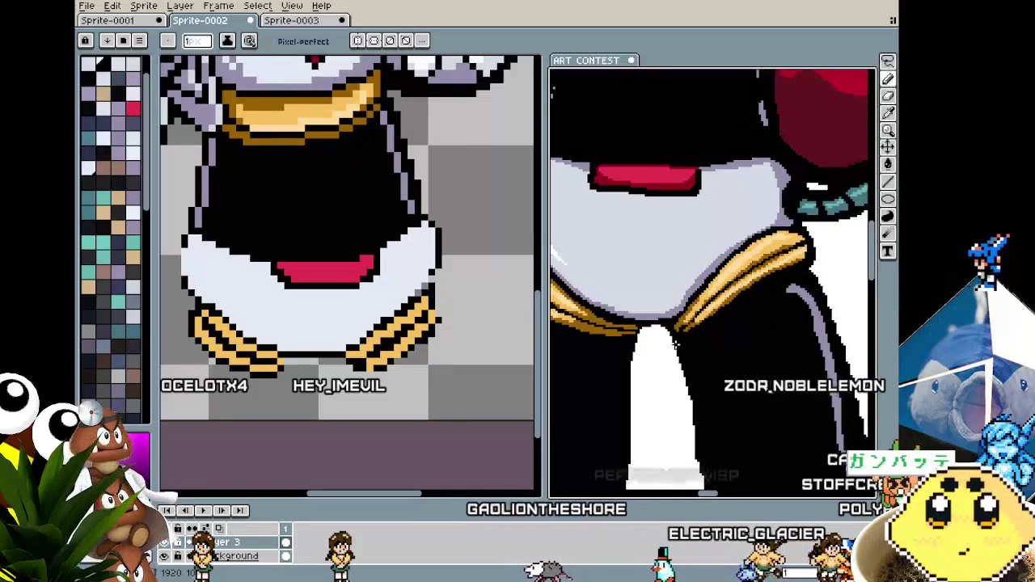
{"action": "scroll", "coordinate": [607, 322], "scroll_direction": "up", "scroll_amount": 1}
{"action": "left_click", "coordinate": [592, 308], "text": "alt"}
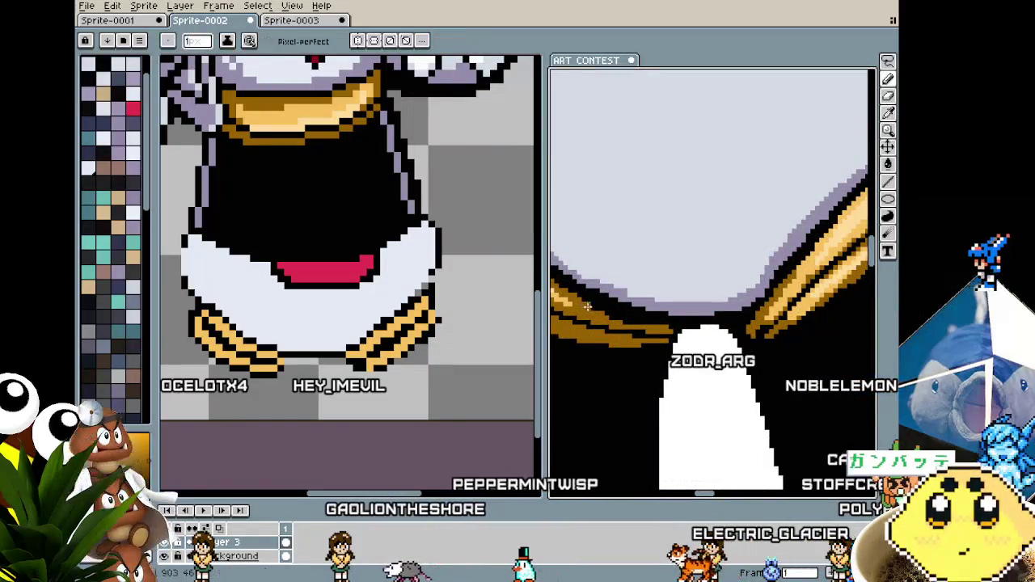
{"action": "scroll", "coordinate": [655, 348], "scroll_direction": "down", "scroll_amount": 2}
{"action": "scroll", "coordinate": [663, 332], "scroll_direction": "up", "scroll_amount": 3}
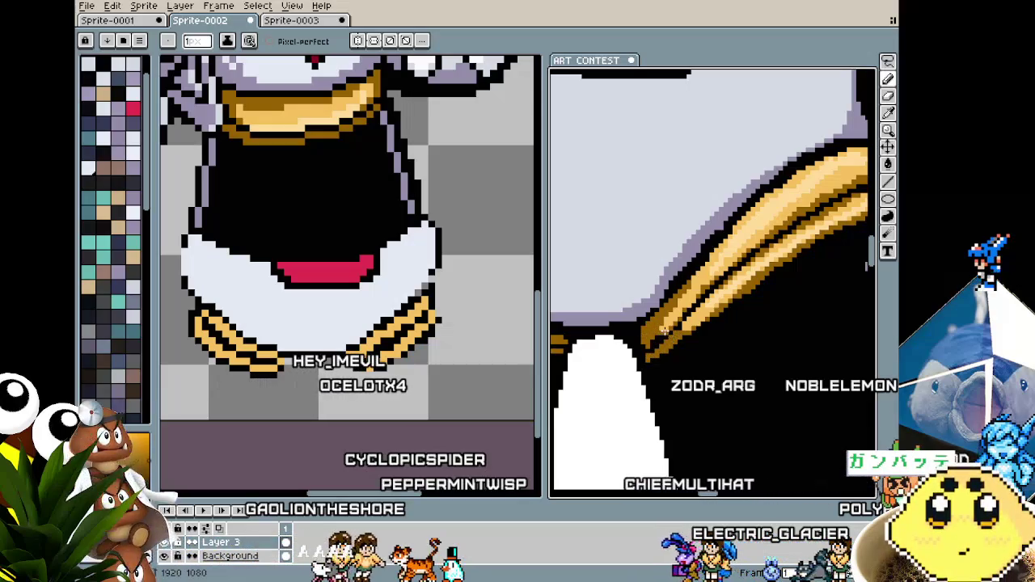
{"action": "key", "text": "v"}
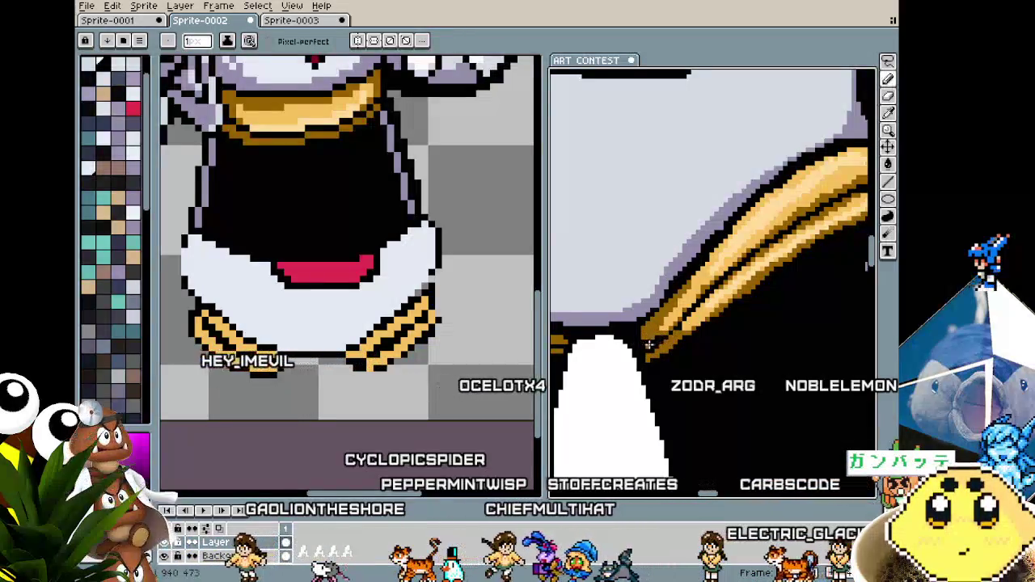
{"action": "key", "text": "b"}
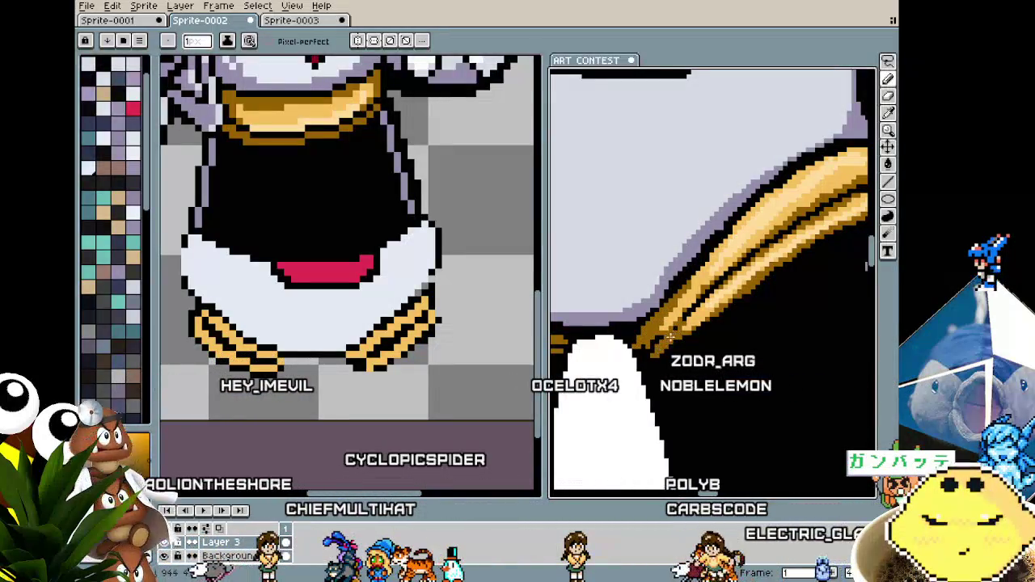
{"action": "scroll", "coordinate": [653, 353], "scroll_direction": "down", "scroll_amount": 2}
{"action": "scroll", "coordinate": [679, 324], "scroll_direction": "up", "scroll_amount": 2}
{"action": "key", "text": "alt"}
{"action": "left_click", "coordinate": [687, 305], "text": "alt"}
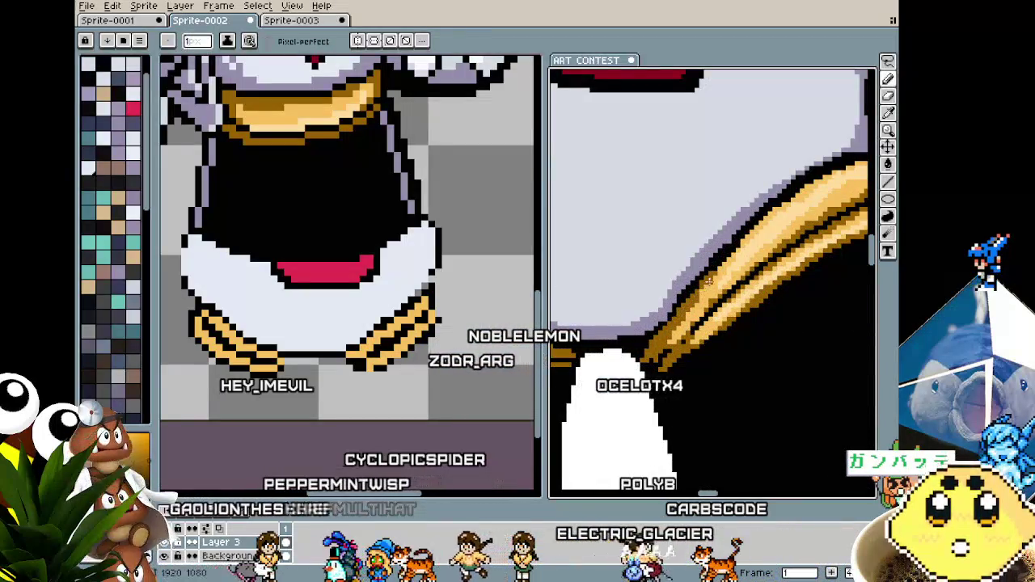
{"action": "key", "text": "alt"}
{"action": "left_click", "coordinate": [681, 334], "text": "alt"}
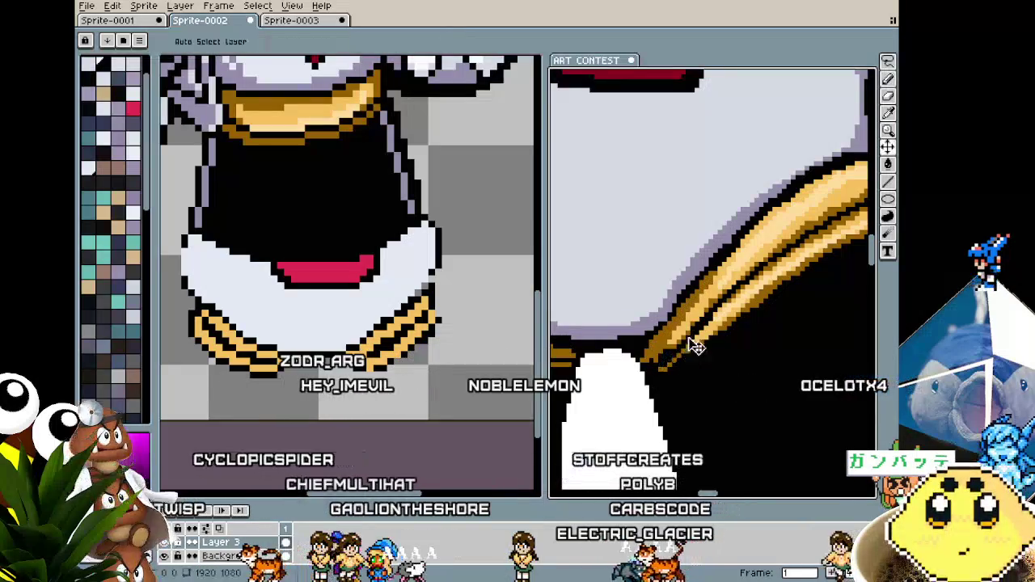
{"action": "scroll", "coordinate": [660, 360], "scroll_direction": "down", "scroll_amount": 3}
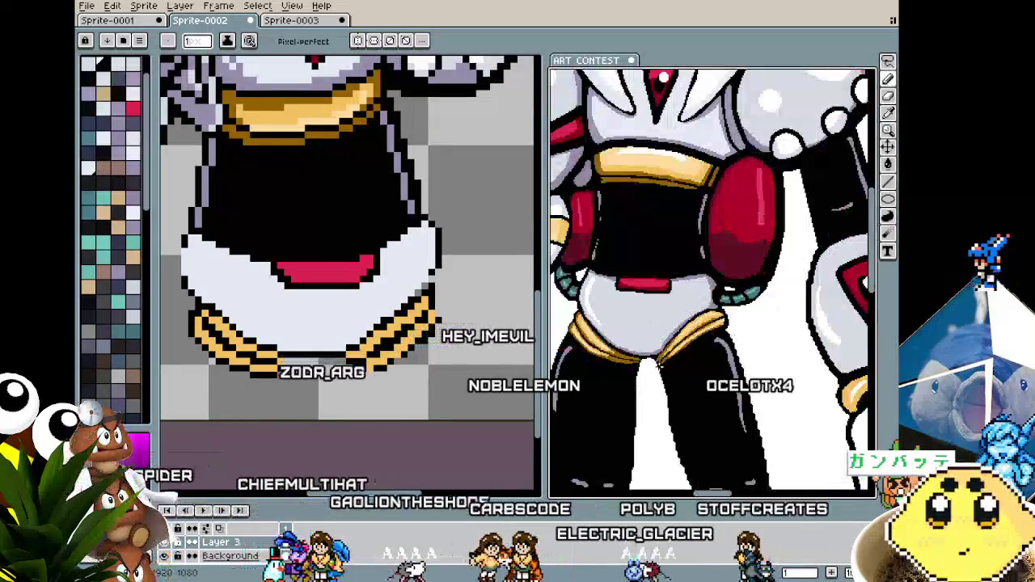
{"action": "scroll", "coordinate": [671, 372], "scroll_direction": "up", "scroll_amount": 1}
{"action": "scroll", "coordinate": [675, 377], "scroll_direction": "up", "scroll_amount": 2}
{"action": "scroll", "coordinate": [675, 377], "scroll_direction": "up", "scroll_amount": 1}
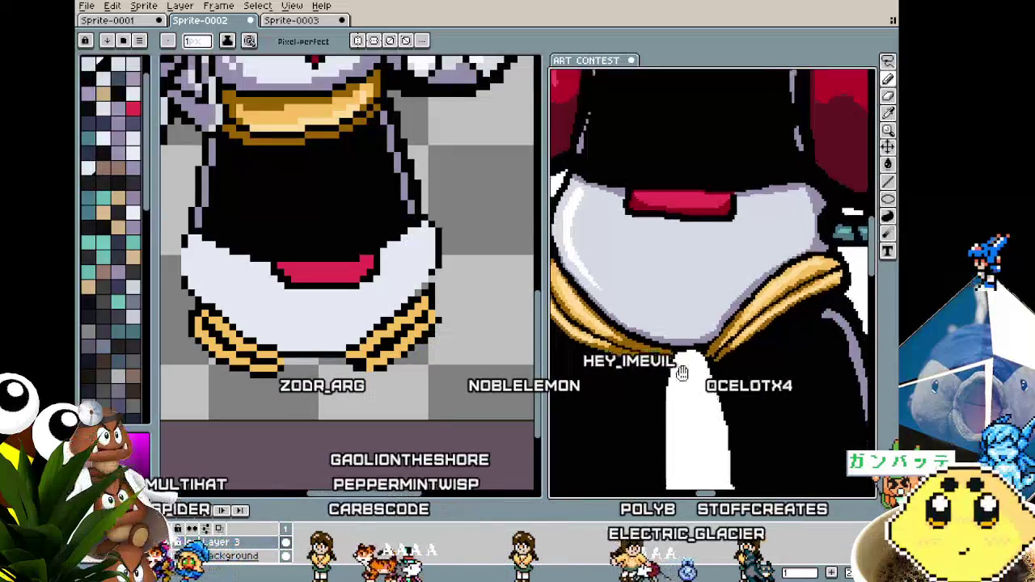
{"action": "scroll", "coordinate": [675, 376], "scroll_direction": "up", "scroll_amount": 1}
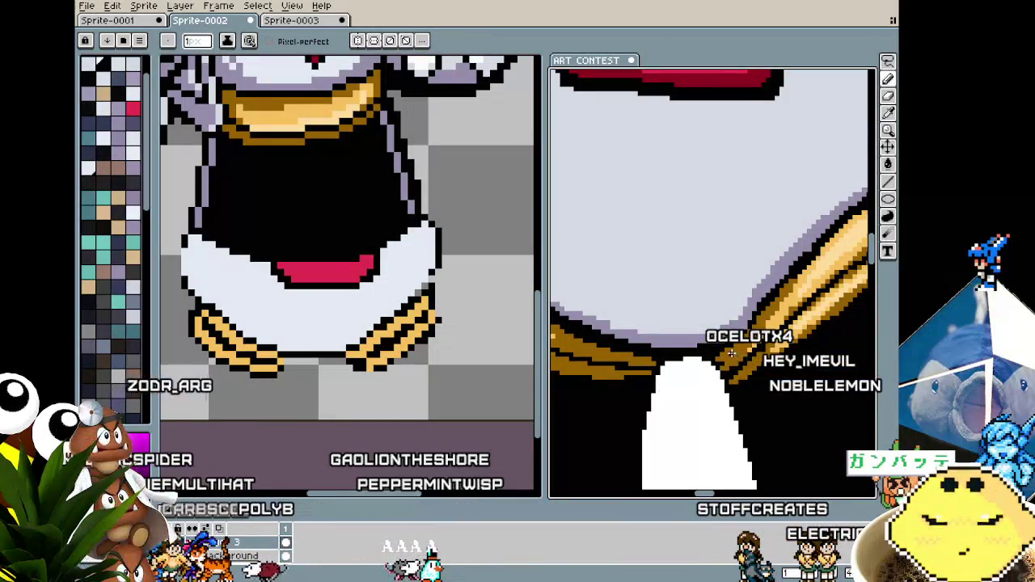
{"action": "scroll", "coordinate": [715, 363], "scroll_direction": "down", "scroll_amount": 4}
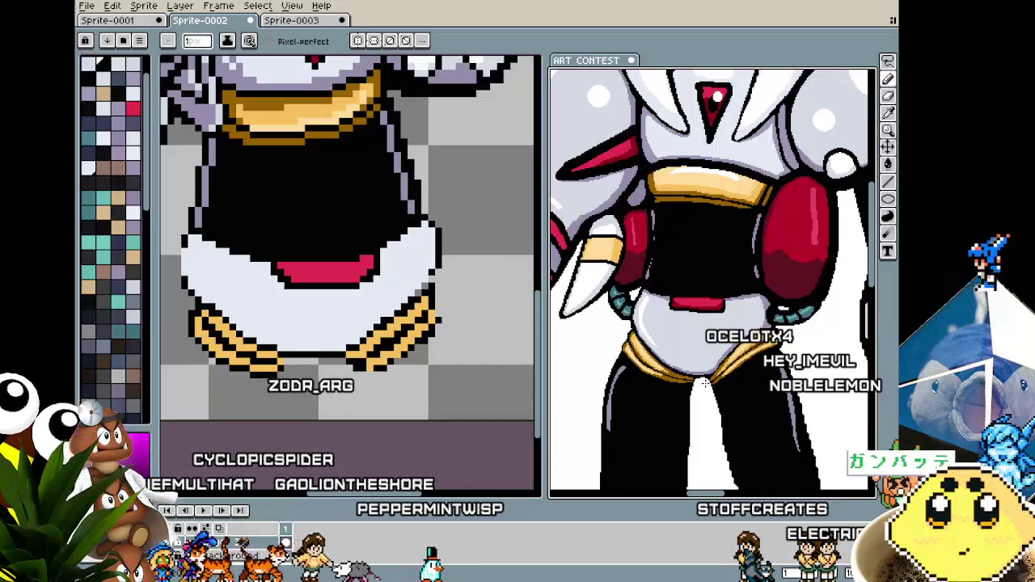
{"action": "left_click_drag", "start_coordinate": [706, 401], "coordinate": [678, 406]}
{"action": "scroll", "coordinate": [677, 405], "scroll_direction": "up", "scroll_amount": 3}
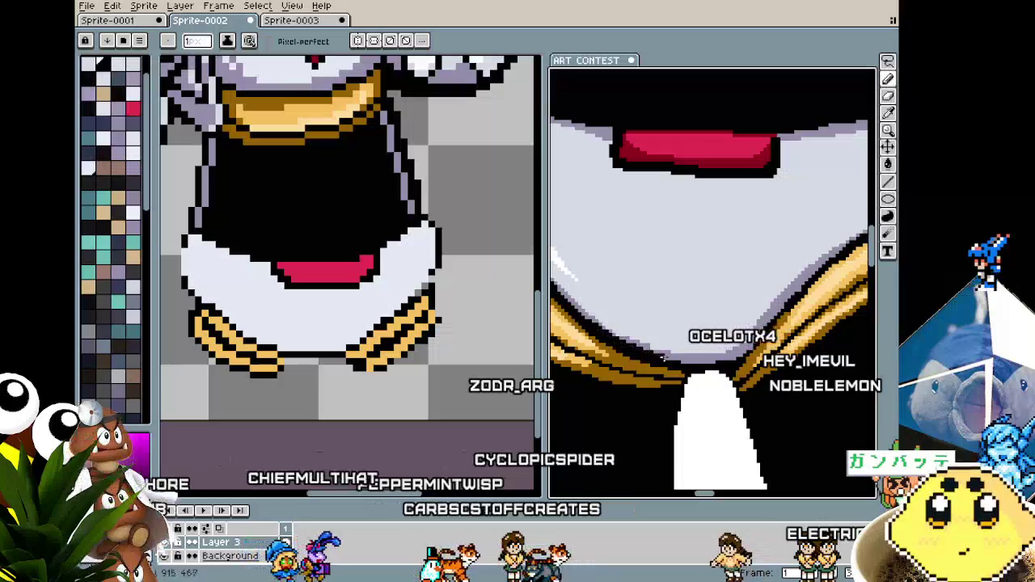
{"action": "scroll", "coordinate": [663, 358], "scroll_direction": "down", "scroll_amount": 4}
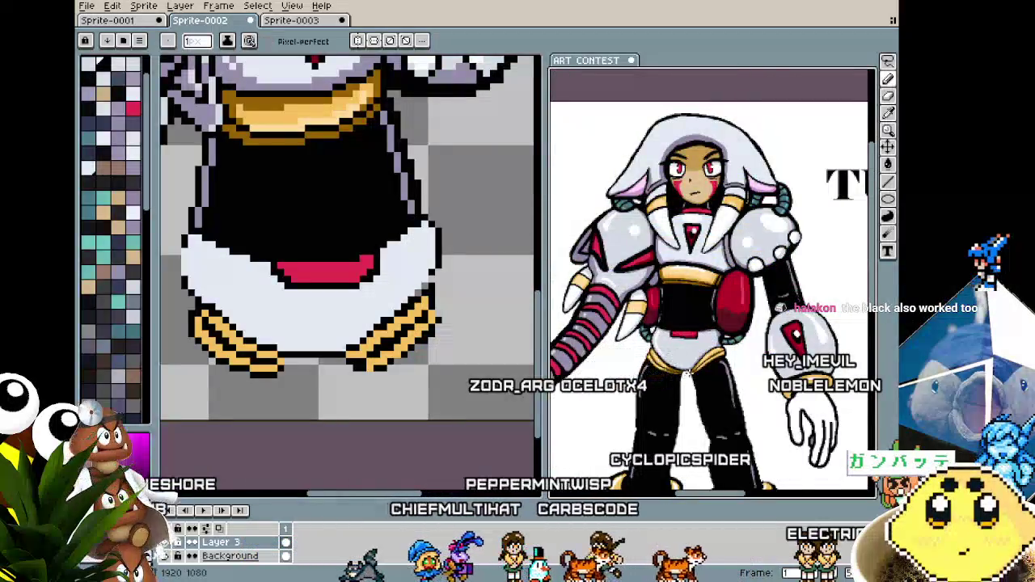
{"action": "scroll", "coordinate": [685, 374], "scroll_direction": "up", "scroll_amount": 3}
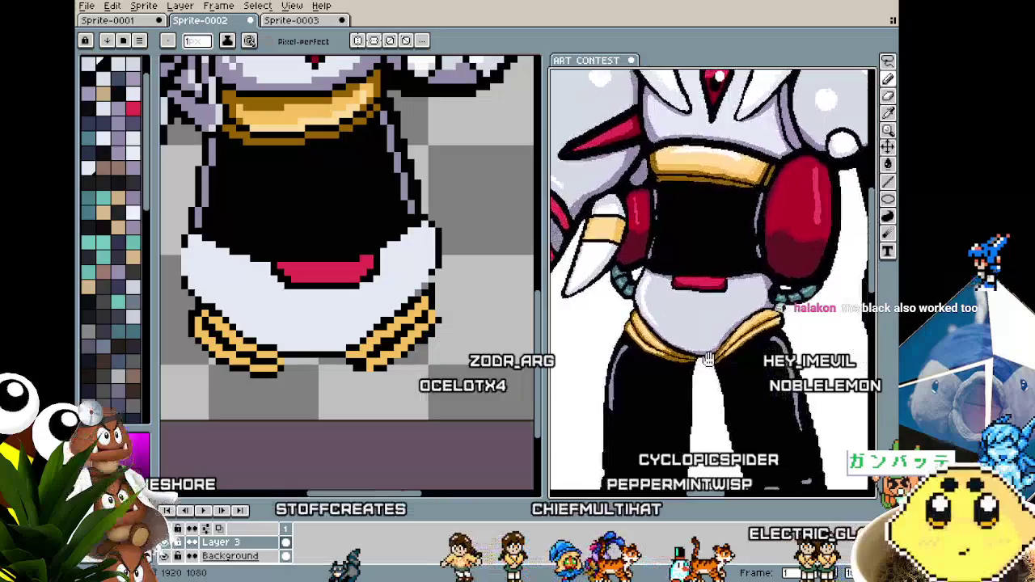
{"action": "left_click_drag", "start_coordinate": [687, 372], "coordinate": [713, 359]}
{"action": "scroll", "coordinate": [713, 359], "scroll_direction": "up", "scroll_amount": 1}
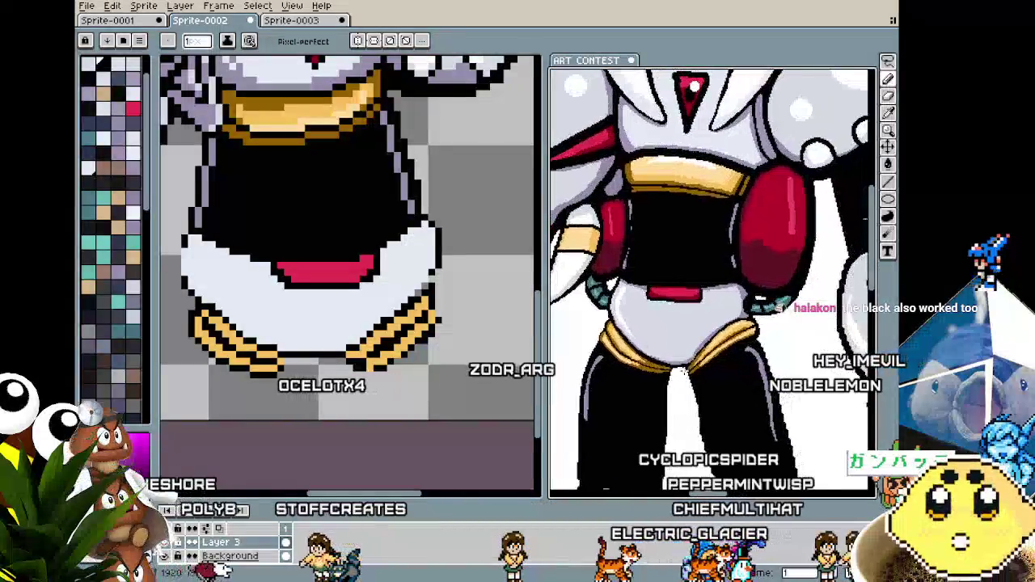
{"action": "scroll", "coordinate": [713, 359], "scroll_direction": "up", "scroll_amount": 1}
{"action": "scroll", "coordinate": [713, 359], "scroll_direction": "up", "scroll_amount": 1}
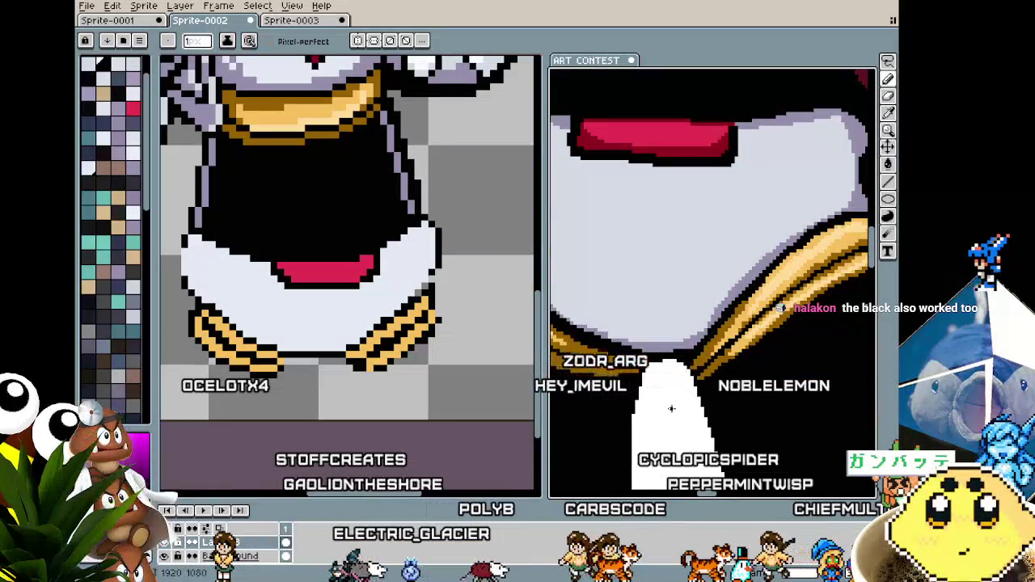
{"action": "scroll", "coordinate": [689, 360], "scroll_direction": "down", "scroll_amount": 3}
{"action": "left_click_drag", "start_coordinate": [664, 421], "coordinate": [722, 376]}
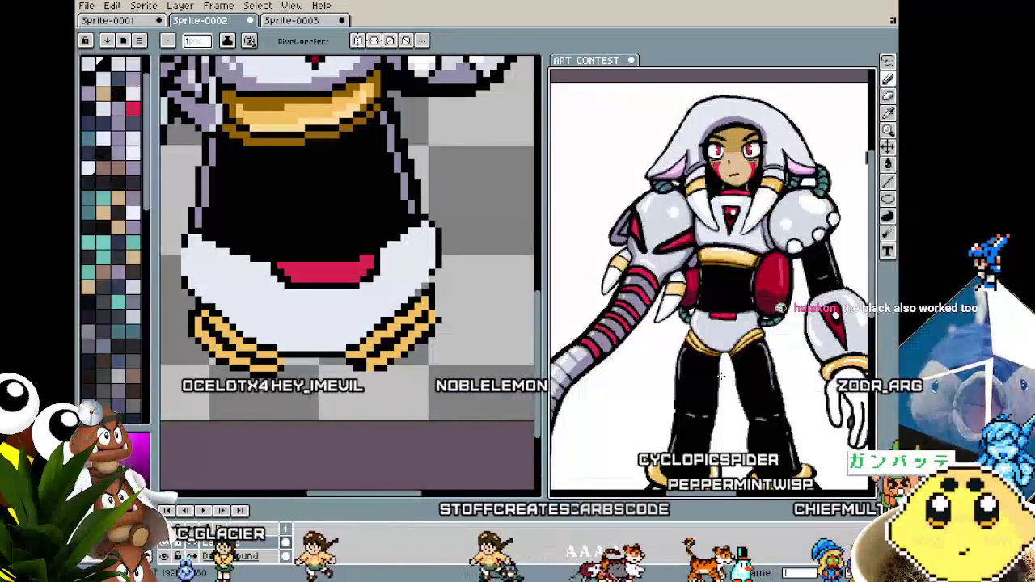
{"action": "scroll", "coordinate": [704, 403], "scroll_direction": "up", "scroll_amount": 2}
{"action": "scroll", "coordinate": [704, 402], "scroll_direction": "up", "scroll_amount": 1}
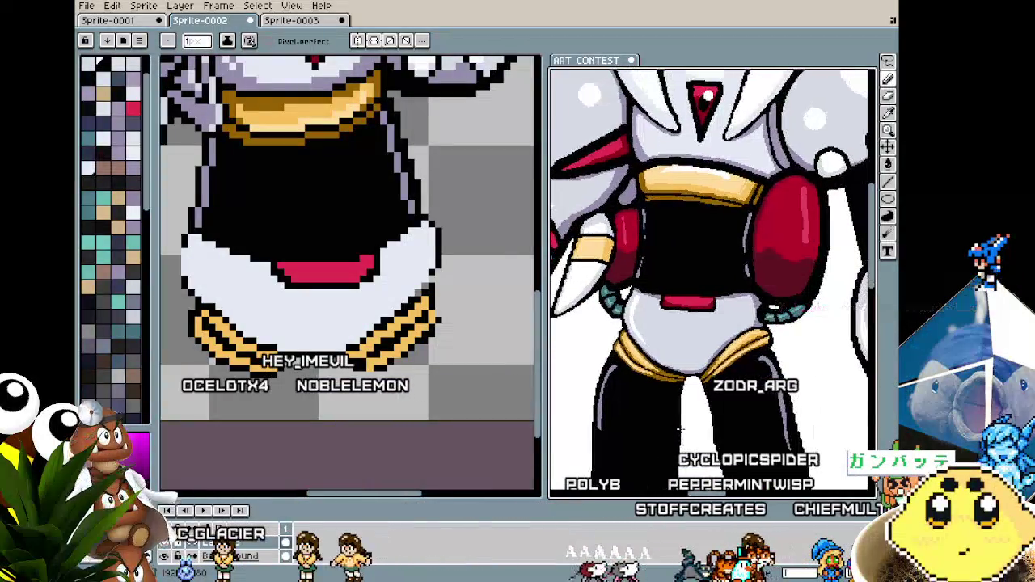
{"action": "scroll", "coordinate": [695, 413], "scroll_direction": "down", "scroll_amount": 3}
{"action": "scroll", "coordinate": [679, 429], "scroll_direction": "up", "scroll_amount": 3}
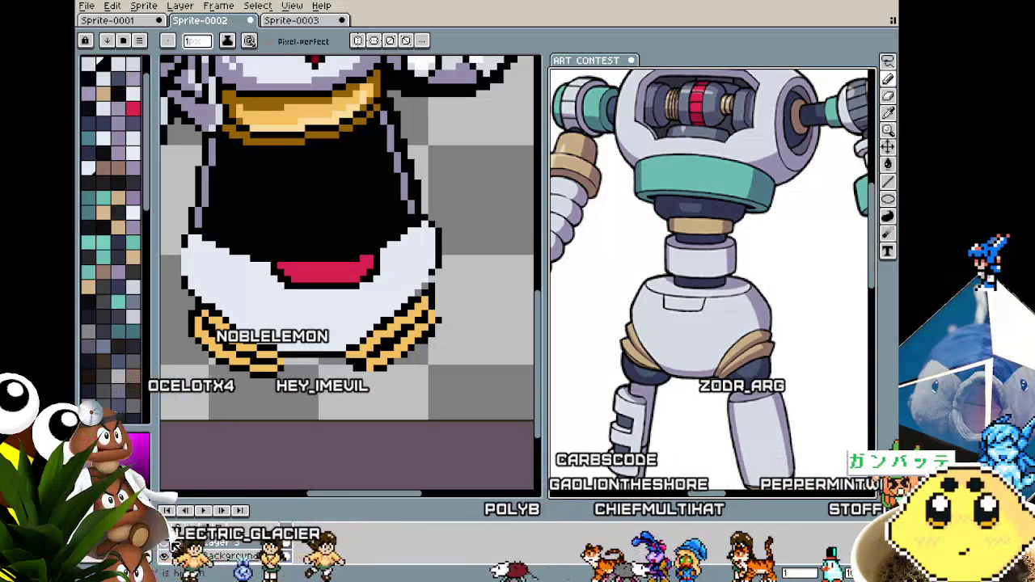
{"action": "scroll", "coordinate": [742, 362], "scroll_direction": "up", "scroll_amount": 2}
{"action": "scroll", "coordinate": [740, 380], "scroll_direction": "down", "scroll_amount": 2}
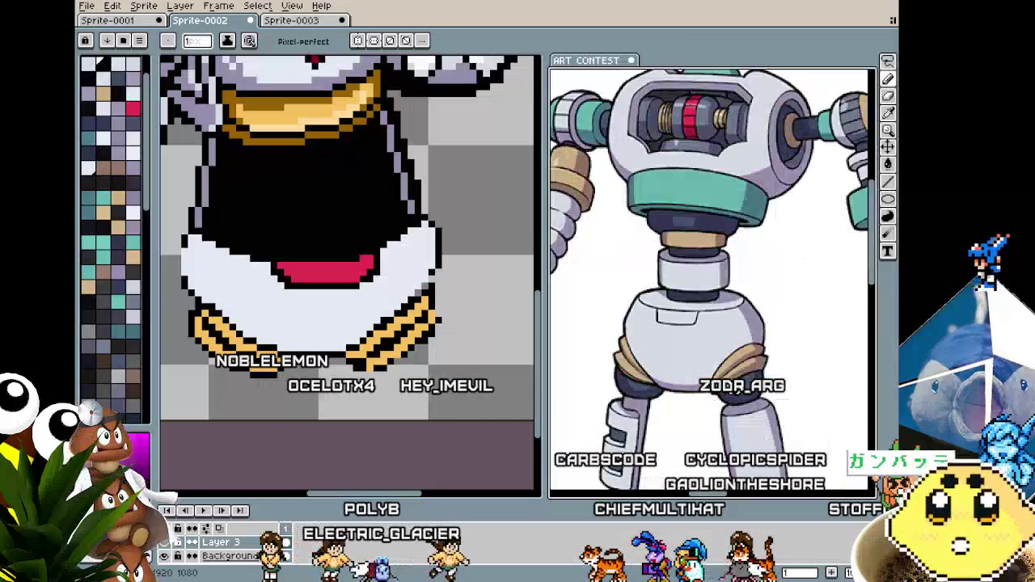
{"action": "left_click_drag", "start_coordinate": [724, 375], "coordinate": [742, 359]}
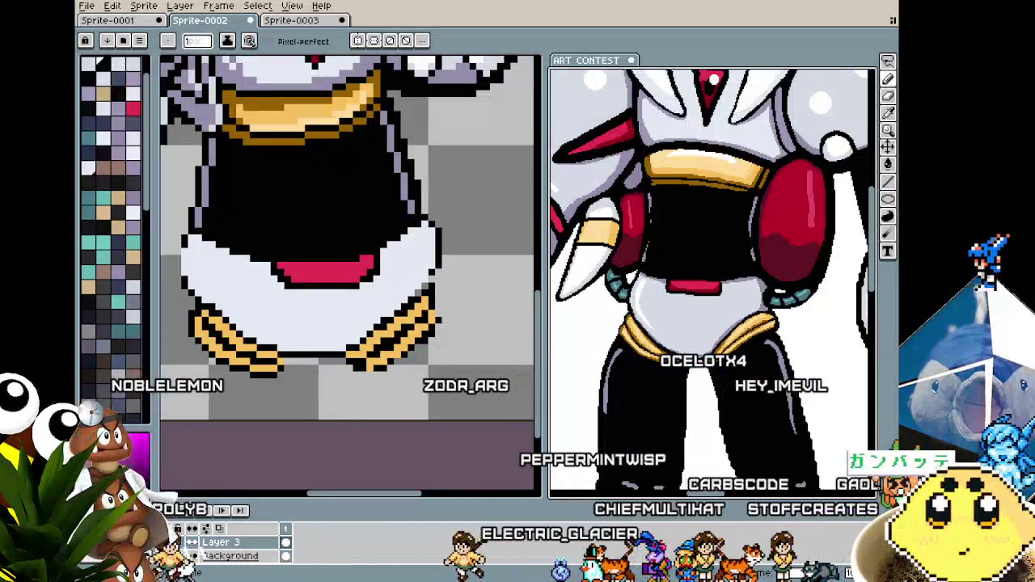
{"action": "scroll", "coordinate": [369, 373], "scroll_direction": "down", "scroll_amount": 2}
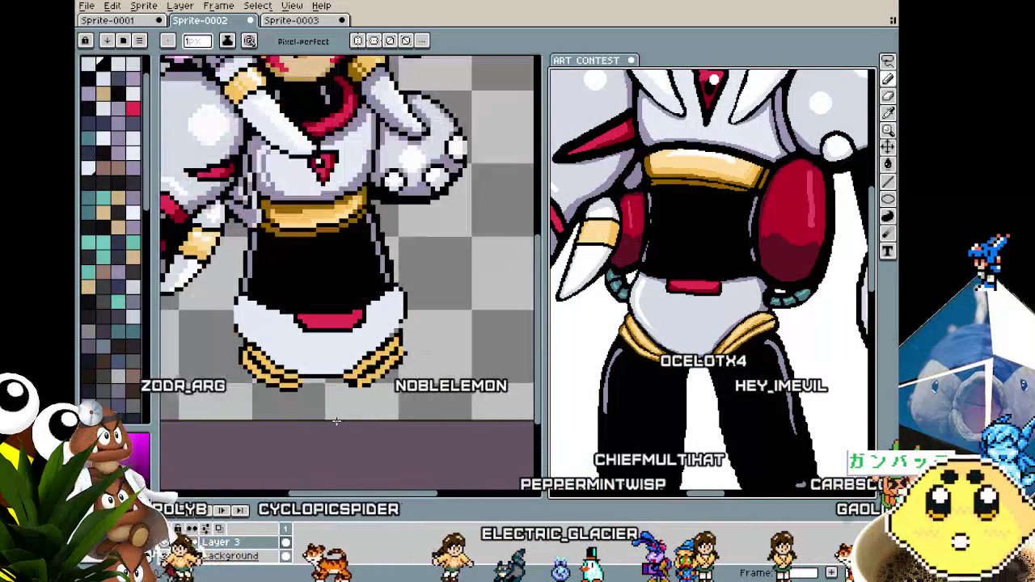
{"action": "scroll", "coordinate": [369, 374], "scroll_direction": "up", "scroll_amount": 2}
{"action": "scroll", "coordinate": [369, 374], "scroll_direction": "up", "scroll_amount": 1}
{"action": "scroll", "coordinate": [368, 374], "scroll_direction": "up", "scroll_amount": 1}
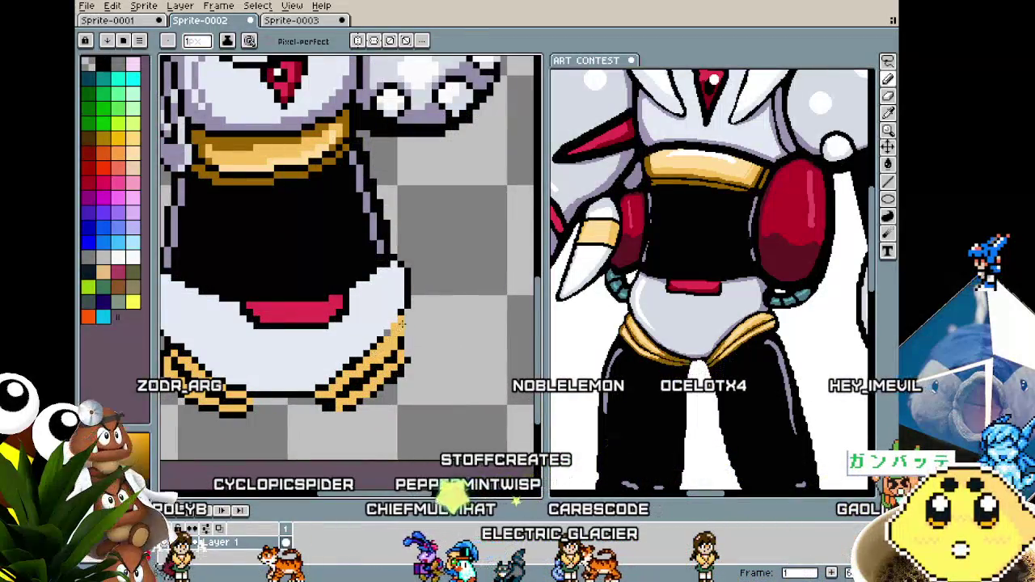
Eyedrop the orange from the right-side gold hem stripes for drawing.
{"action": "key", "text": "i"}
{"action": "key", "text": "b"}
{"action": "key", "text": "i"}
{"action": "left_click", "coordinate": [408, 340]}
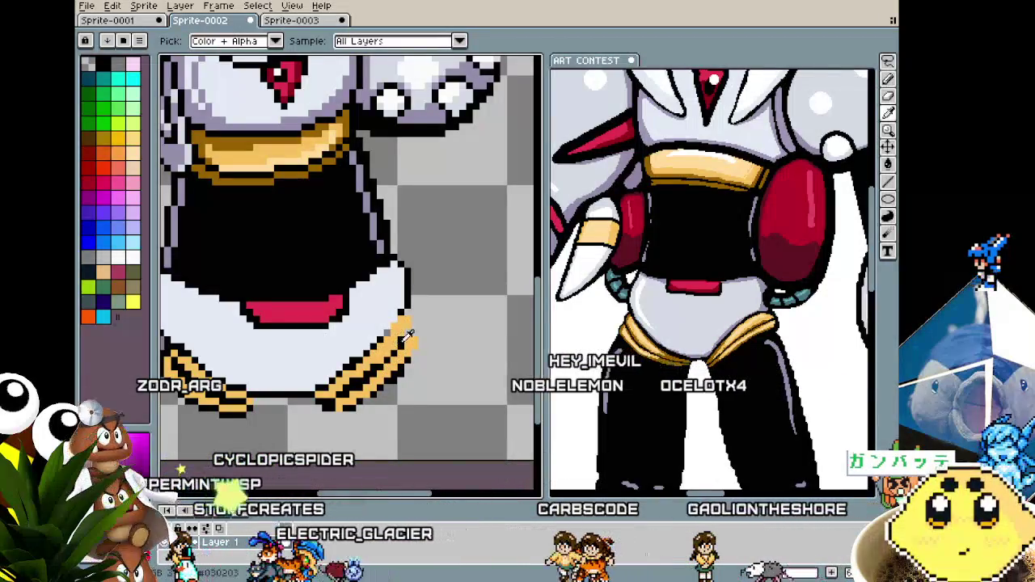
{"action": "key", "text": "b"}
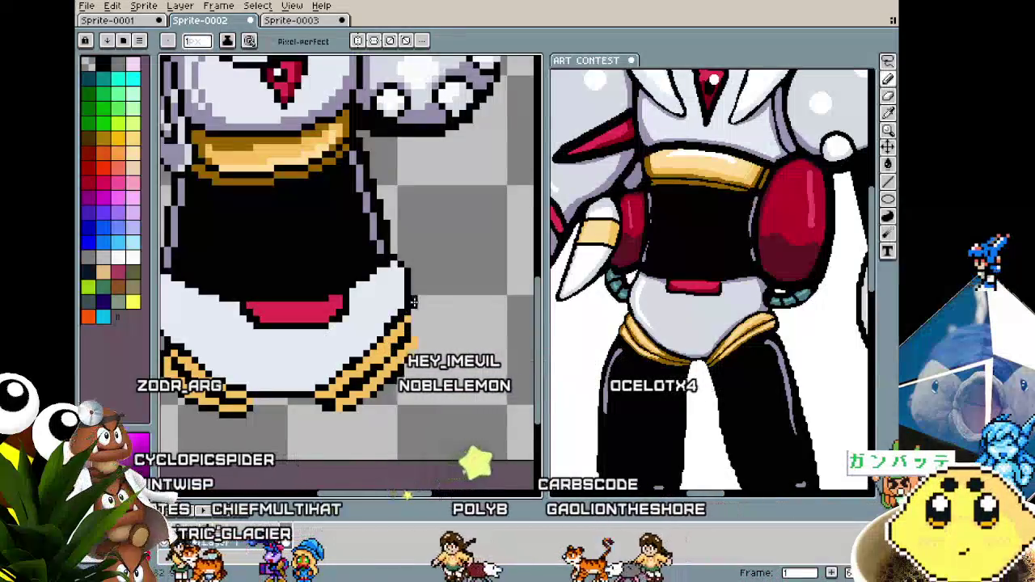
{"action": "key", "text": "i"}
{"action": "left_click", "coordinate": [400, 341]}
{"action": "key", "text": "b"}
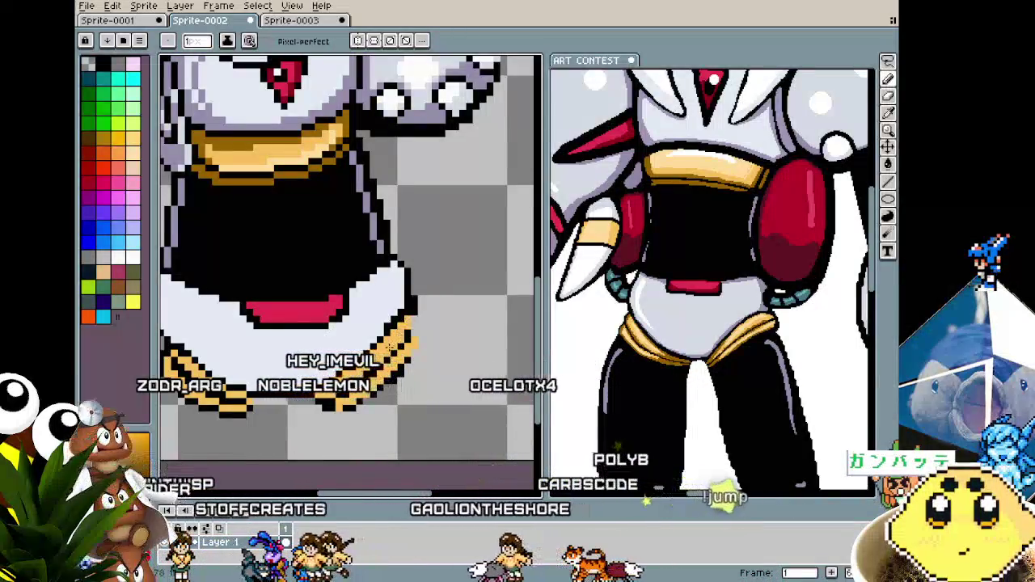
Resample the orange gold colour from the lower hem and the left band.
{"action": "key", "text": "i"}
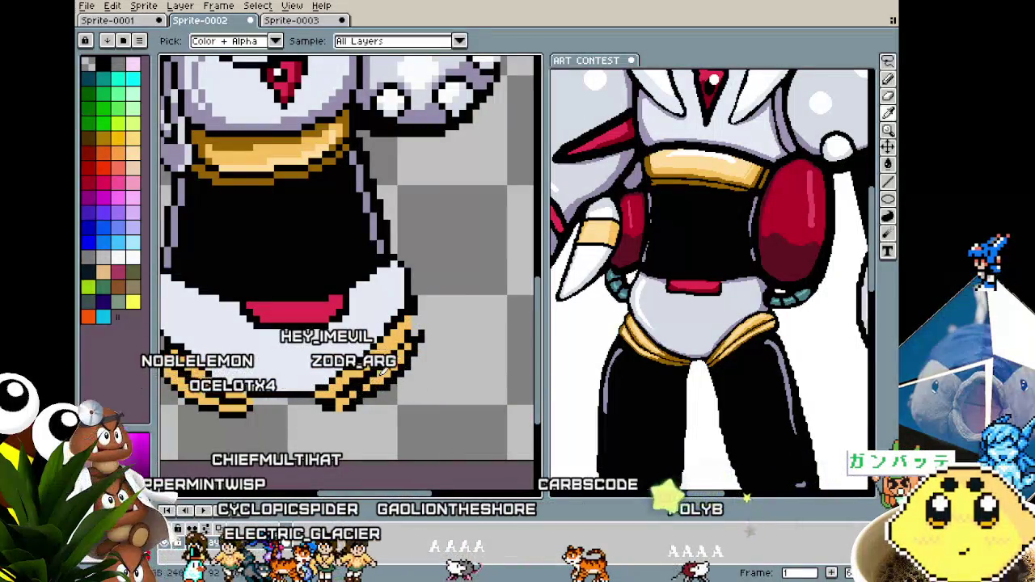
{"action": "left_click", "coordinate": [386, 368]}
{"action": "key", "text": "b"}
{"action": "key", "text": "b"}
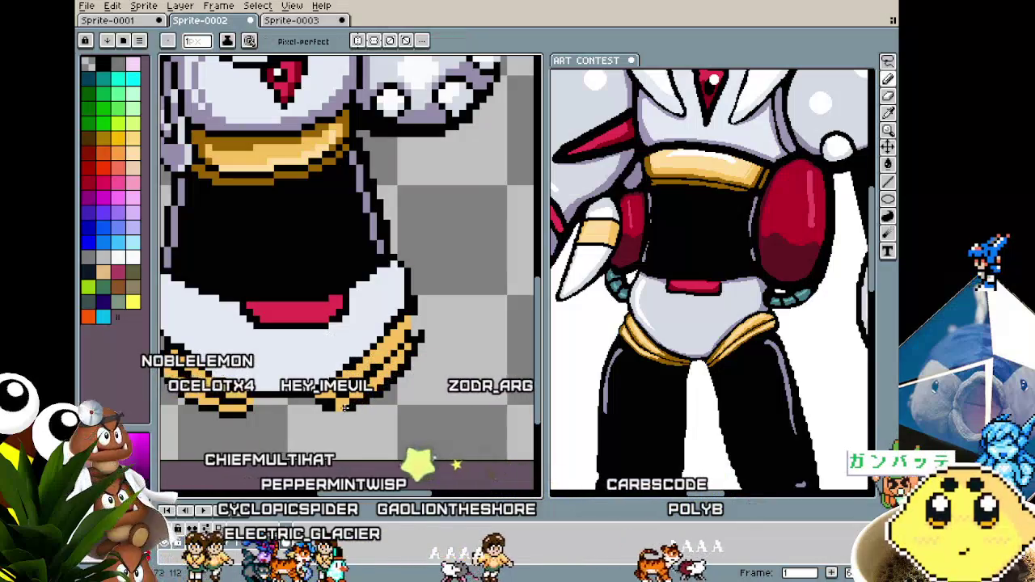
{"action": "scroll", "coordinate": [396, 369], "scroll_direction": "down", "scroll_amount": 1}
{"action": "scroll", "coordinate": [354, 416], "scroll_direction": "up", "scroll_amount": 1}
{"action": "key", "text": "i"}
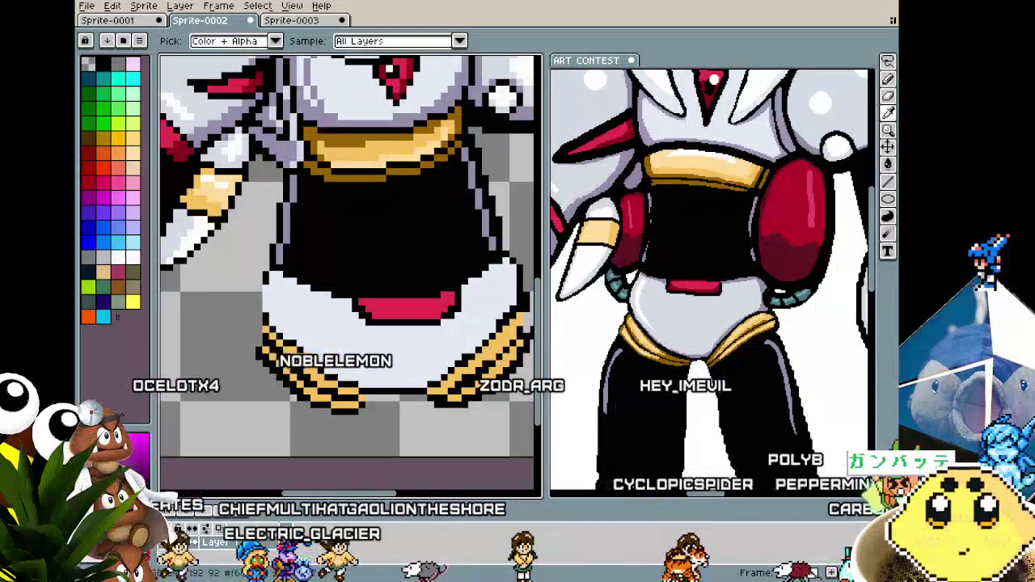
{"action": "left_click", "coordinate": [273, 364], "text": "alt"}
{"action": "key", "text": "alt"}
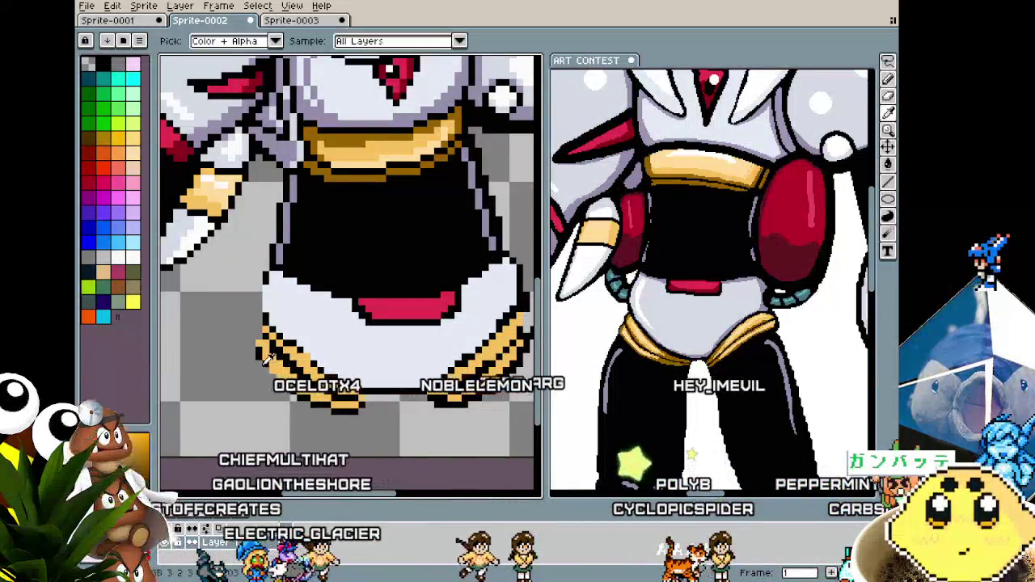
{"action": "scroll", "coordinate": [315, 408], "scroll_direction": "down", "scroll_amount": 2}
{"action": "scroll", "coordinate": [316, 410], "scroll_direction": "up", "scroll_amount": 1}
{"action": "scroll", "coordinate": [439, 323], "scroll_direction": "up", "scroll_amount": 1}
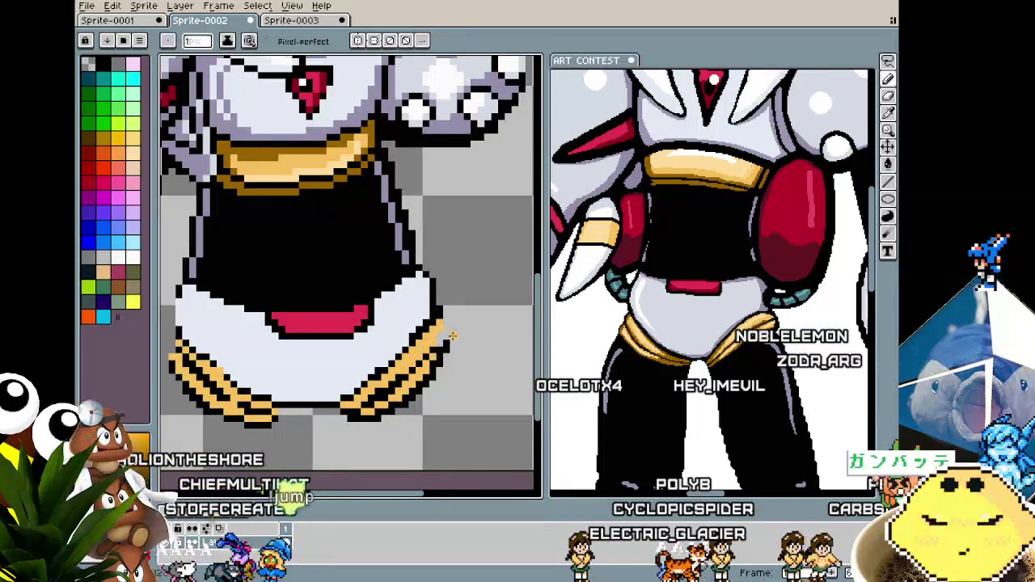
Add lighter orange highlight pixels to the right-side hem stripes with the pixel-perfect pencil.
{"action": "key", "text": "alt"}
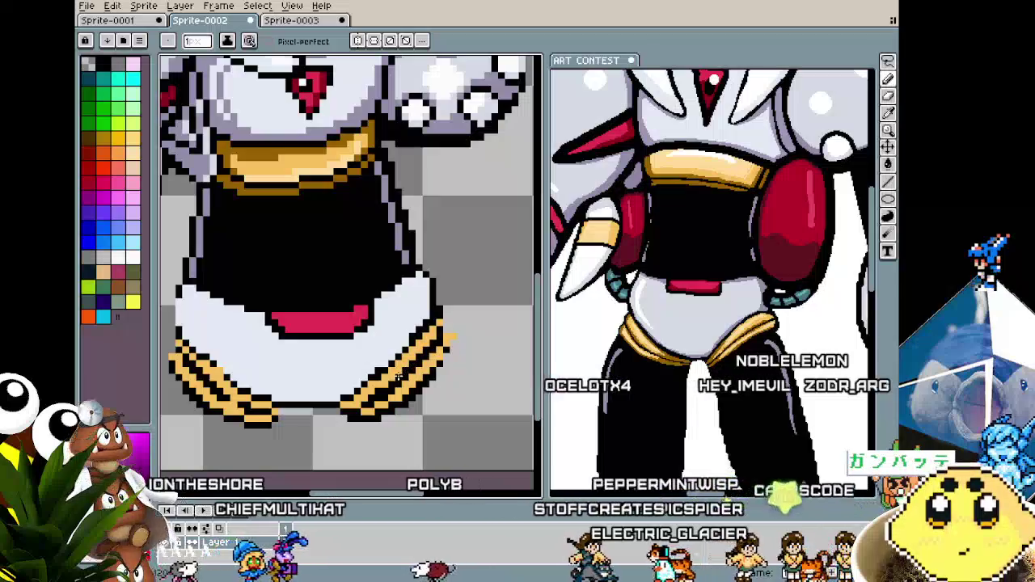
{"action": "scroll", "coordinate": [390, 418], "scroll_direction": "down", "scroll_amount": 1}
{"action": "scroll", "coordinate": [391, 419], "scroll_direction": "down", "scroll_amount": 1}
{"action": "scroll", "coordinate": [390, 419], "scroll_direction": "up", "scroll_amount": 1}
{"action": "scroll", "coordinate": [390, 364], "scroll_direction": "up", "scroll_amount": 1}
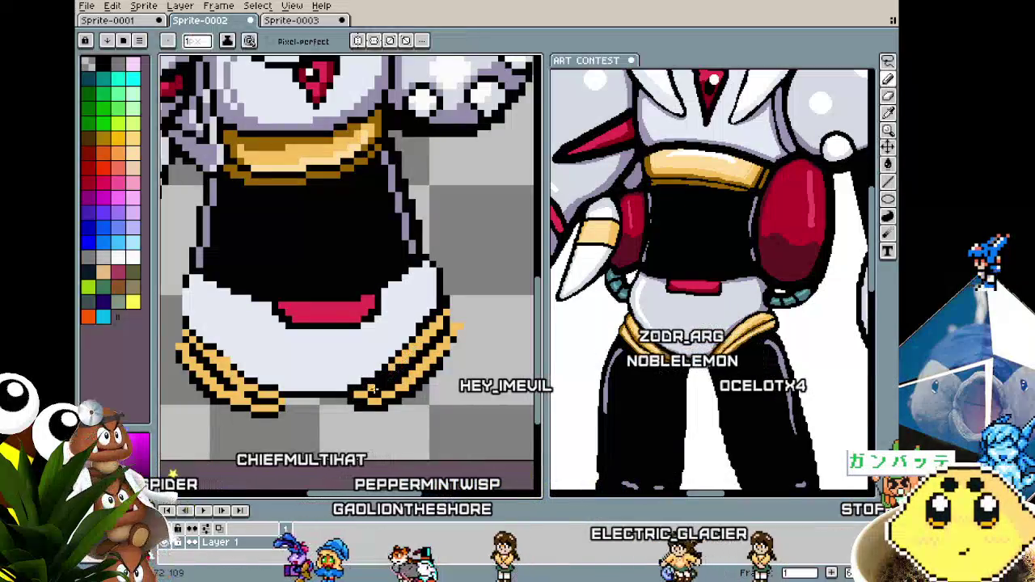
{"action": "key", "text": "i"}
{"action": "key", "text": "b"}
{"action": "scroll", "coordinate": [388, 380], "scroll_direction": "down", "scroll_amount": 2}
{"action": "scroll", "coordinate": [361, 411], "scroll_direction": "up", "scroll_amount": 2}
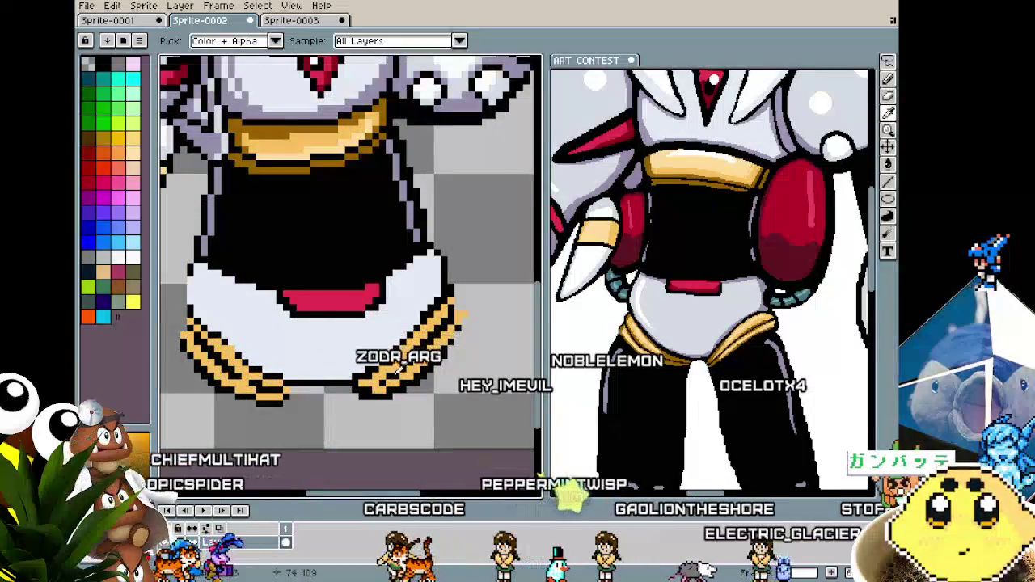
{"action": "key", "text": "v"}
{"action": "key", "text": "b"}
{"action": "scroll", "coordinate": [394, 370], "scroll_direction": "down", "scroll_amount": 2}
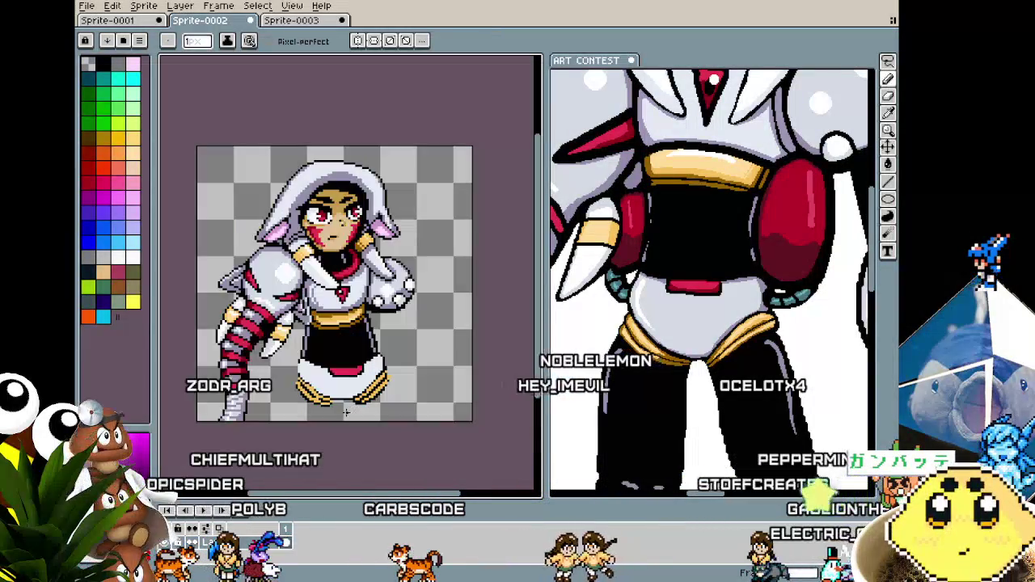
Zoom and pan so the skirt hem's gold stripes fill the view.
{"action": "scroll", "coordinate": [361, 388], "scroll_direction": "up", "scroll_amount": 2}
{"action": "key", "text": "i"}
{"action": "key", "text": "b"}
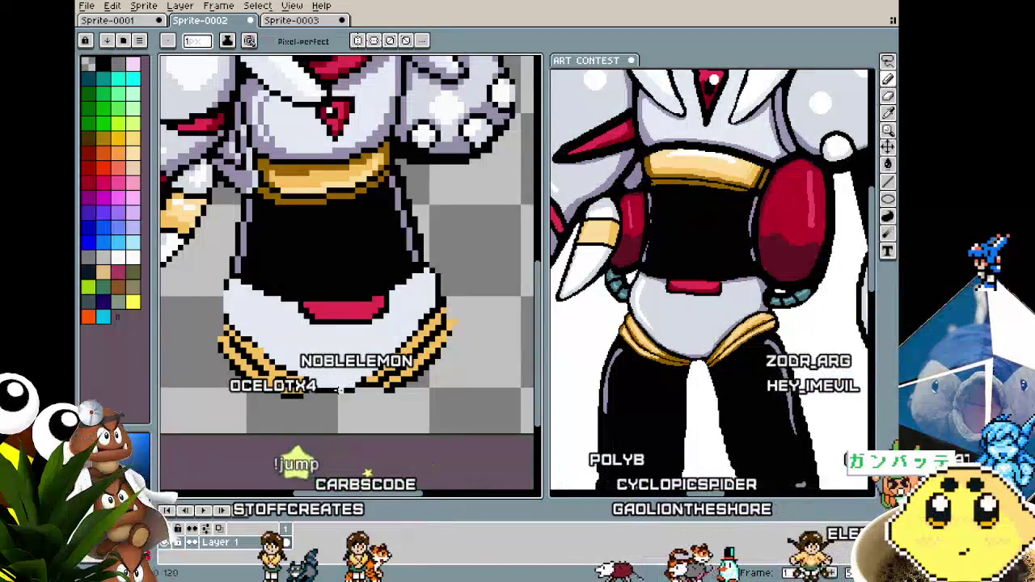
{"action": "scroll", "coordinate": [348, 381], "scroll_direction": "up", "scroll_amount": 1}
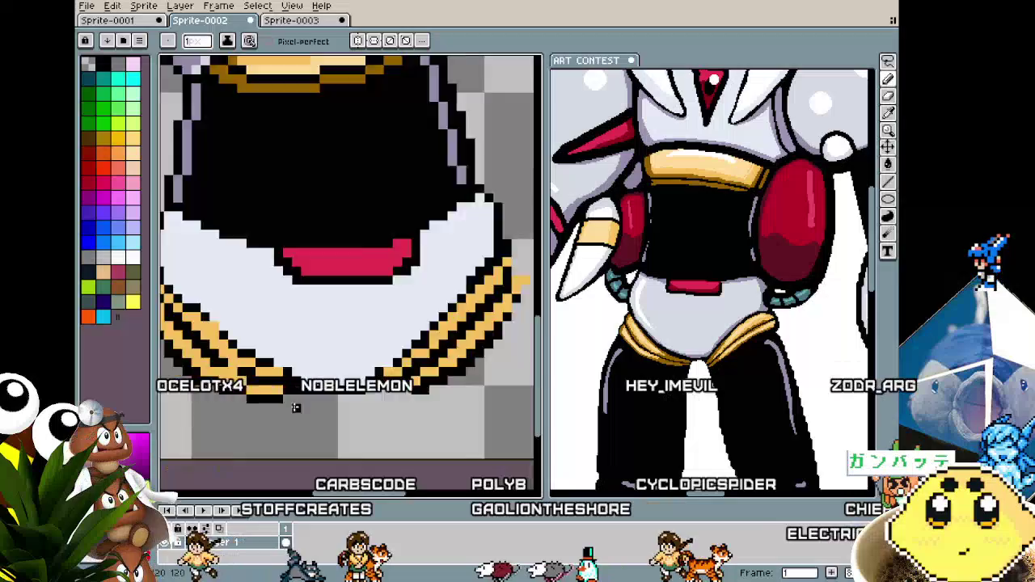
{"action": "scroll", "coordinate": [300, 420], "scroll_direction": "down", "scroll_amount": 1}
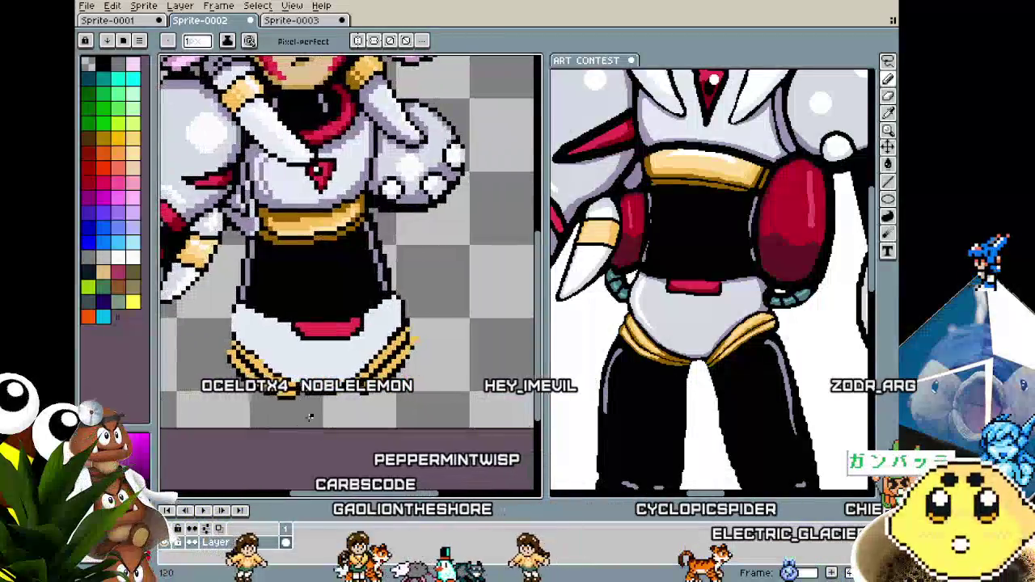
{"action": "scroll", "coordinate": [358, 414], "scroll_direction": "up", "scroll_amount": 1}
{"action": "left_click_drag", "start_coordinate": [336, 396], "coordinate": [303, 437]}
{"action": "scroll", "coordinate": [303, 437], "scroll_direction": "up", "scroll_amount": 1}
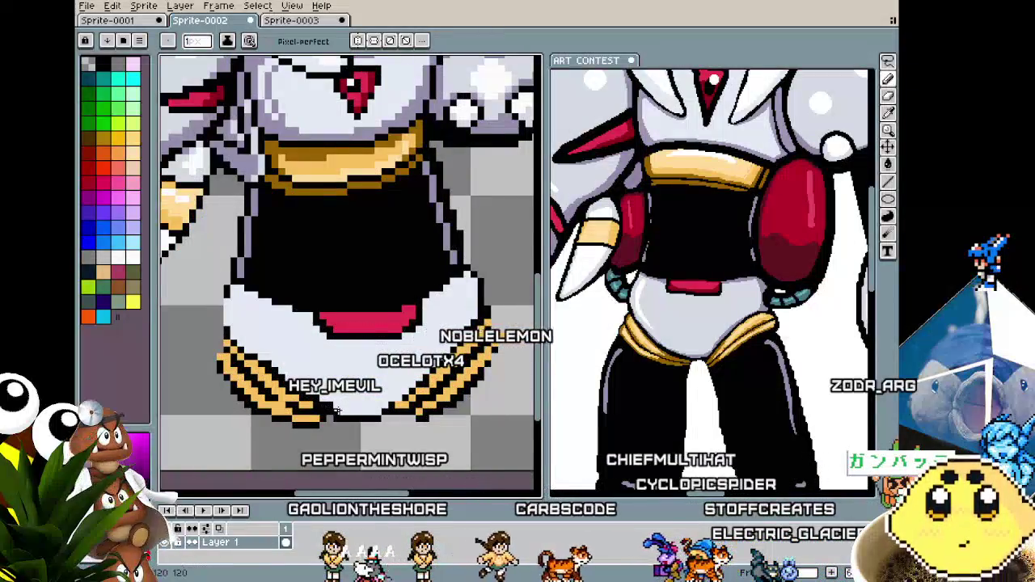
{"action": "scroll", "coordinate": [337, 411], "scroll_direction": "down", "scroll_amount": 2}
{"action": "scroll", "coordinate": [355, 412], "scroll_direction": "up", "scroll_amount": 2}
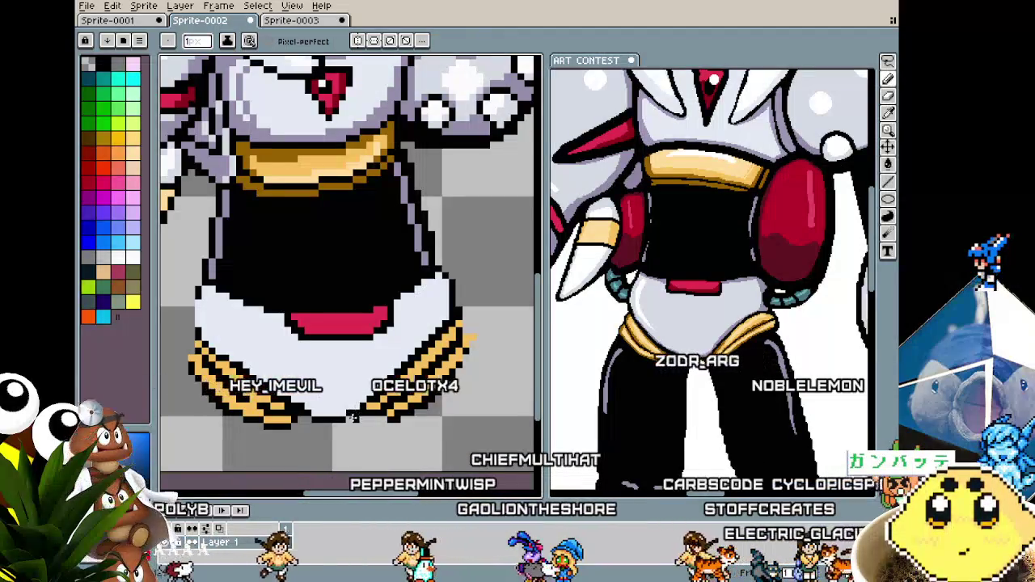
Touch up the gold stripe pixels on both hem sides so they match the reference.
{"action": "scroll", "coordinate": [347, 406], "scroll_direction": "down", "scroll_amount": 3}
{"action": "scroll", "coordinate": [346, 413], "scroll_direction": "up", "scroll_amount": 4}
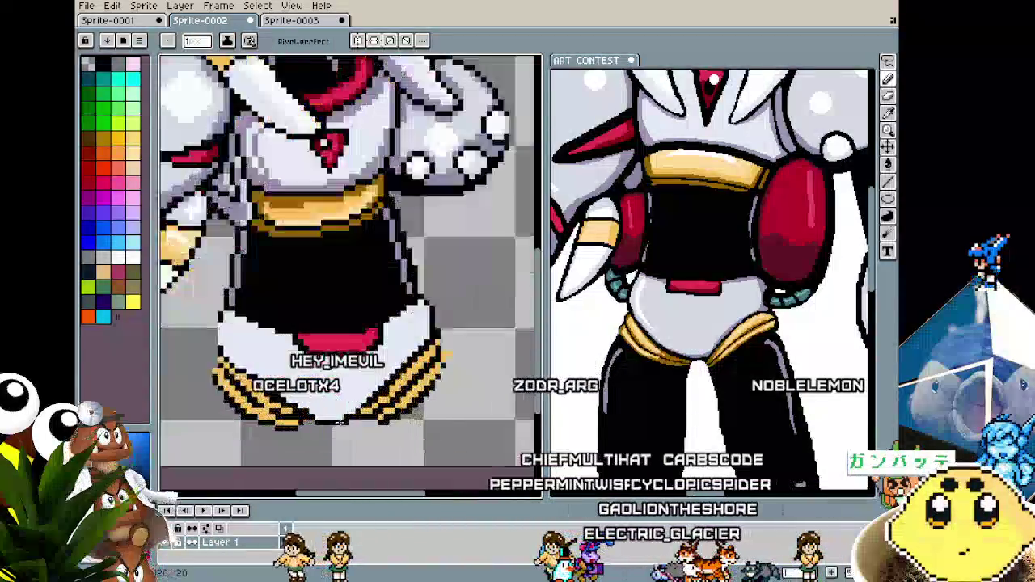
{"action": "scroll", "coordinate": [344, 419], "scroll_direction": "down", "scroll_amount": 1}
{"action": "scroll", "coordinate": [342, 421], "scroll_direction": "down", "scroll_amount": 3}
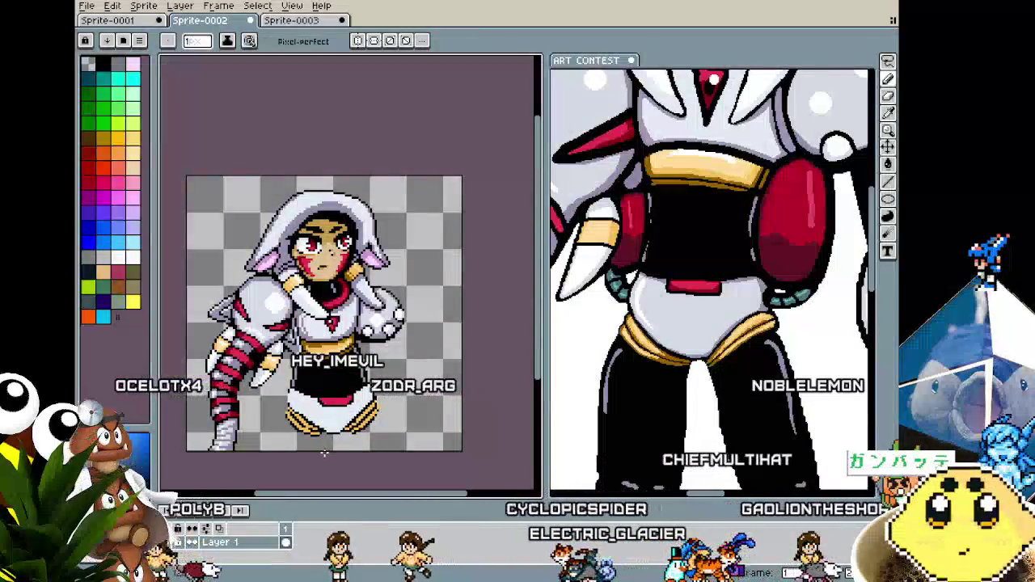
{"action": "scroll", "coordinate": [331, 441], "scroll_direction": "up", "scroll_amount": 1}
{"action": "scroll", "coordinate": [327, 453], "scroll_direction": "up", "scroll_amount": 1}
{"action": "scroll", "coordinate": [327, 452], "scroll_direction": "up", "scroll_amount": 1}
{"action": "scroll", "coordinate": [340, 436], "scroll_direction": "up", "scroll_amount": 1}
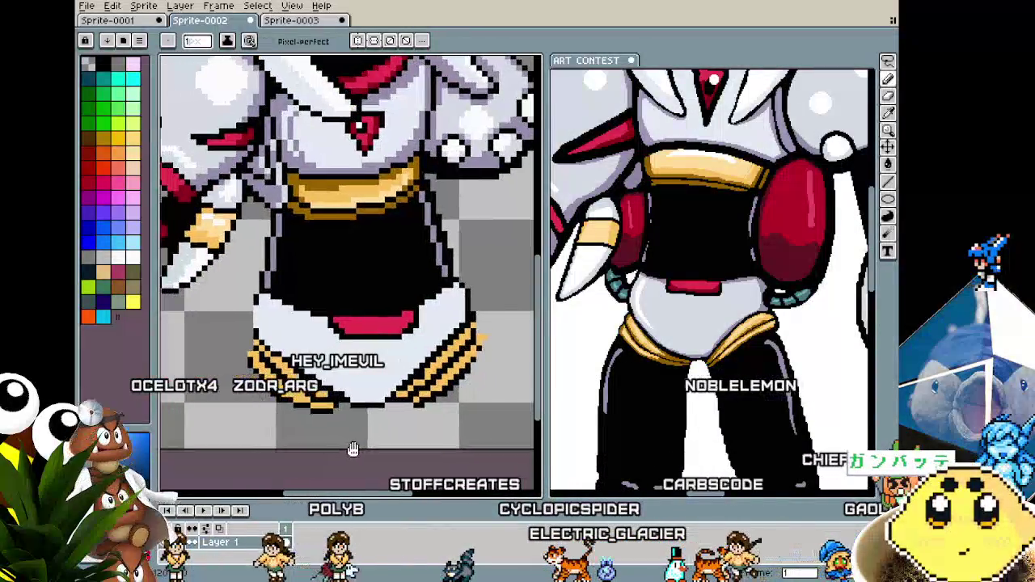
{"action": "scroll", "coordinate": [353, 417], "scroll_direction": "up", "scroll_amount": 2}
{"action": "scroll", "coordinate": [386, 410], "scroll_direction": "down", "scroll_amount": 1}
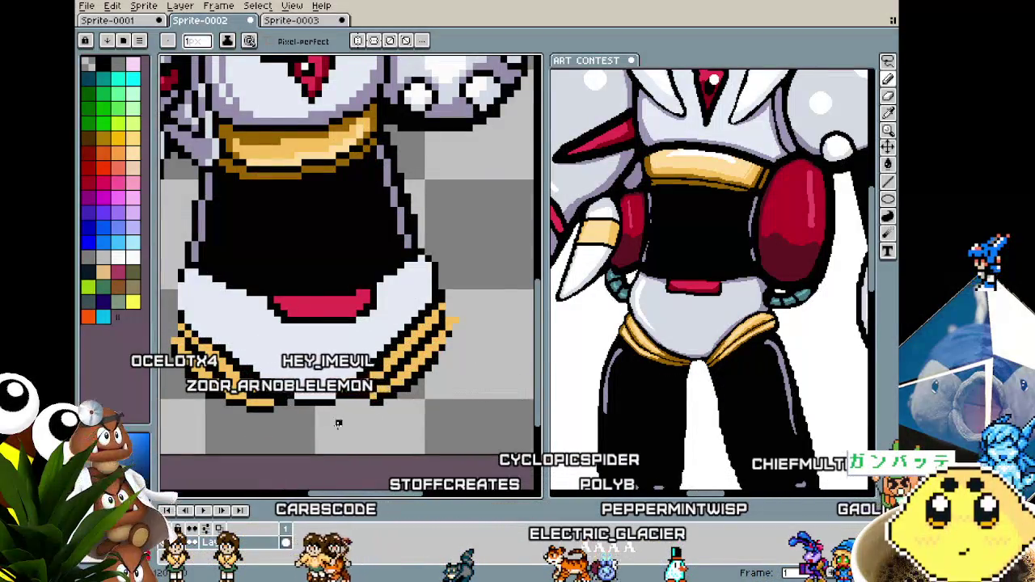
{"action": "scroll", "coordinate": [338, 426], "scroll_direction": "down", "scroll_amount": 2}
{"action": "scroll", "coordinate": [338, 426], "scroll_direction": "up", "scroll_amount": 2}
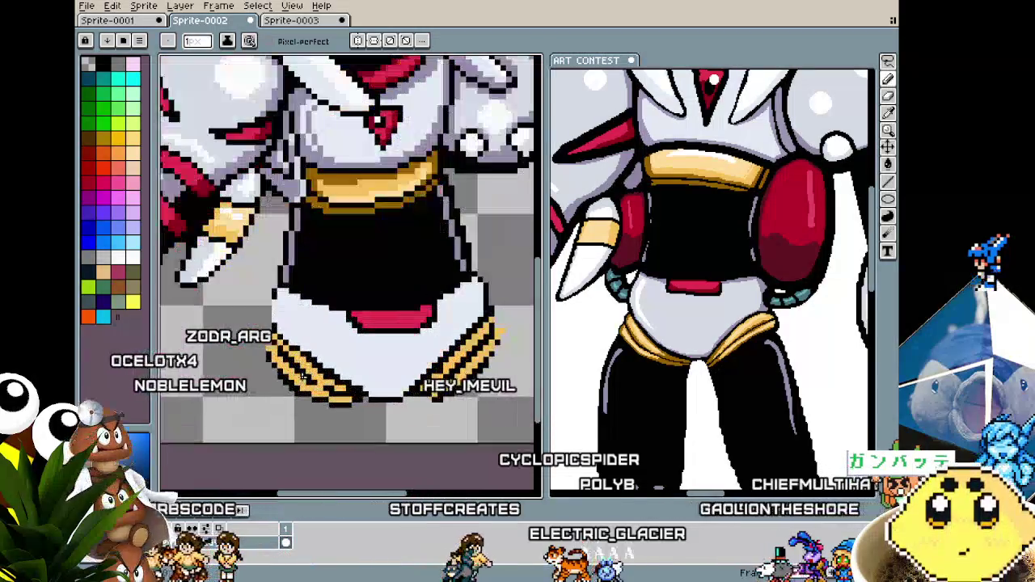
{"action": "scroll", "coordinate": [308, 349], "scroll_direction": "down", "scroll_amount": 1}
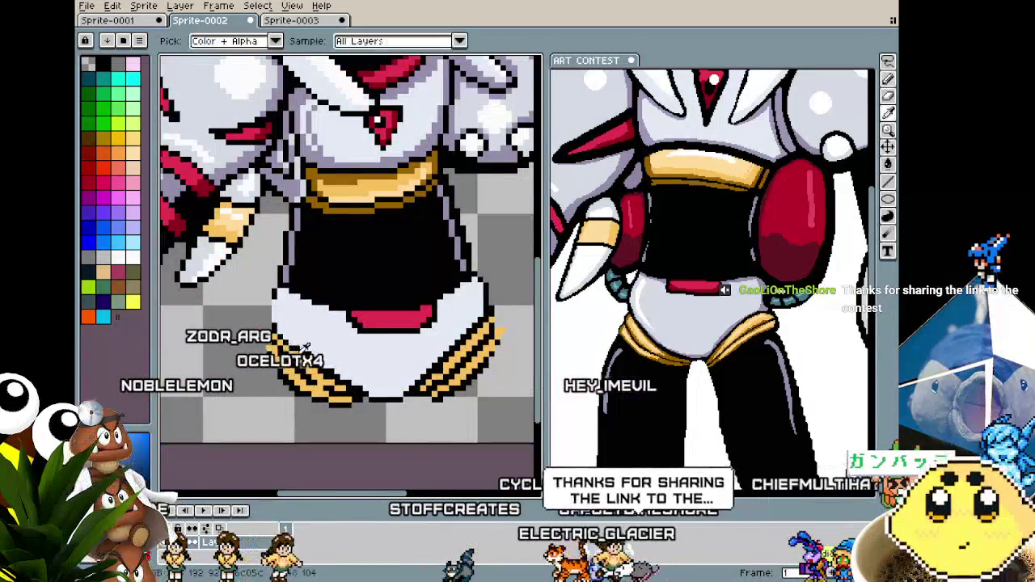
{"action": "scroll", "coordinate": [308, 349], "scroll_direction": "up", "scroll_amount": 1}
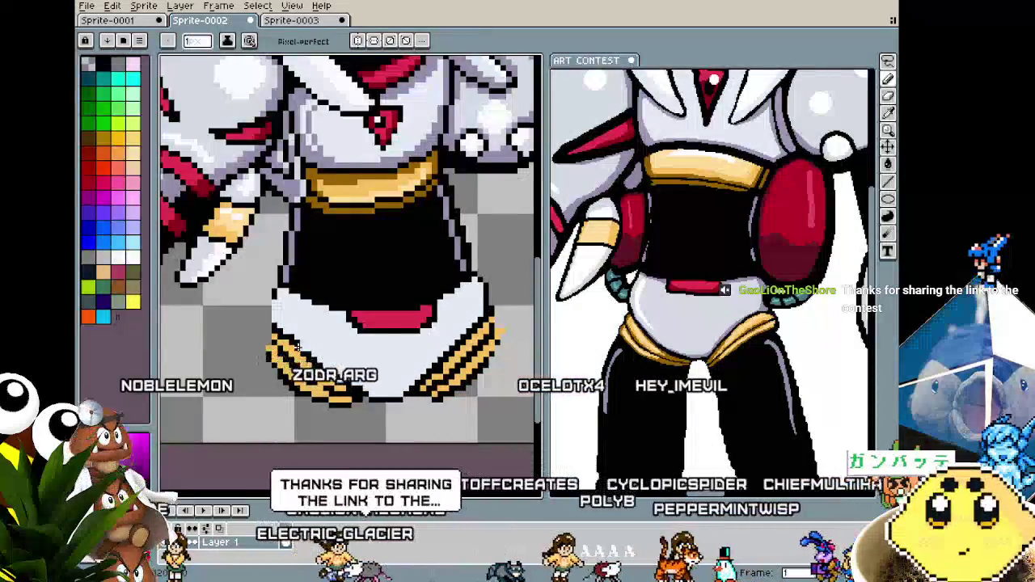
{"action": "scroll", "coordinate": [298, 346], "scroll_direction": "right", "scroll_amount": 1}
{"action": "scroll", "coordinate": [285, 350], "scroll_direction": "down", "scroll_amount": 3}
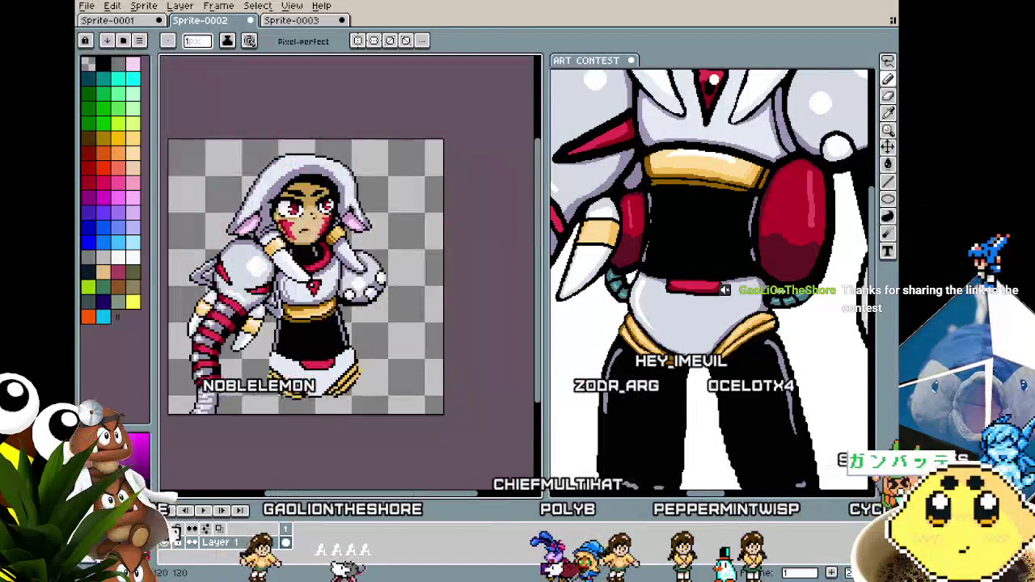
{"action": "scroll", "coordinate": [285, 356], "scroll_direction": "up", "scroll_amount": 2}
{"action": "scroll", "coordinate": [286, 367], "scroll_direction": "up", "scroll_amount": 1}
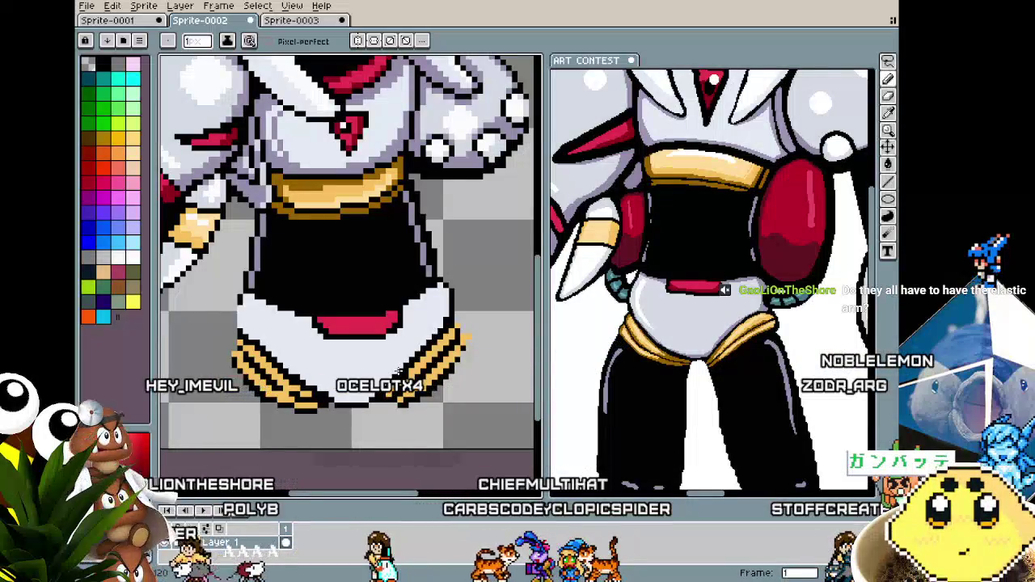
{"action": "scroll", "coordinate": [604, 323], "scroll_direction": "down", "scroll_amount": 2}
{"action": "scroll", "coordinate": [646, 299], "scroll_direction": "down", "scroll_amount": 3}
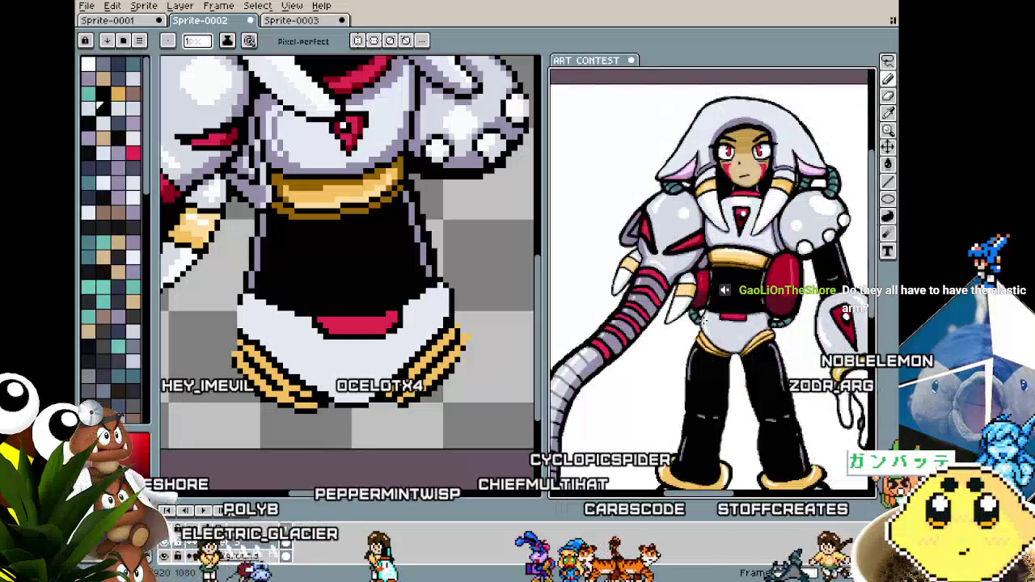
Paint black outline pixels over the stray pale-orange pixels on the gold stripe's right edge.
{"action": "scroll", "coordinate": [718, 261], "scroll_direction": "up", "scroll_amount": 1}
{"action": "scroll", "coordinate": [704, 271], "scroll_direction": "down", "scroll_amount": 1}
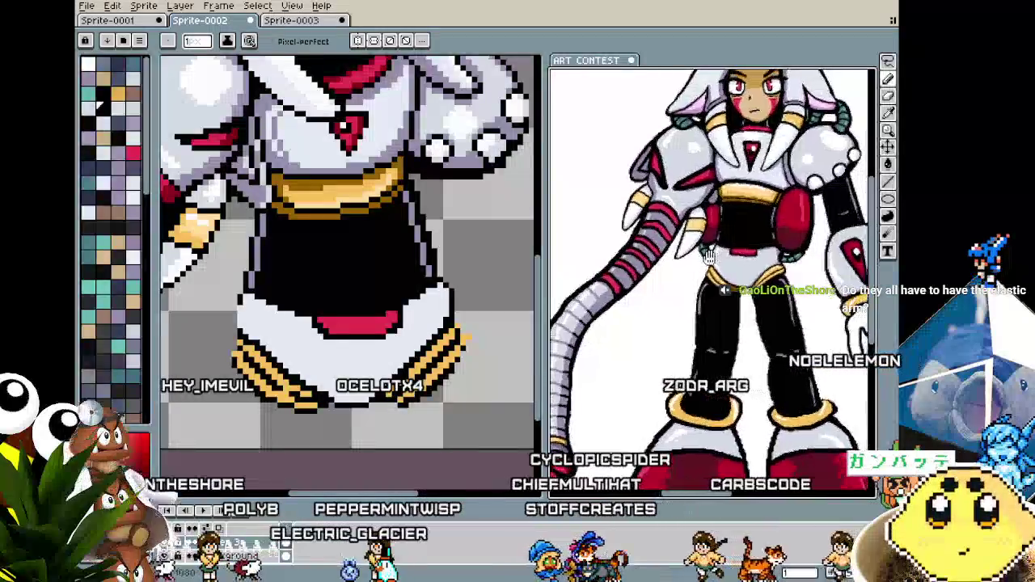
{"action": "scroll", "coordinate": [679, 283], "scroll_direction": "up", "scroll_amount": 1}
{"action": "mouse_move", "coordinate": [387, 329]}
{"action": "left_mouse_down"}
{"action": "mouse_move", "coordinate": [354, 341]}
{"action": "mouse_move", "coordinate": [392, 402]}
{"action": "left_mouse_up"}
{"action": "scroll", "coordinate": [355, 341], "scroll_direction": "down", "scroll_amount": 1}
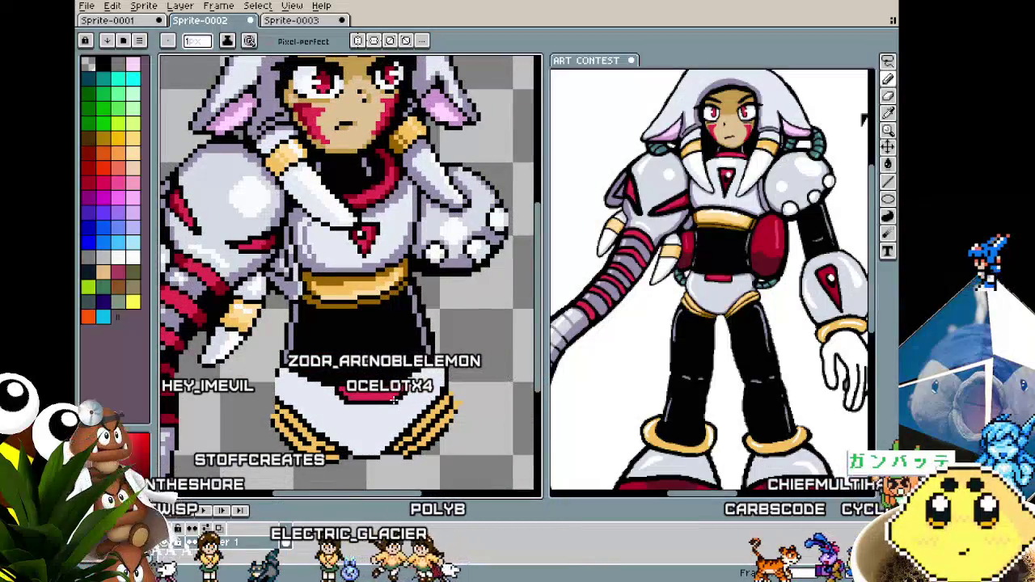
{"action": "scroll", "coordinate": [275, 408], "scroll_direction": "up", "scroll_amount": 1}
{"action": "scroll", "coordinate": [267, 409], "scroll_direction": "up", "scroll_amount": 1}
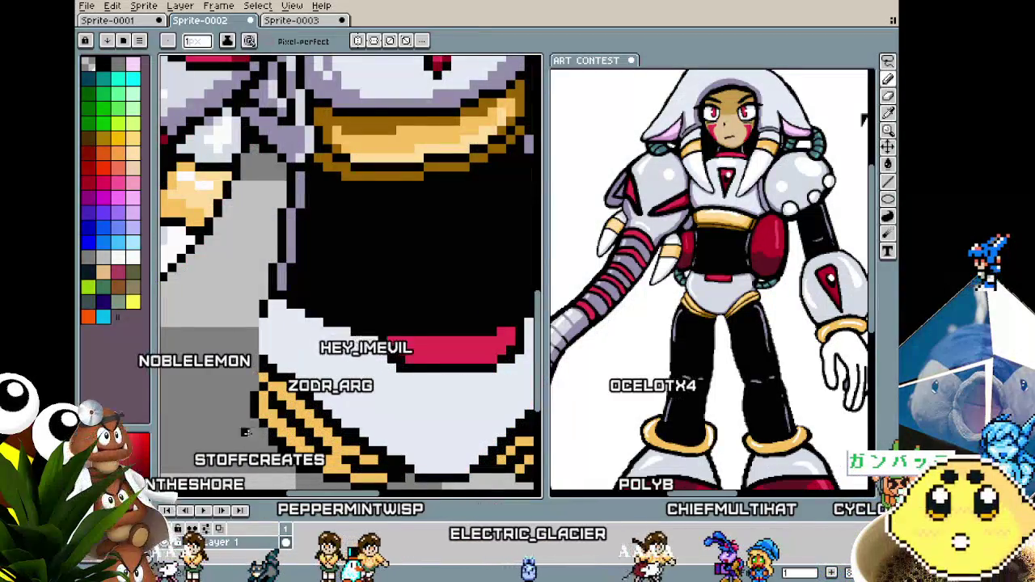
{"action": "scroll", "coordinate": [339, 412], "scroll_direction": "down", "scroll_amount": 3}
{"action": "scroll", "coordinate": [355, 417], "scroll_direction": "up", "scroll_amount": 2}
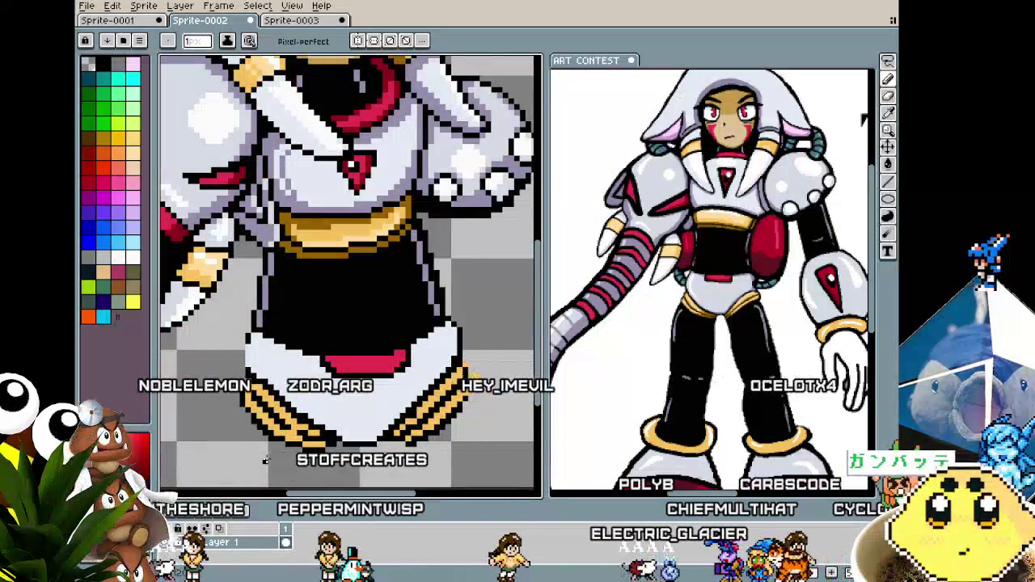
{"action": "scroll", "coordinate": [329, 399], "scroll_direction": "up", "scroll_amount": 2}
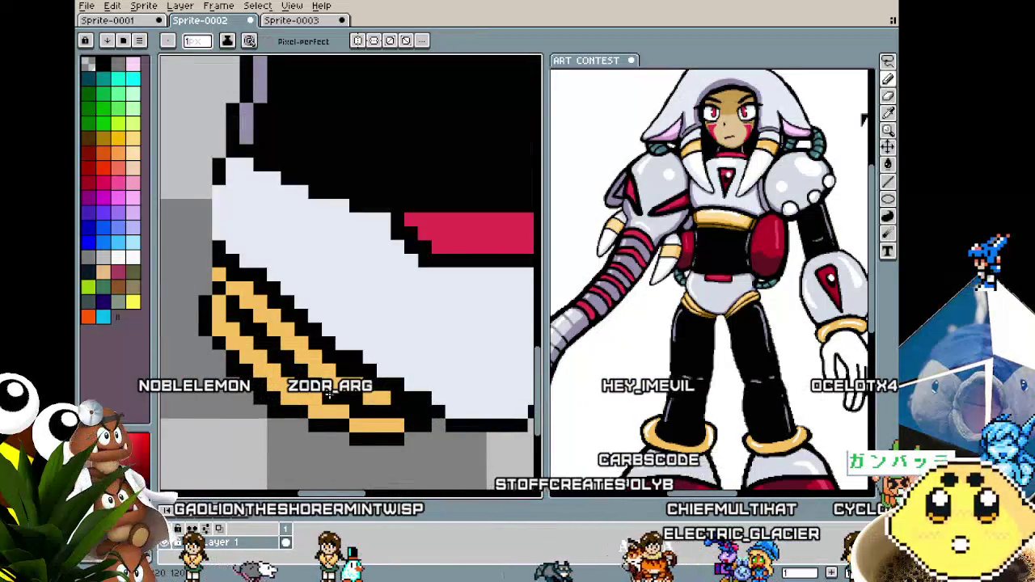
{"action": "scroll", "coordinate": [330, 395], "scroll_direction": "down", "scroll_amount": 2}
{"action": "scroll", "coordinate": [428, 424], "scroll_direction": "up", "scroll_amount": 2}
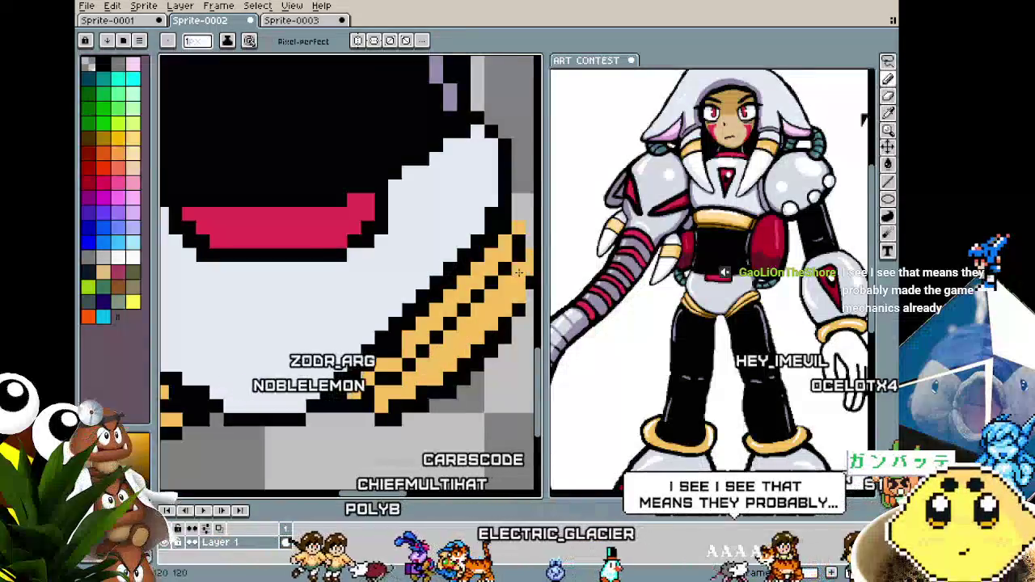
{"action": "scroll", "coordinate": [463, 333], "scroll_direction": "down", "scroll_amount": 1}
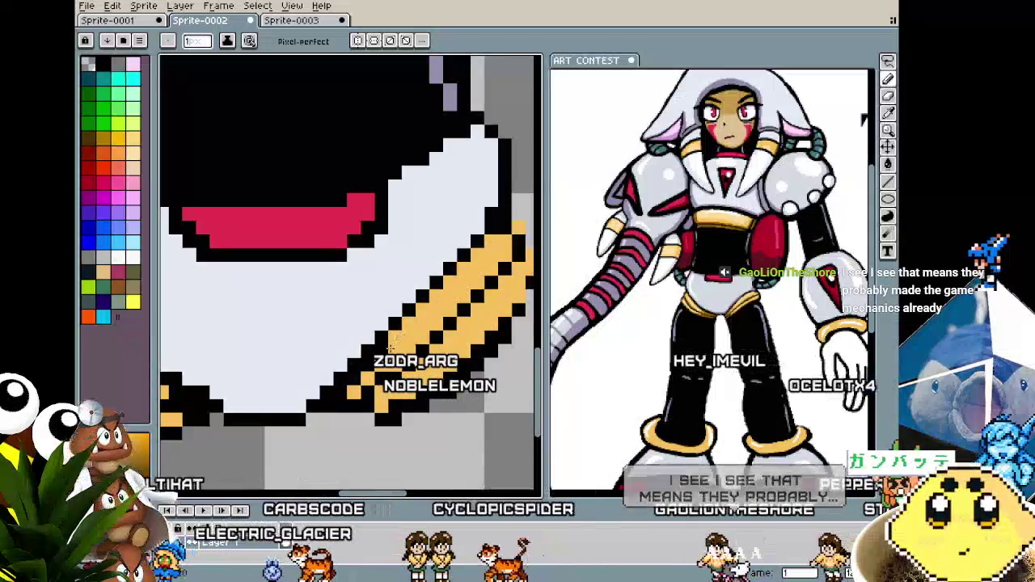
{"action": "scroll", "coordinate": [380, 373], "scroll_direction": "down", "scroll_amount": 3}
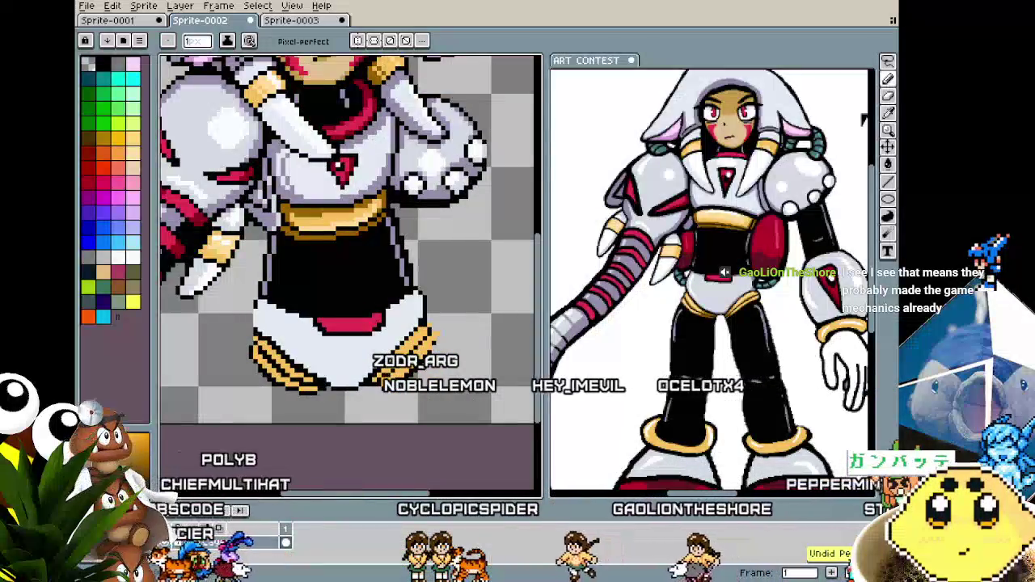
{"action": "scroll", "coordinate": [383, 374], "scroll_direction": "up", "scroll_amount": 3}
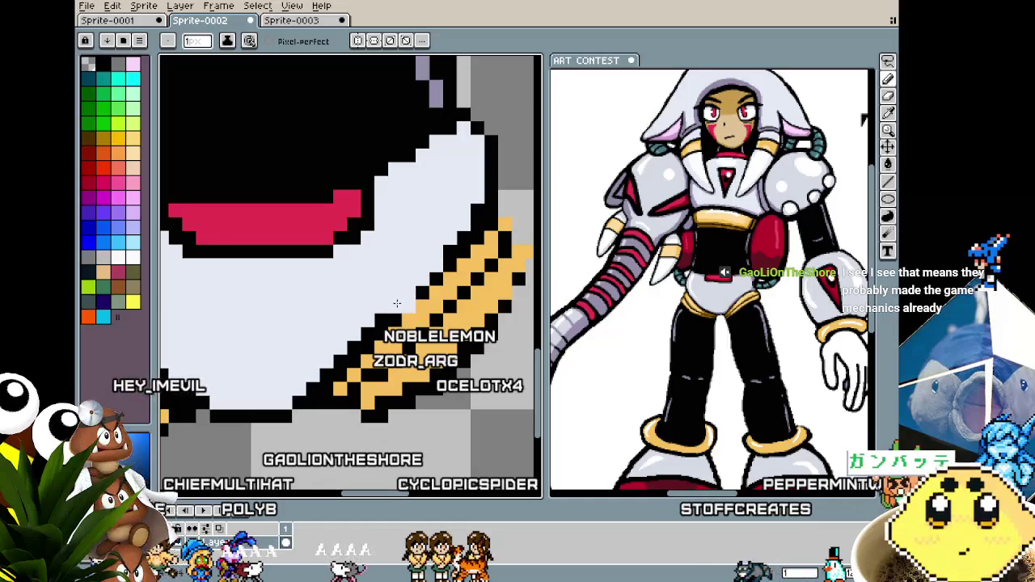
{"action": "scroll", "coordinate": [323, 360], "scroll_direction": "down", "scroll_amount": 1}
{"action": "scroll", "coordinate": [322, 360], "scroll_direction": "down", "scroll_amount": 1}
{"action": "scroll", "coordinate": [323, 359], "scroll_direction": "up", "scroll_amount": 1}
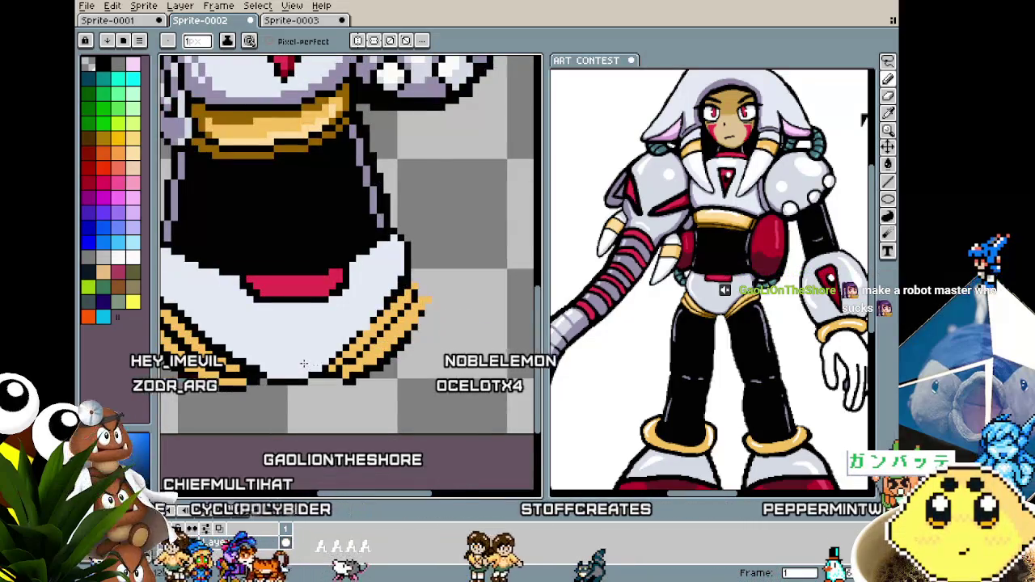
{"action": "scroll", "coordinate": [304, 376], "scroll_direction": "down", "scroll_amount": 2}
{"action": "scroll", "coordinate": [304, 376], "scroll_direction": "up", "scroll_amount": 1}
{"action": "scroll", "coordinate": [324, 355], "scroll_direction": "up", "scroll_amount": 1}
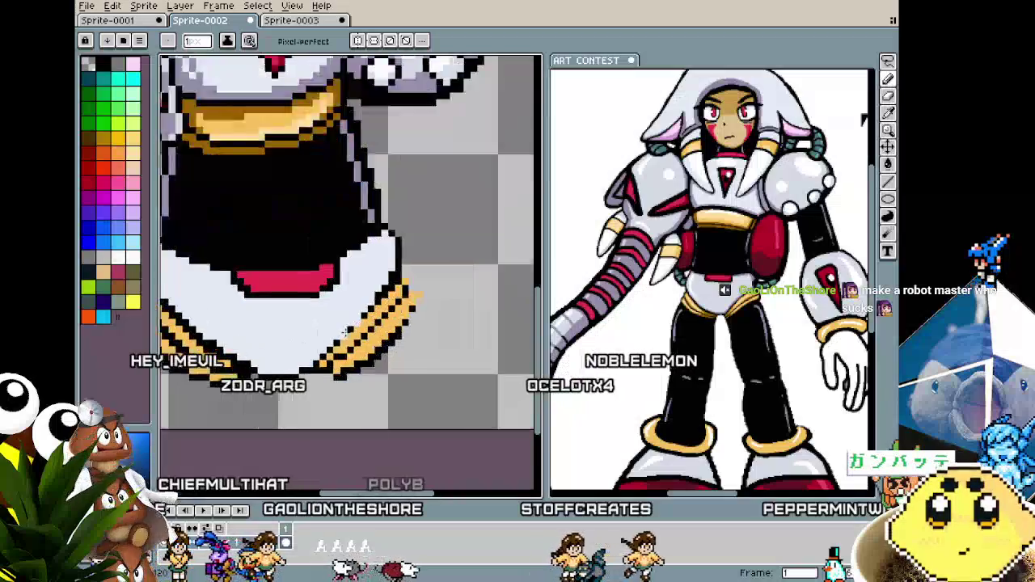
{"action": "scroll", "coordinate": [348, 331], "scroll_direction": "up", "scroll_amount": 1}
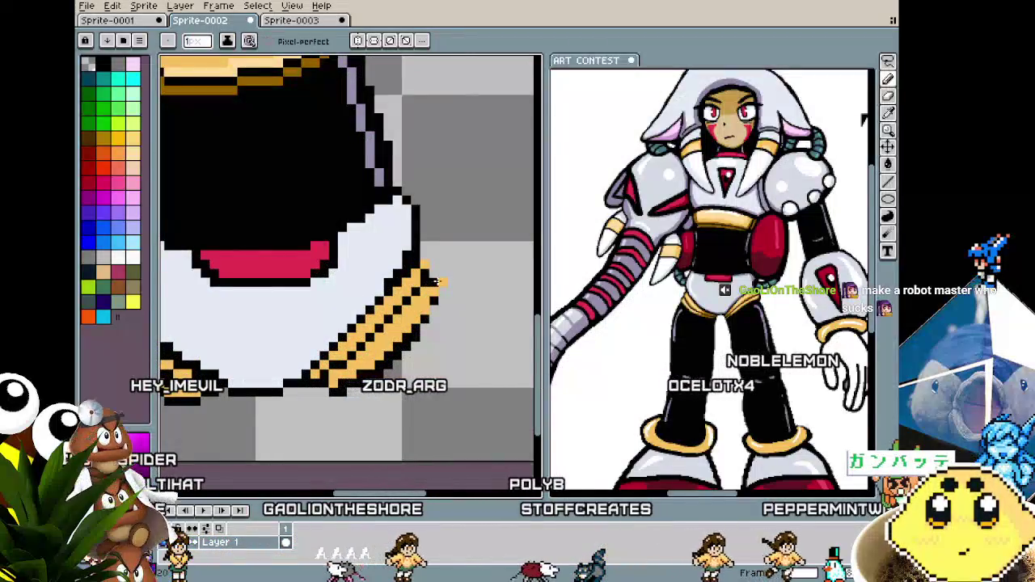
{"action": "scroll", "coordinate": [437, 282], "scroll_direction": "up", "scroll_amount": 1}
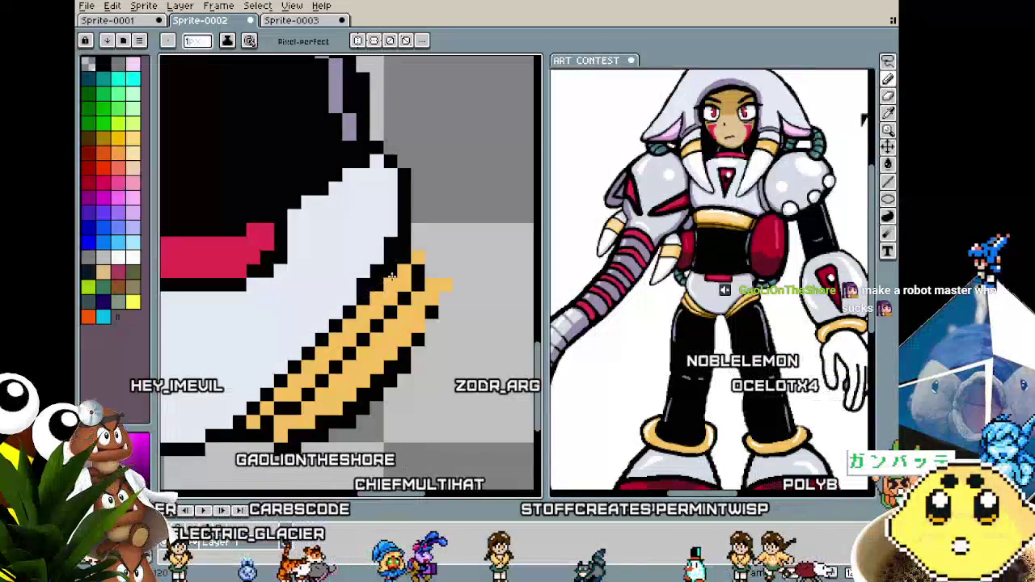
{"action": "left_click_drag", "start_coordinate": [420, 263], "coordinate": [434, 285]}
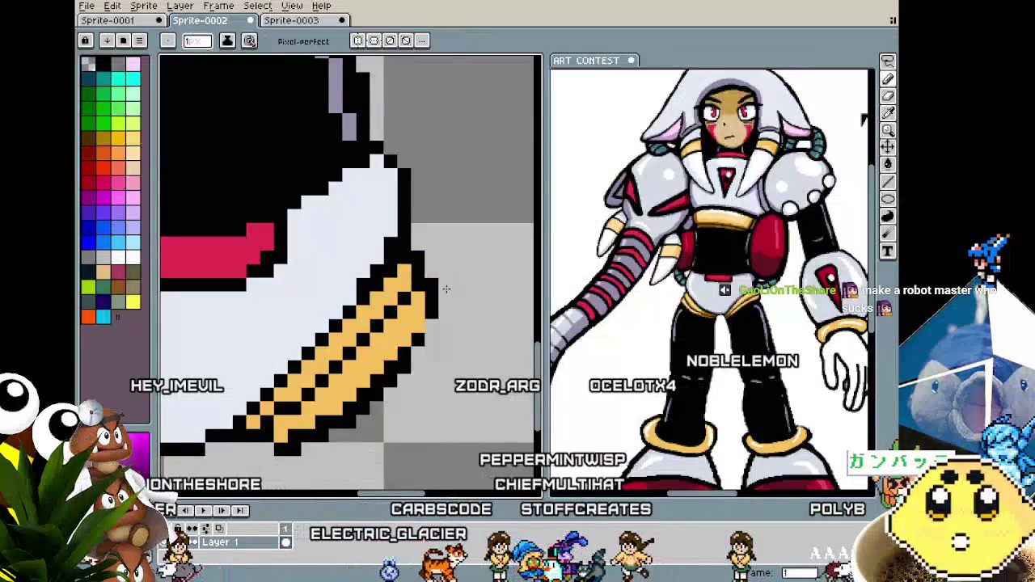
Sample a colour from the sprite and zoom around the hem's right end to check it.
{"action": "scroll", "coordinate": [434, 285], "scroll_direction": "down", "scroll_amount": 2}
{"action": "scroll", "coordinate": [424, 307], "scroll_direction": "down", "scroll_amount": 2}
{"action": "scroll", "coordinate": [414, 333], "scroll_direction": "up", "scroll_amount": 2}
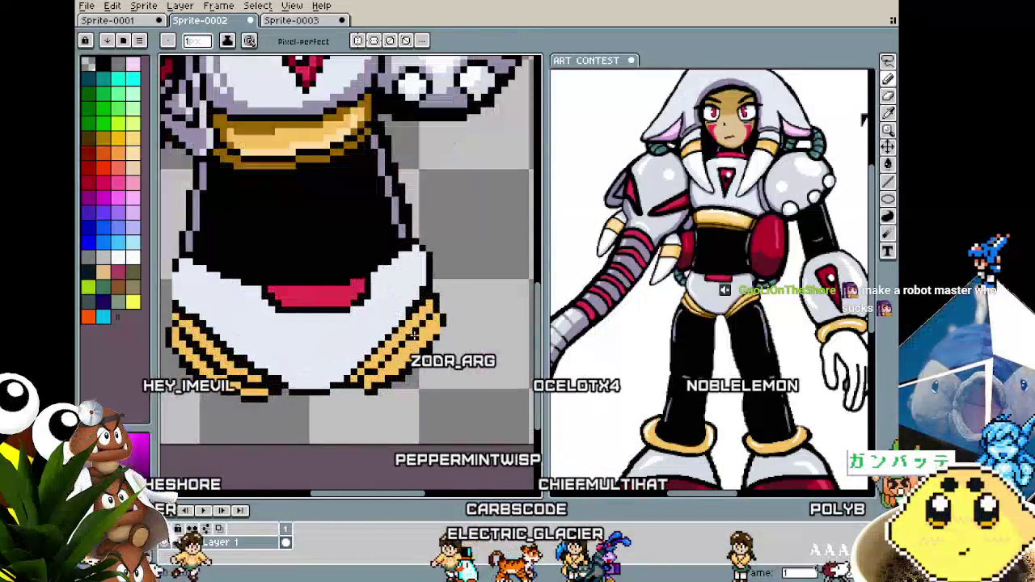
{"action": "scroll", "coordinate": [433, 295], "scroll_direction": "down", "scroll_amount": 1}
{"action": "scroll", "coordinate": [388, 303], "scroll_direction": "down", "scroll_amount": 1}
{"action": "scroll", "coordinate": [340, 311], "scroll_direction": "up", "scroll_amount": 2}
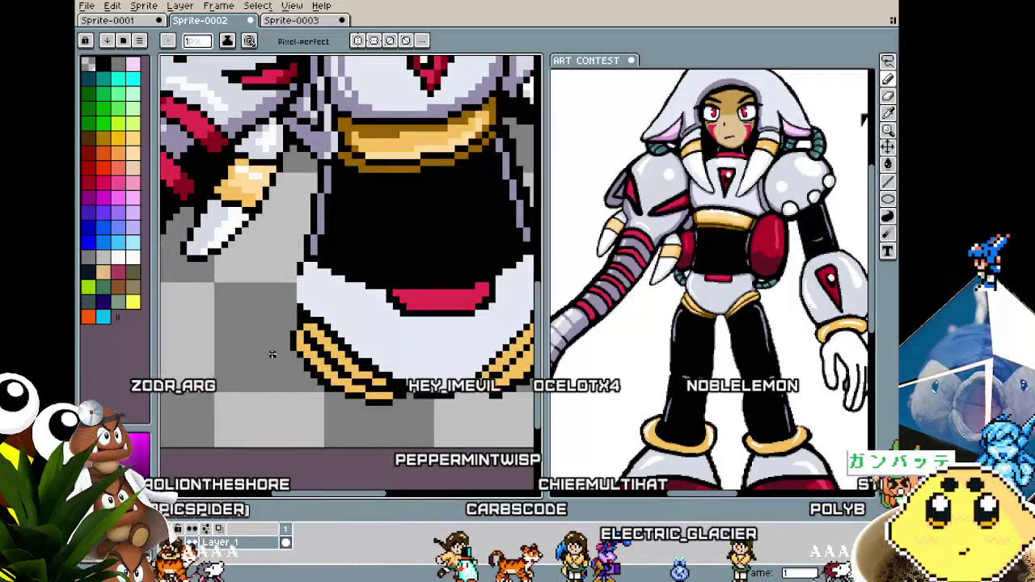
{"action": "scroll", "coordinate": [286, 354], "scroll_direction": "down", "scroll_amount": 2}
{"action": "scroll", "coordinate": [289, 327], "scroll_direction": "up", "scroll_amount": 1}
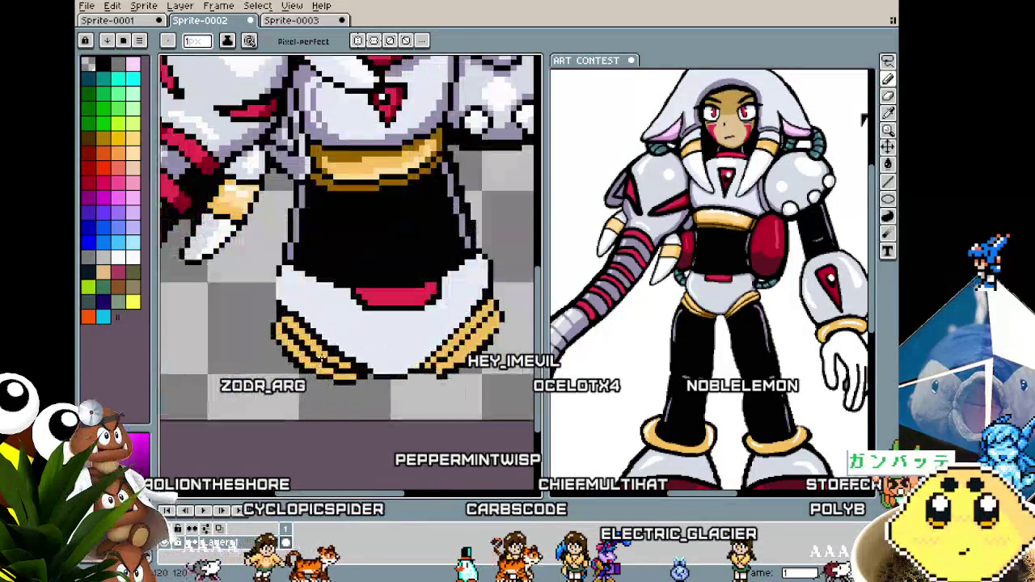
{"action": "scroll", "coordinate": [292, 307], "scroll_direction": "up", "scroll_amount": 1}
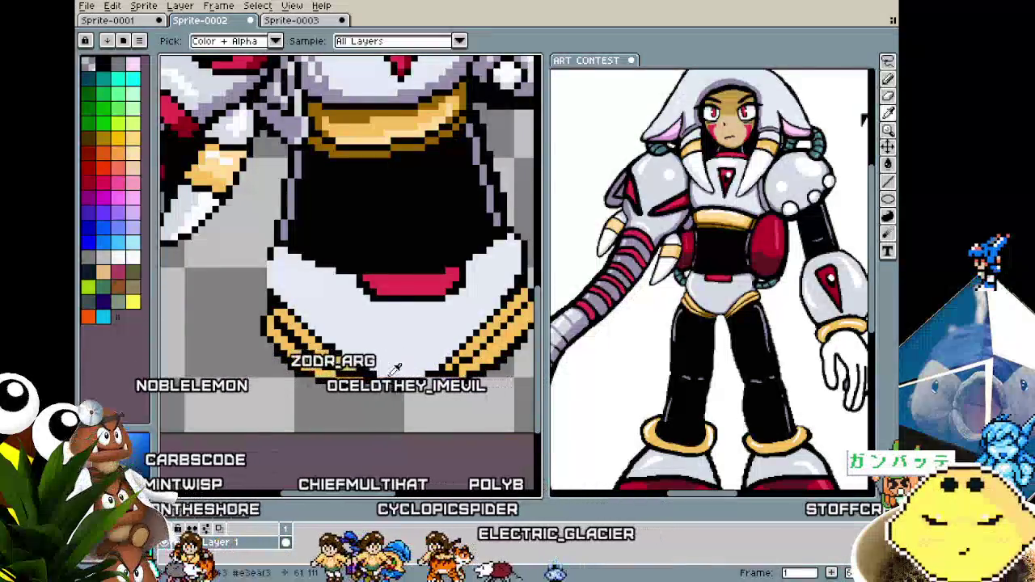
{"action": "scroll", "coordinate": [377, 406], "scroll_direction": "down", "scroll_amount": 2}
{"action": "scroll", "coordinate": [379, 402], "scroll_direction": "up", "scroll_amount": 1}
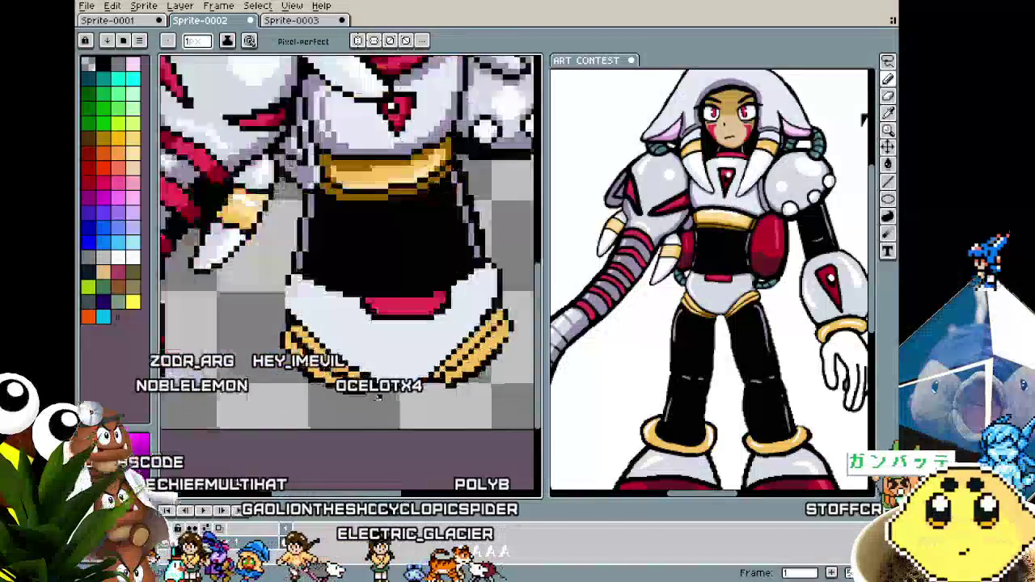
{"action": "scroll", "coordinate": [384, 398], "scroll_direction": "up", "scroll_amount": 1}
{"action": "key", "text": "i"}
{"action": "key", "text": "b"}
{"action": "scroll", "coordinate": [376, 404], "scroll_direction": "down", "scroll_amount": 3}
{"action": "scroll", "coordinate": [372, 406], "scroll_direction": "up", "scroll_amount": 1}
{"action": "scroll", "coordinate": [370, 409], "scroll_direction": "up", "scroll_amount": 1}
{"action": "scroll", "coordinate": [370, 409], "scroll_direction": "up", "scroll_amount": 1}
{"action": "scroll", "coordinate": [364, 420], "scroll_direction": "up", "scroll_amount": 2}
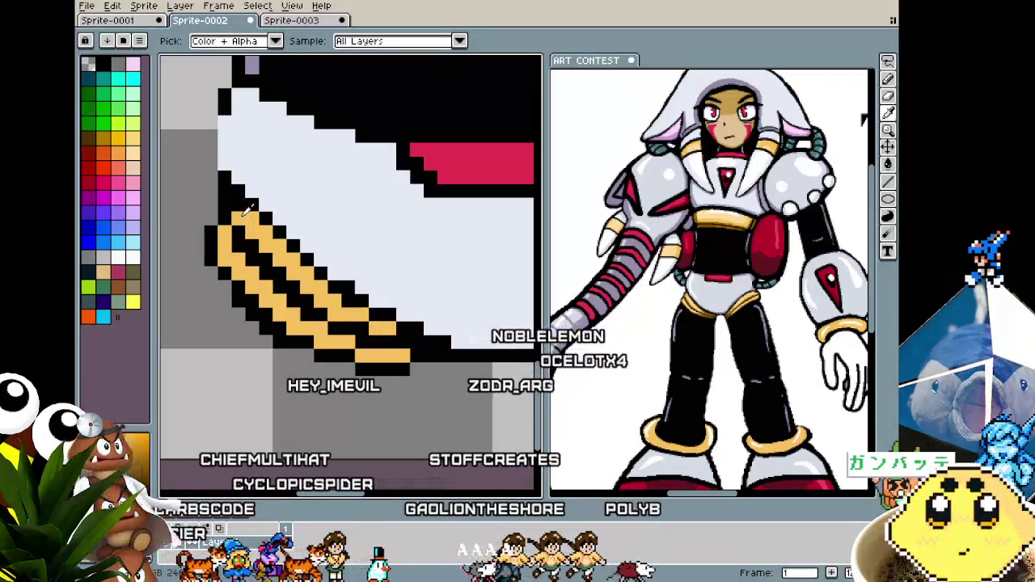
{"action": "scroll", "coordinate": [191, 429], "scroll_direction": "down", "scroll_amount": 3}
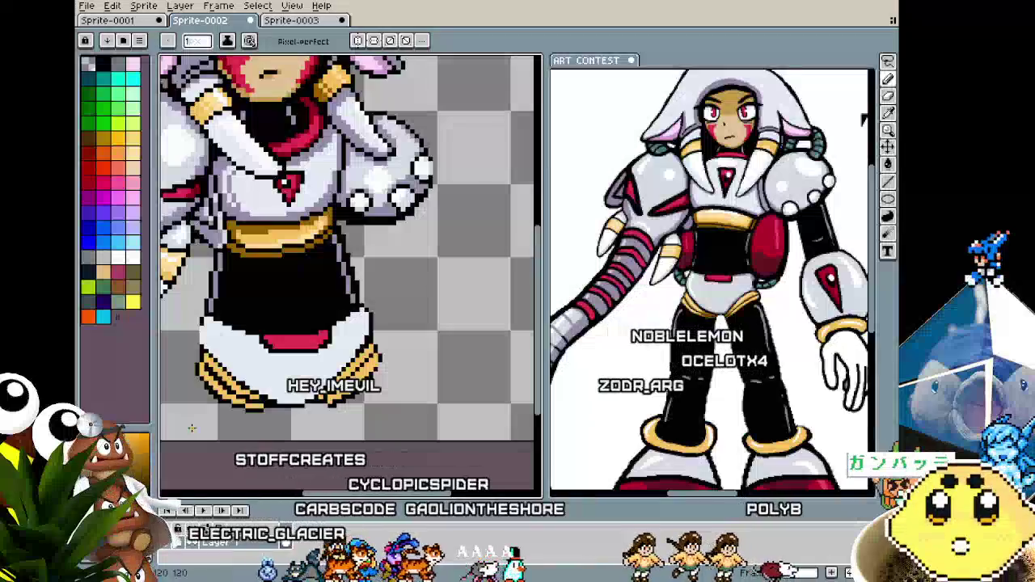
{"action": "scroll", "coordinate": [198, 420], "scroll_direction": "up", "scroll_amount": 2}
{"action": "scroll", "coordinate": [229, 402], "scroll_direction": "up", "scroll_amount": 1}
{"action": "scroll", "coordinate": [229, 402], "scroll_direction": "up", "scroll_amount": 1}
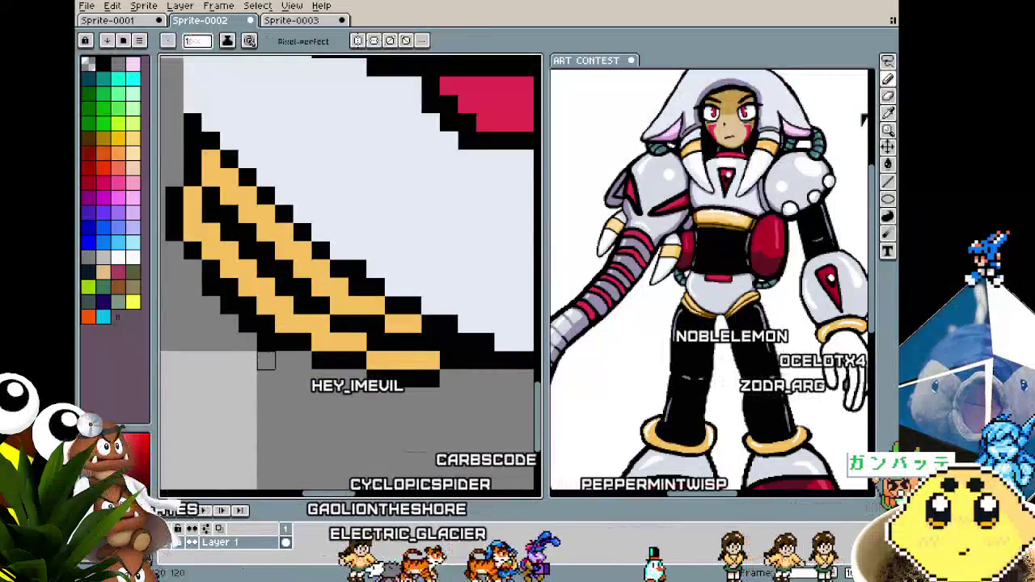
{"action": "scroll", "coordinate": [188, 375], "scroll_direction": "down", "scroll_amount": 1}
{"action": "scroll", "coordinate": [188, 375], "scroll_direction": "down", "scroll_amount": 1}
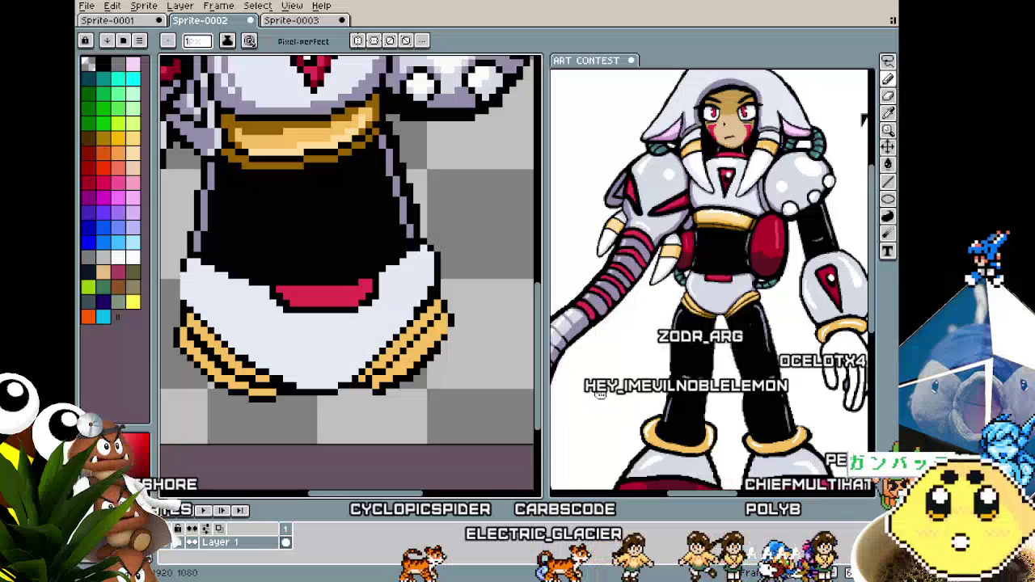
{"action": "scroll", "coordinate": [611, 378], "scroll_direction": "up", "scroll_amount": 1}
{"action": "scroll", "coordinate": [612, 378], "scroll_direction": "down", "scroll_amount": 2}
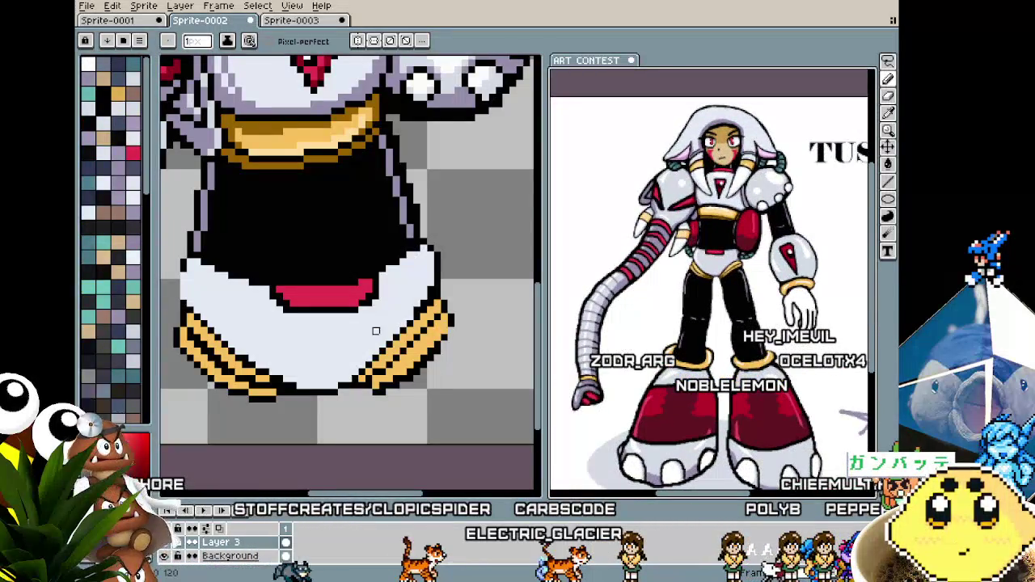
Zoom in on the skirt hem and sample its colours, briefly trying the Move tool.
{"action": "scroll", "coordinate": [338, 388], "scroll_direction": "up", "scroll_amount": 2}
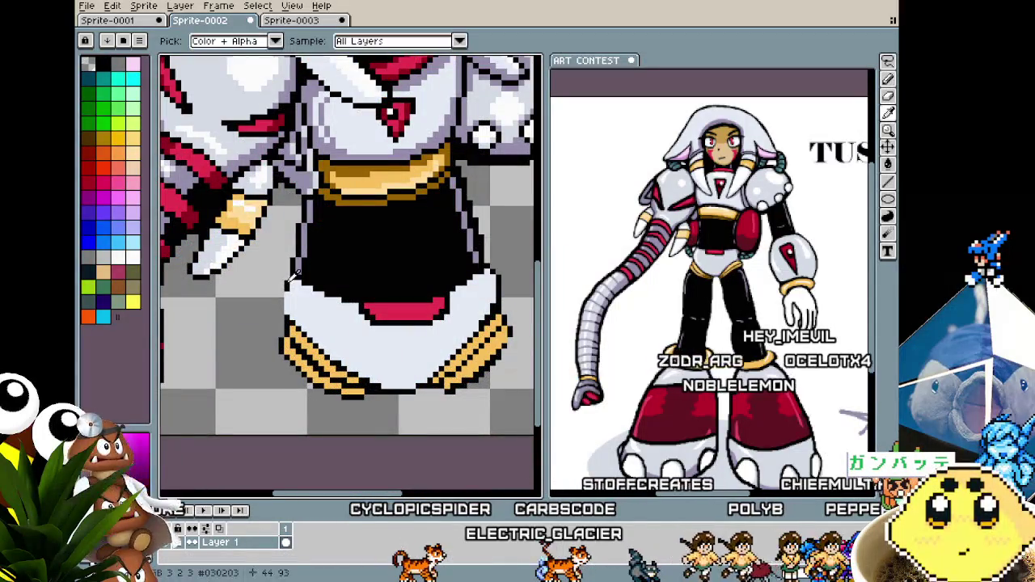
{"action": "scroll", "coordinate": [293, 273], "scroll_direction": "down", "scroll_amount": 1}
{"action": "scroll", "coordinate": [360, 385], "scroll_direction": "up", "scroll_amount": 1}
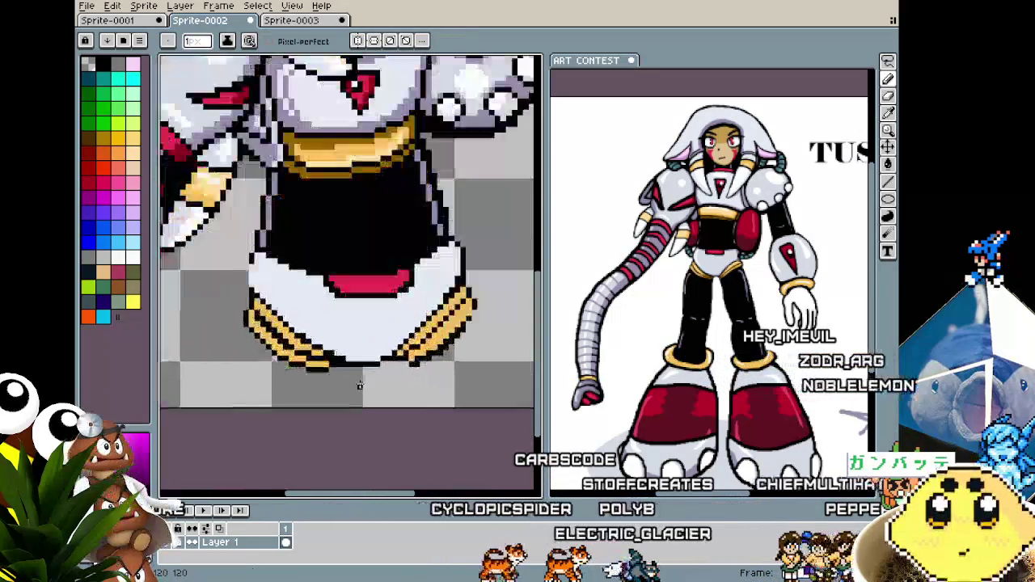
{"action": "scroll", "coordinate": [359, 385], "scroll_direction": "up", "scroll_amount": 1}
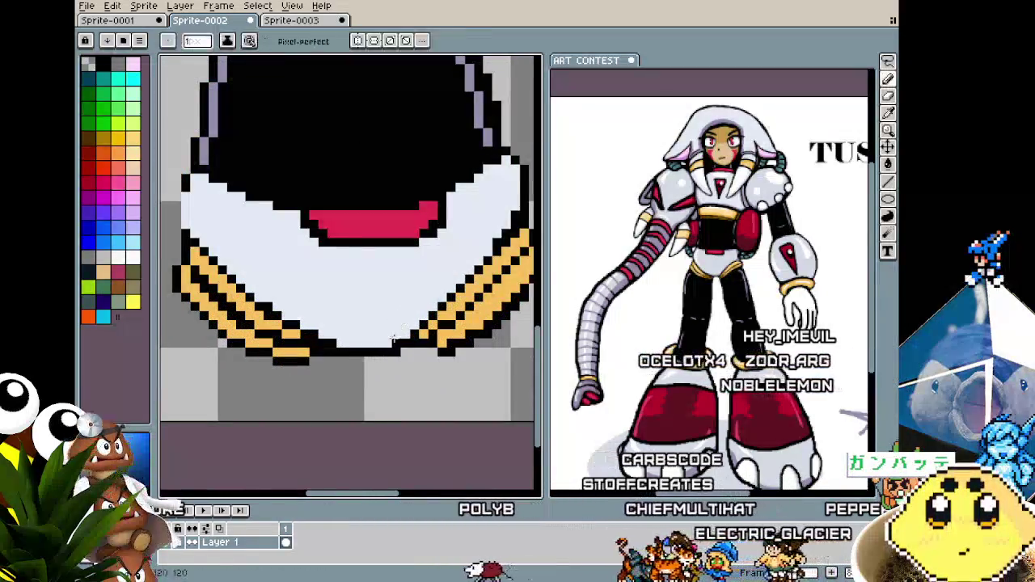
{"action": "scroll", "coordinate": [347, 417], "scroll_direction": "down", "scroll_amount": 2}
{"action": "scroll", "coordinate": [346, 417], "scroll_direction": "down", "scroll_amount": 1}
{"action": "scroll", "coordinate": [349, 400], "scroll_direction": "up", "scroll_amount": 2}
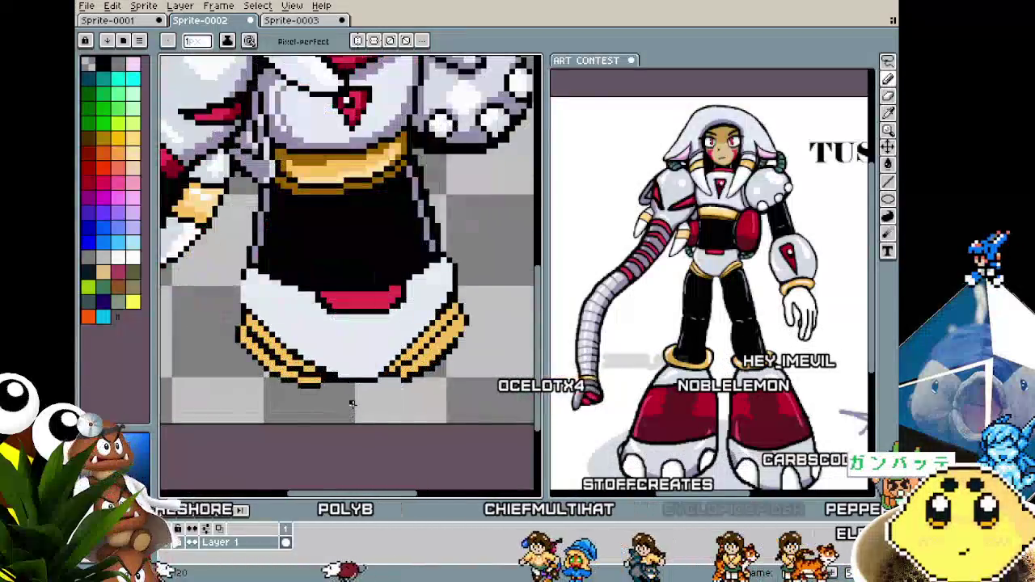
{"action": "scroll", "coordinate": [372, 380], "scroll_direction": "up", "scroll_amount": 1}
{"action": "key", "text": "alt"}
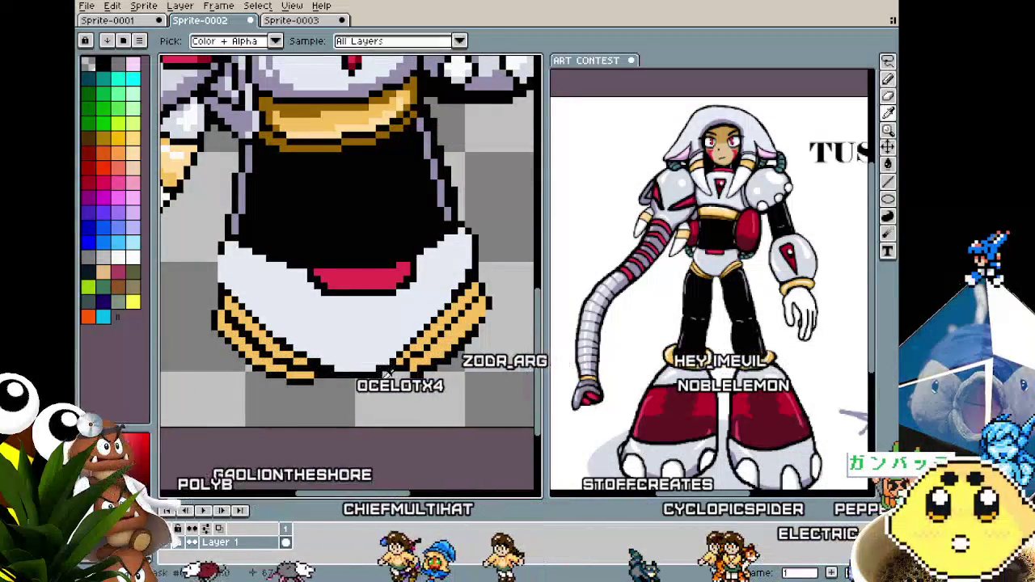
{"action": "scroll", "coordinate": [380, 396], "scroll_direction": "down", "scroll_amount": 1}
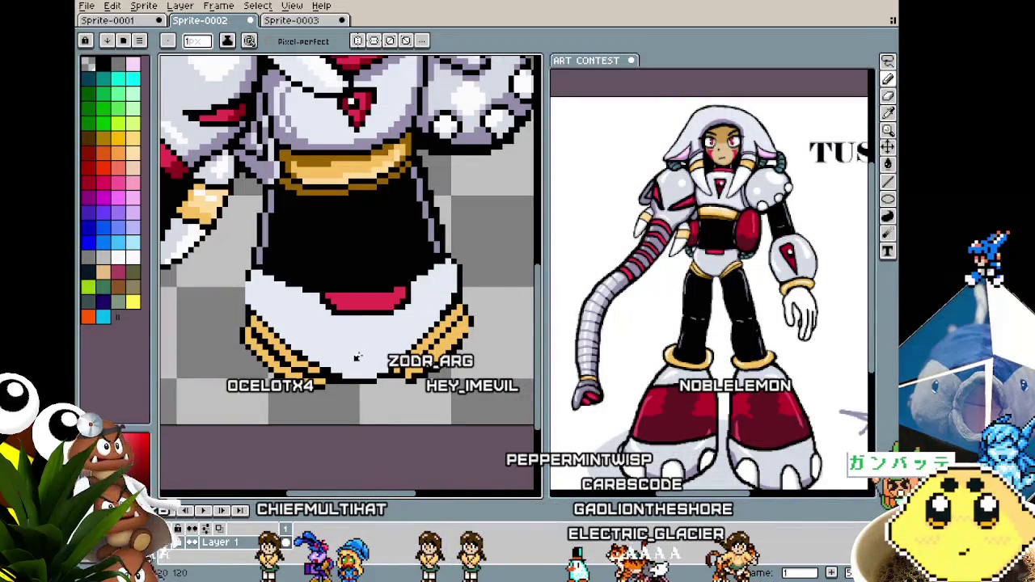
{"action": "scroll", "coordinate": [299, 317], "scroll_direction": "down", "scroll_amount": 1}
{"action": "scroll", "coordinate": [283, 344], "scroll_direction": "up", "scroll_amount": 1}
{"action": "scroll", "coordinate": [266, 367], "scroll_direction": "up", "scroll_amount": 1}
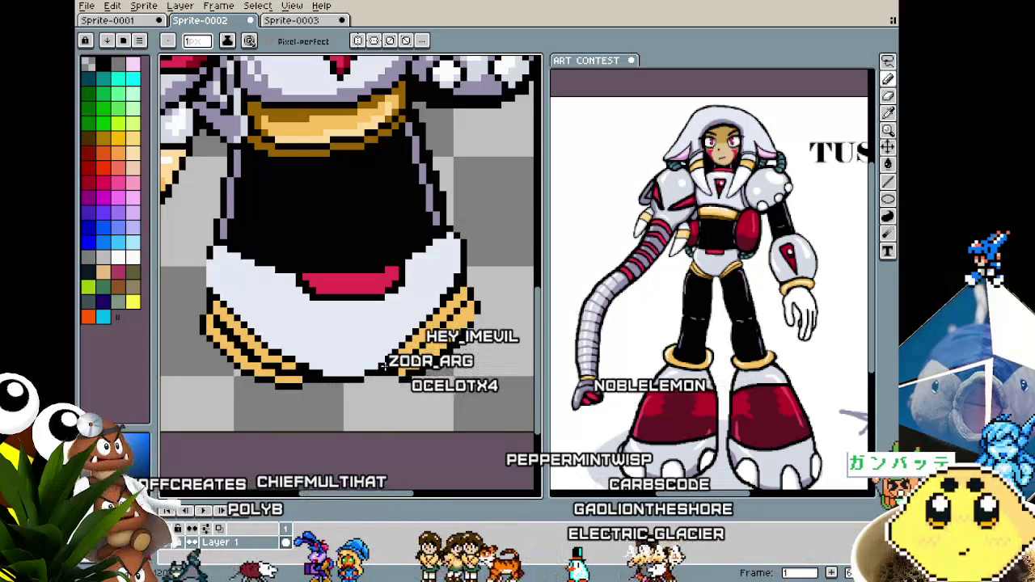
{"action": "scroll", "coordinate": [436, 291], "scroll_direction": "down", "scroll_amount": 1}
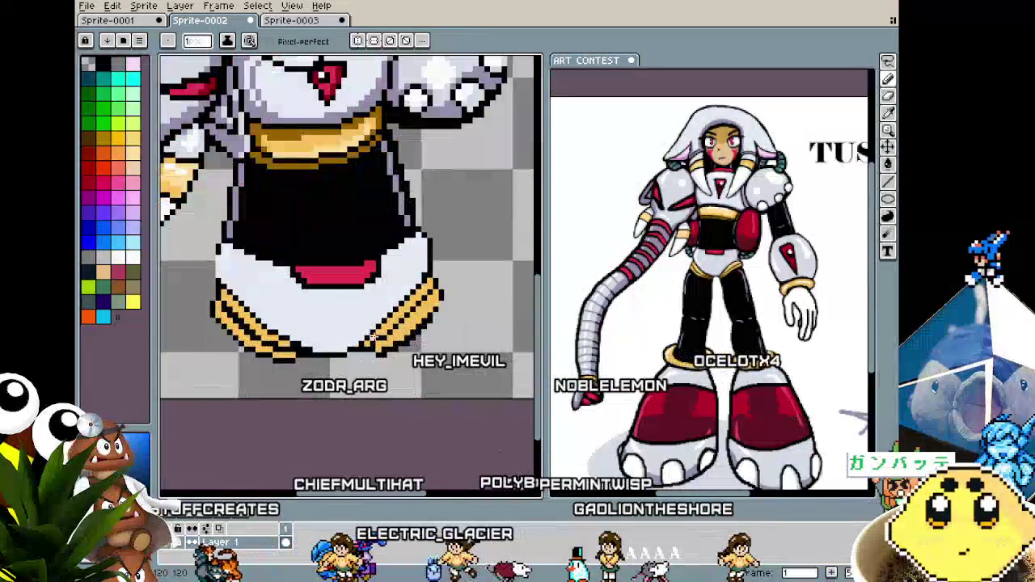
{"action": "scroll", "coordinate": [379, 328], "scroll_direction": "up", "scroll_amount": 2}
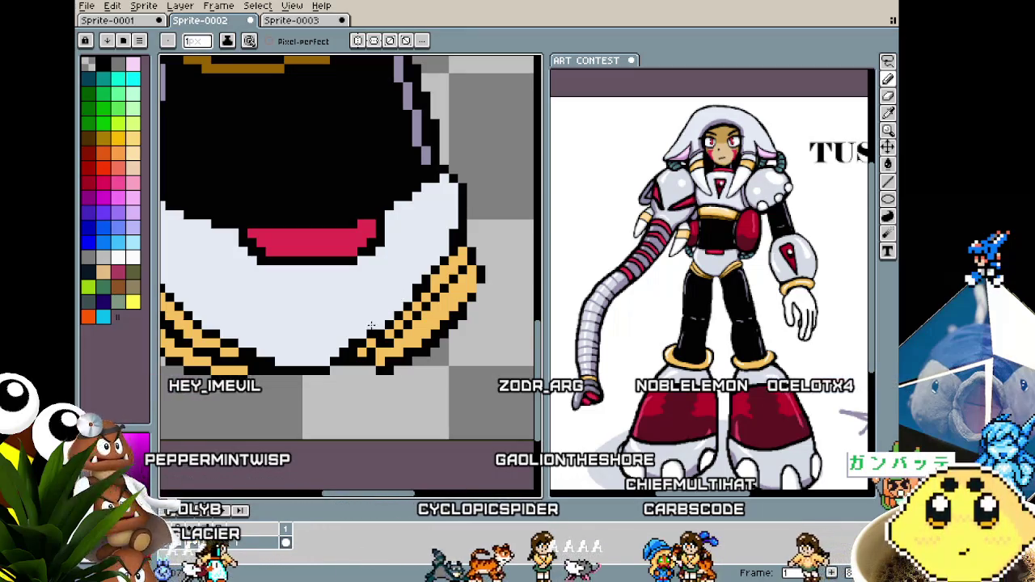
{"action": "scroll", "coordinate": [370, 325], "scroll_direction": "down", "scroll_amount": 2}
{"action": "scroll", "coordinate": [320, 373], "scroll_direction": "down", "scroll_amount": 1}
{"action": "key", "text": "v"}
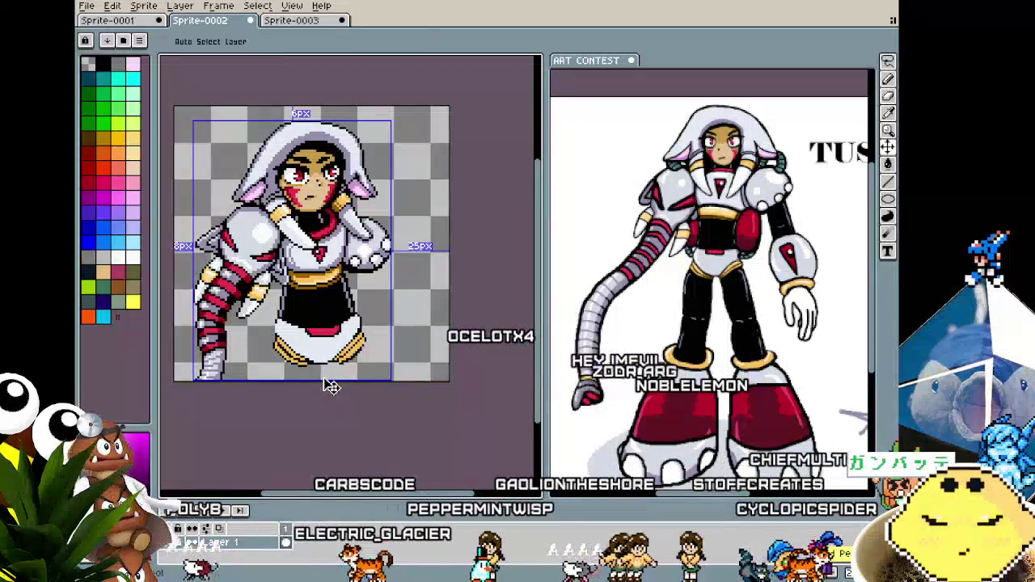
{"action": "scroll", "coordinate": [330, 383], "scroll_direction": "up", "scroll_amount": 2}
{"action": "key", "text": "b"}
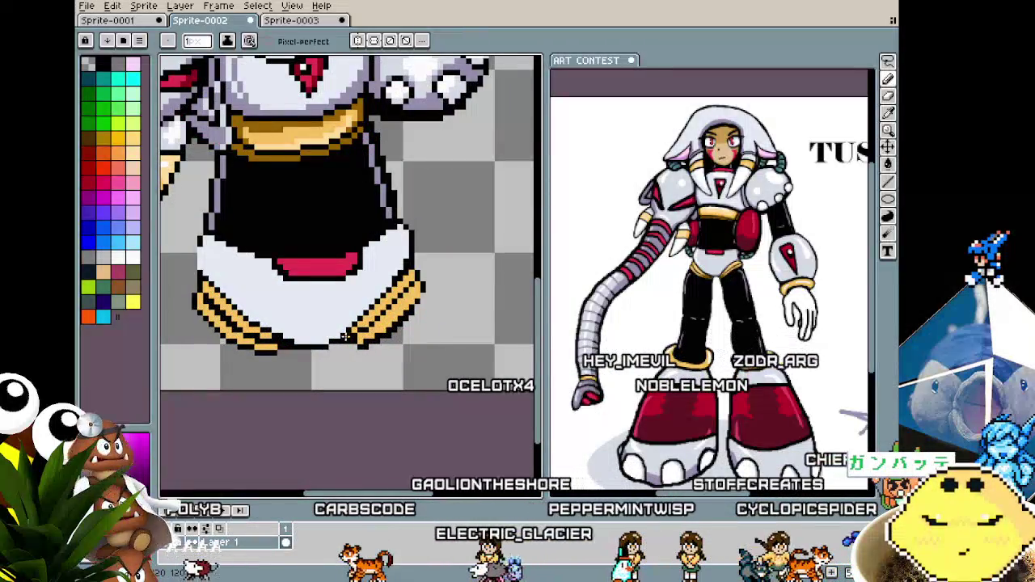
{"action": "scroll", "coordinate": [346, 336], "scroll_direction": "up", "scroll_amount": 2}
{"action": "scroll", "coordinate": [349, 327], "scroll_direction": "up", "scroll_amount": 1}
Paint gold, orange and black edge pixels along the skirt hem and zoom to check them.
{"action": "key", "text": "i"}
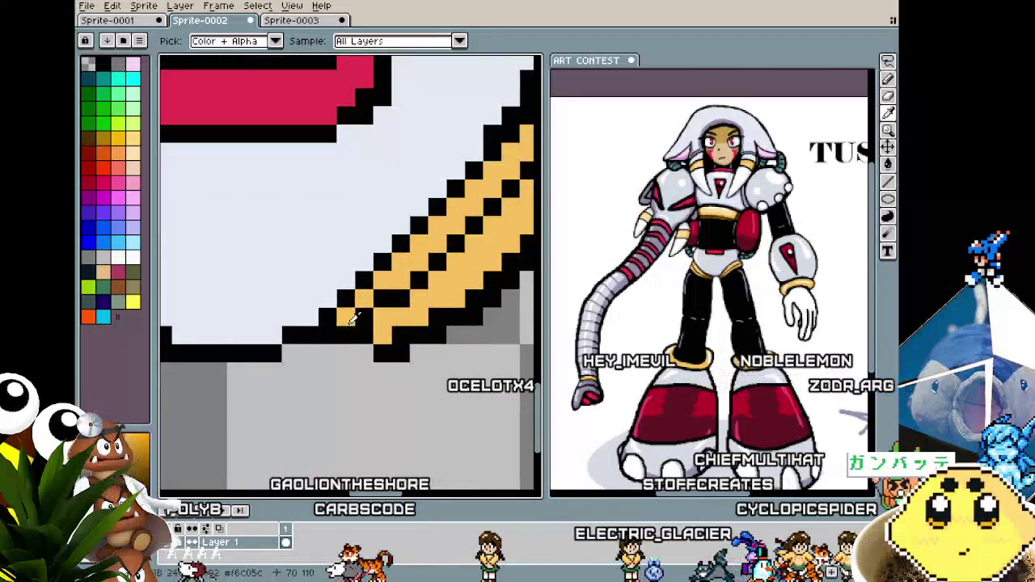
{"action": "left_click", "coordinate": [364, 334]}
{"action": "right_click", "coordinate": [364, 352]}
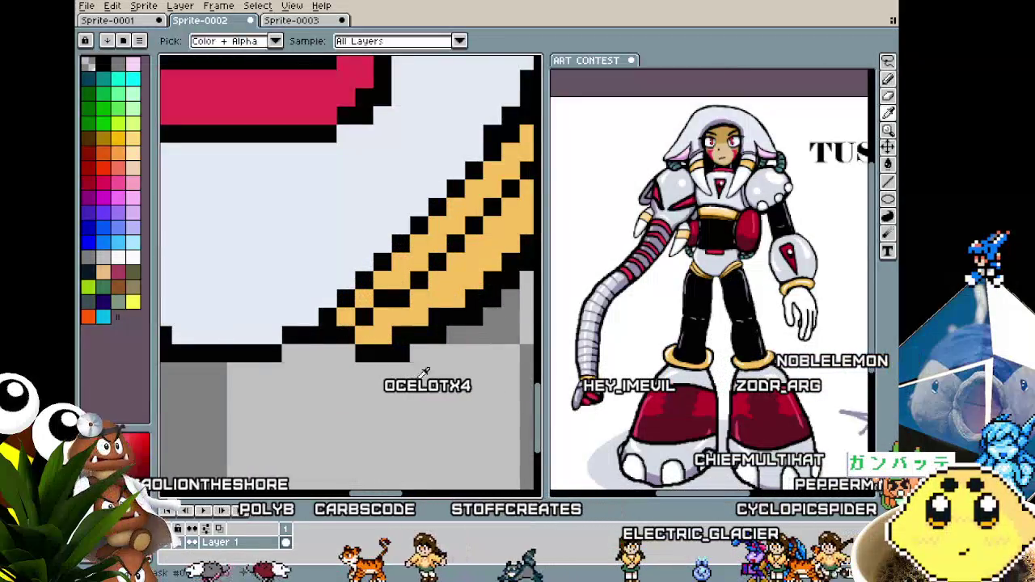
{"action": "key", "text": "b"}
{"action": "scroll", "coordinate": [437, 371], "scroll_direction": "down", "scroll_amount": 3}
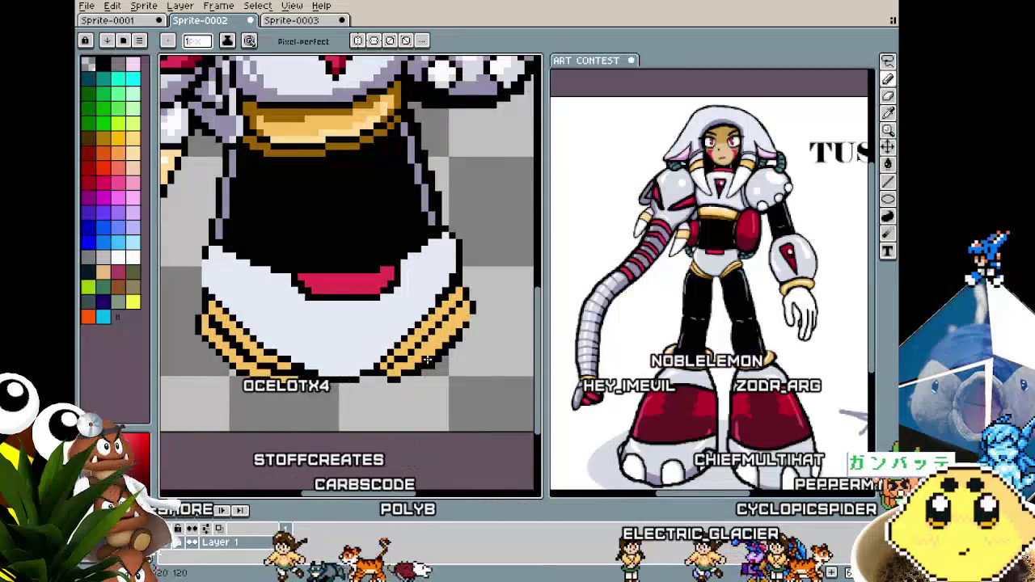
{"action": "scroll", "coordinate": [426, 358], "scroll_direction": "up", "scroll_amount": 2}
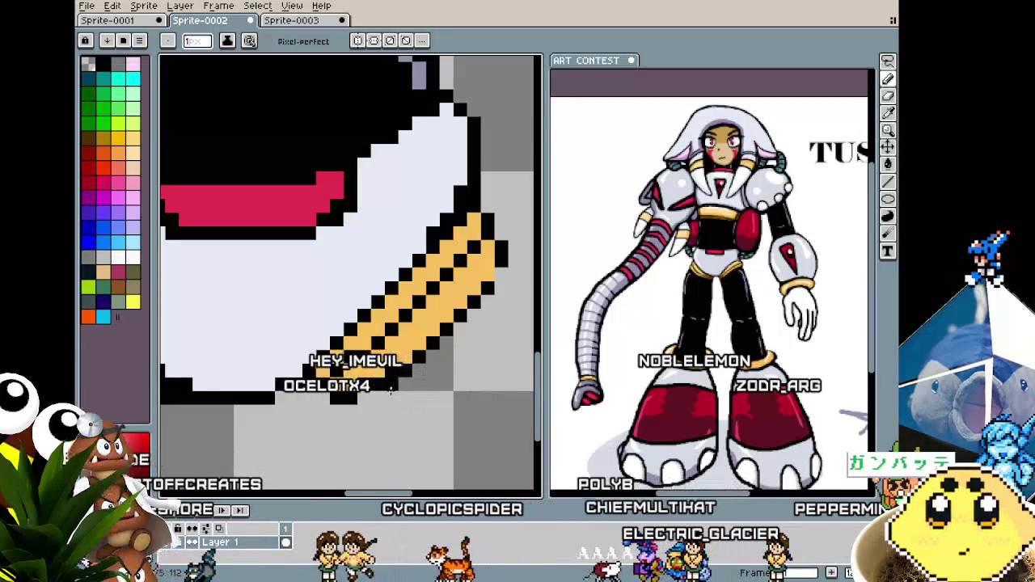
{"action": "scroll", "coordinate": [391, 387], "scroll_direction": "down", "scroll_amount": 2}
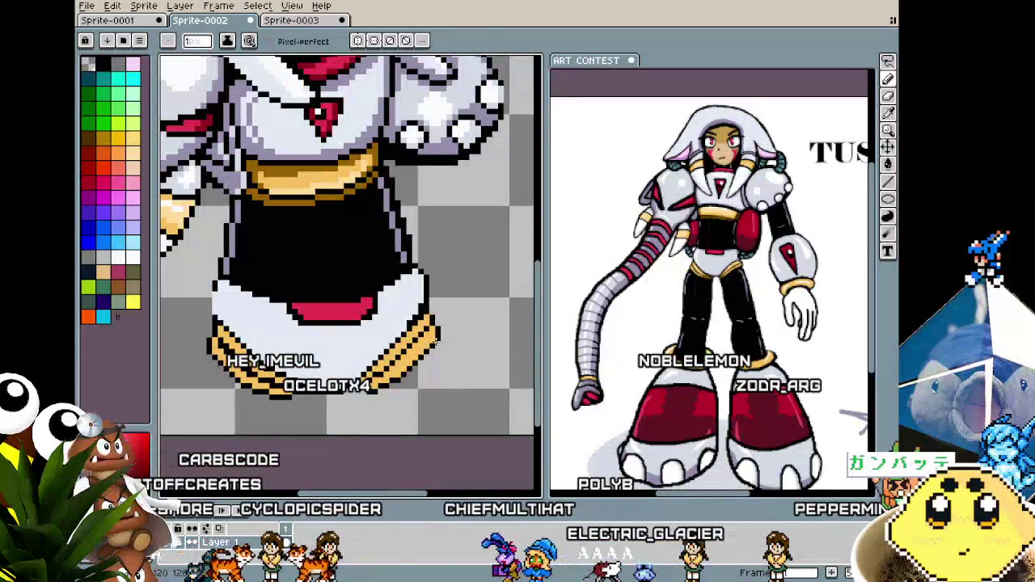
{"action": "scroll", "coordinate": [409, 390], "scroll_direction": "down", "scroll_amount": 3}
{"action": "scroll", "coordinate": [366, 403], "scroll_direction": "up", "scroll_amount": 2}
{"action": "scroll", "coordinate": [367, 402], "scroll_direction": "up", "scroll_amount": 2}
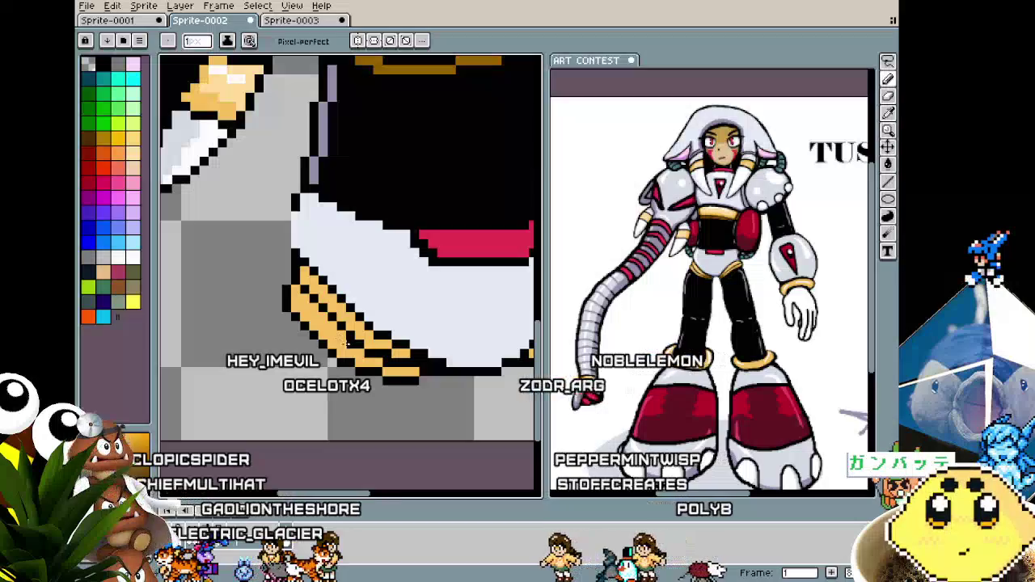
{"action": "scroll", "coordinate": [368, 379], "scroll_direction": "down", "scroll_amount": 3}
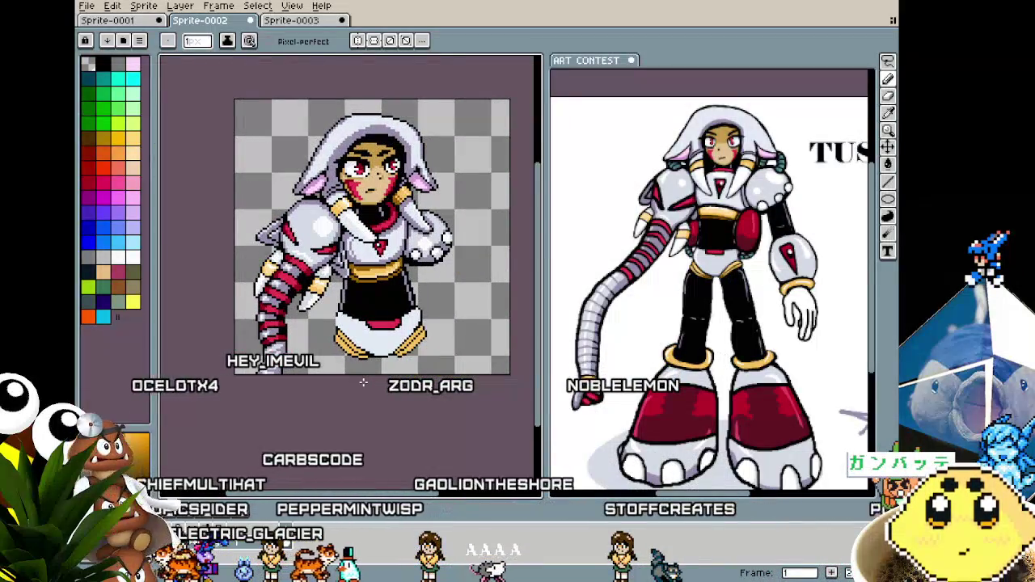
{"action": "scroll", "coordinate": [363, 383], "scroll_direction": "up", "scroll_amount": 2}
{"action": "scroll", "coordinate": [359, 376], "scroll_direction": "up", "scroll_amount": 1}
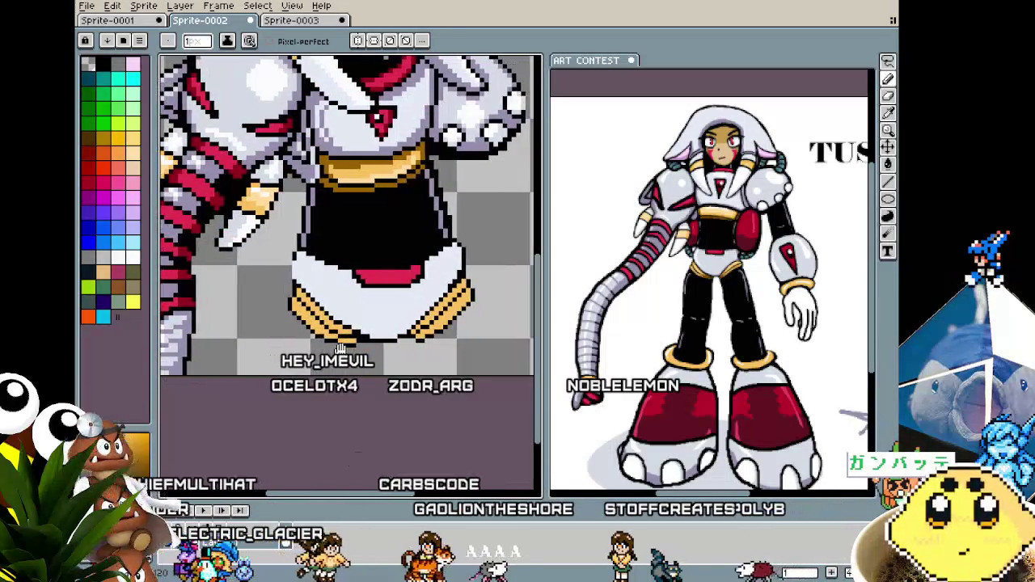
Sample black from the sprite and paint leg pixels below the skirt's left side.
{"action": "key", "text": "i"}
{"action": "key", "text": "b"}
{"action": "left_click_drag", "start_coordinate": [291, 323], "coordinate": [313, 343]}
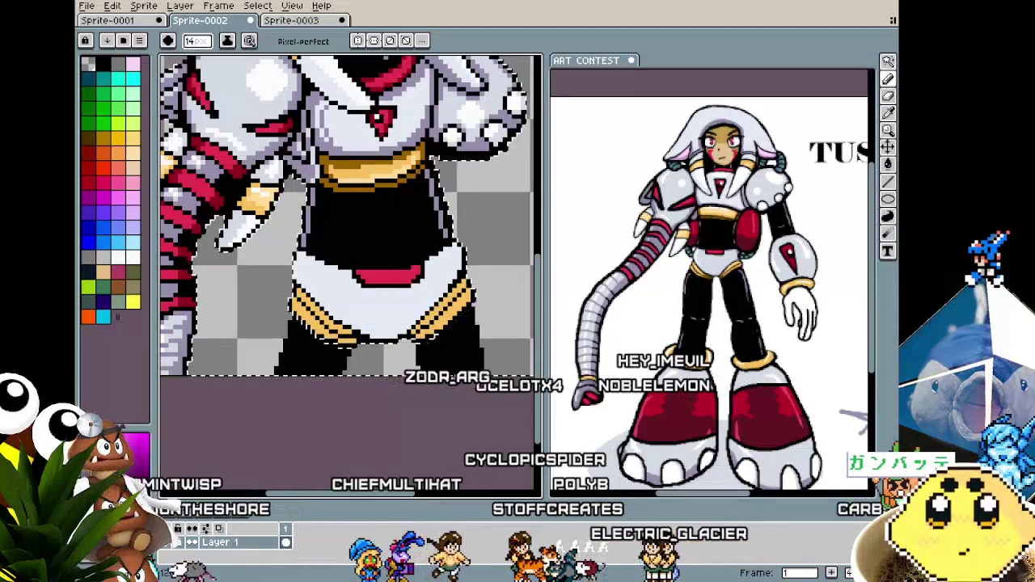
{"action": "key", "text": "b"}
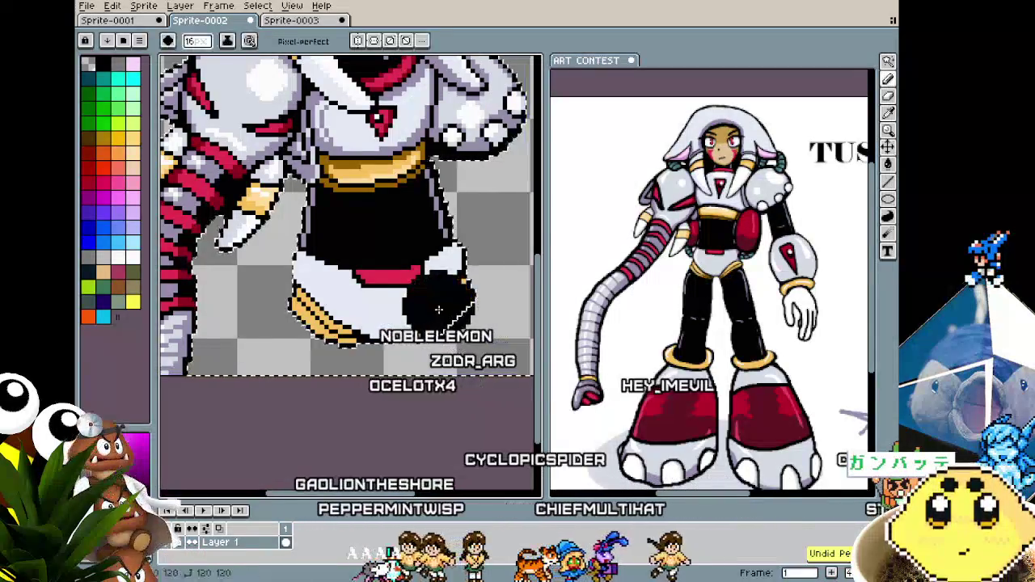
Undo the black leg strokes, then switch to rectangular selection for the skirt.
{"action": "key", "text": "ctrl+z"}
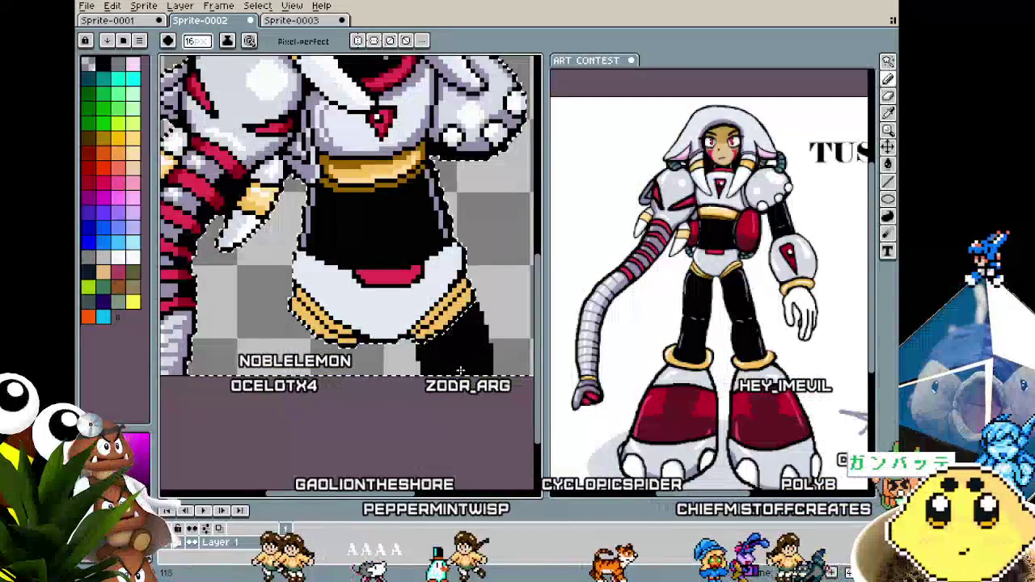
{"action": "key", "text": "ctrl+y"}
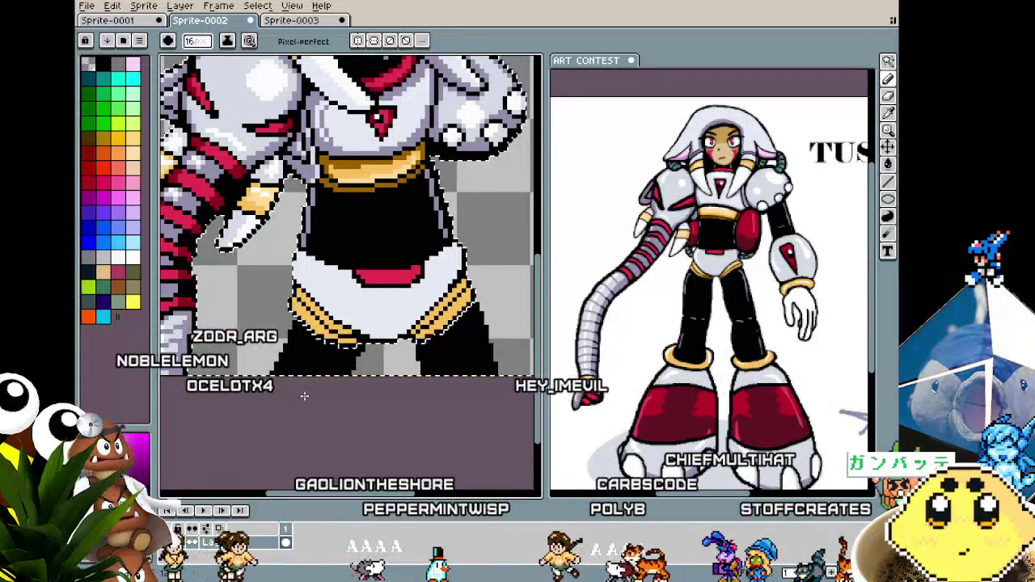
{"action": "scroll", "coordinate": [305, 395], "scroll_direction": "down", "scroll_amount": 3}
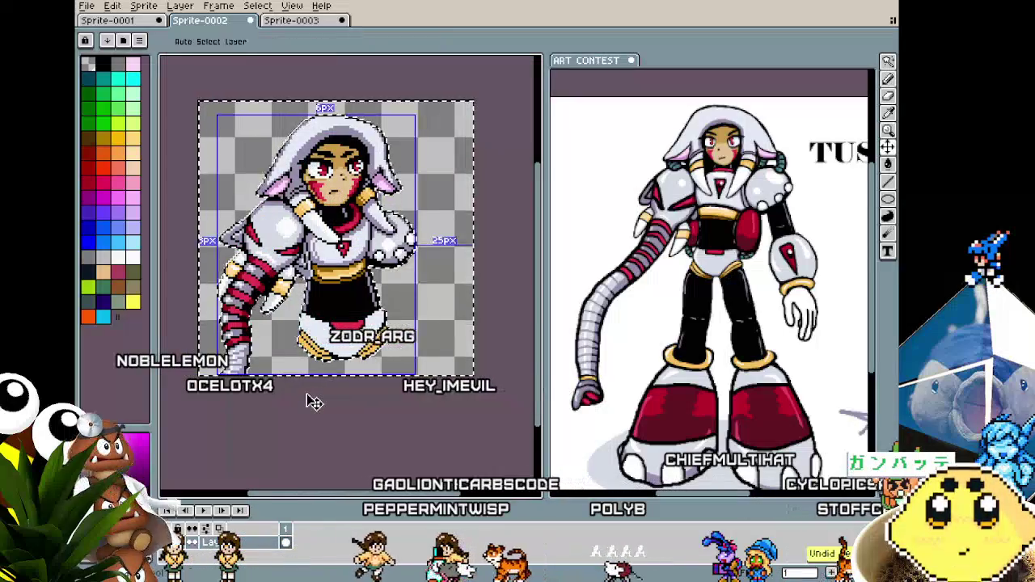
{"action": "key", "text": "b"}
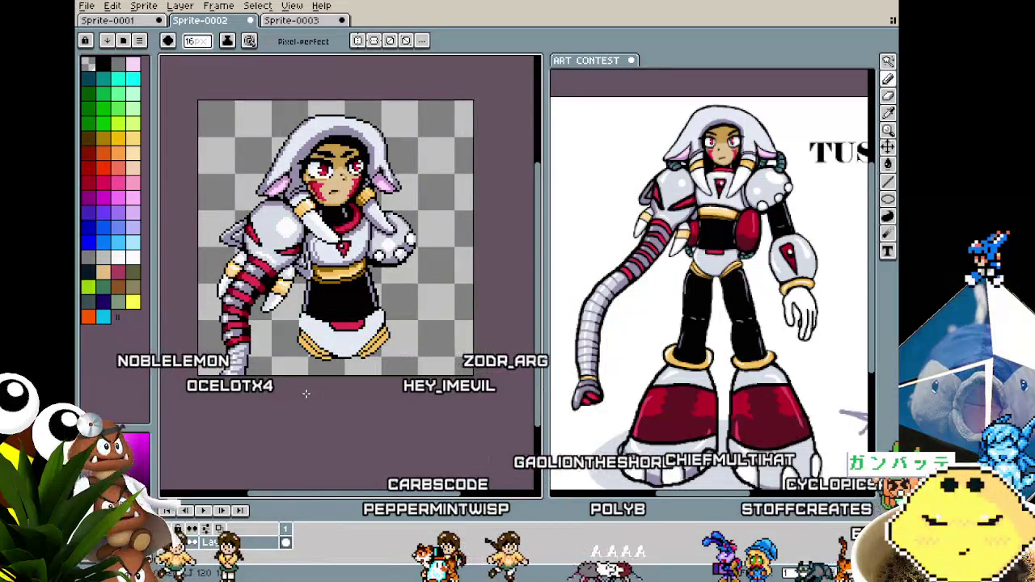
{"action": "scroll", "coordinate": [306, 393], "scroll_direction": "up", "scroll_amount": 2}
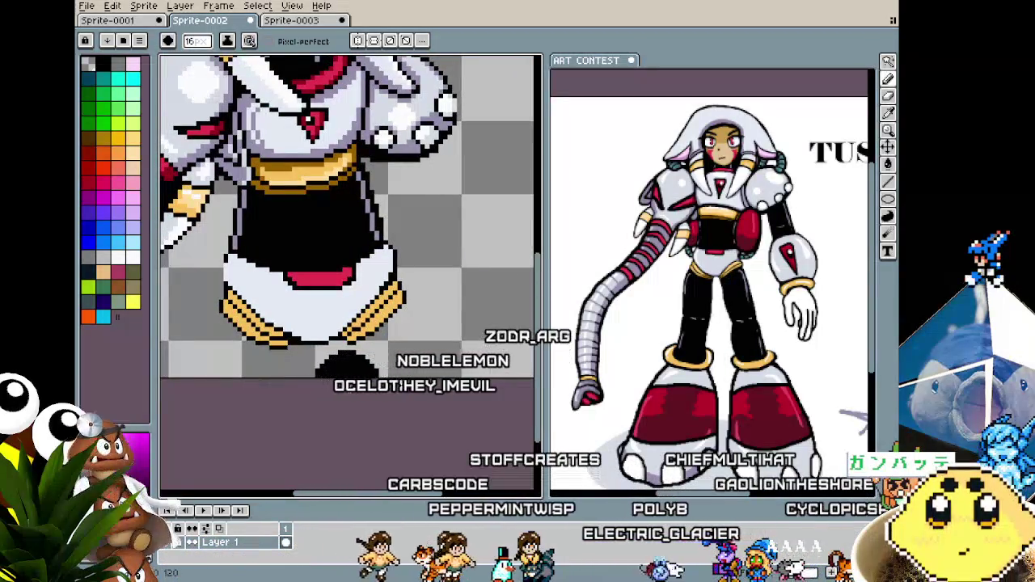
{"action": "key", "text": "m"}
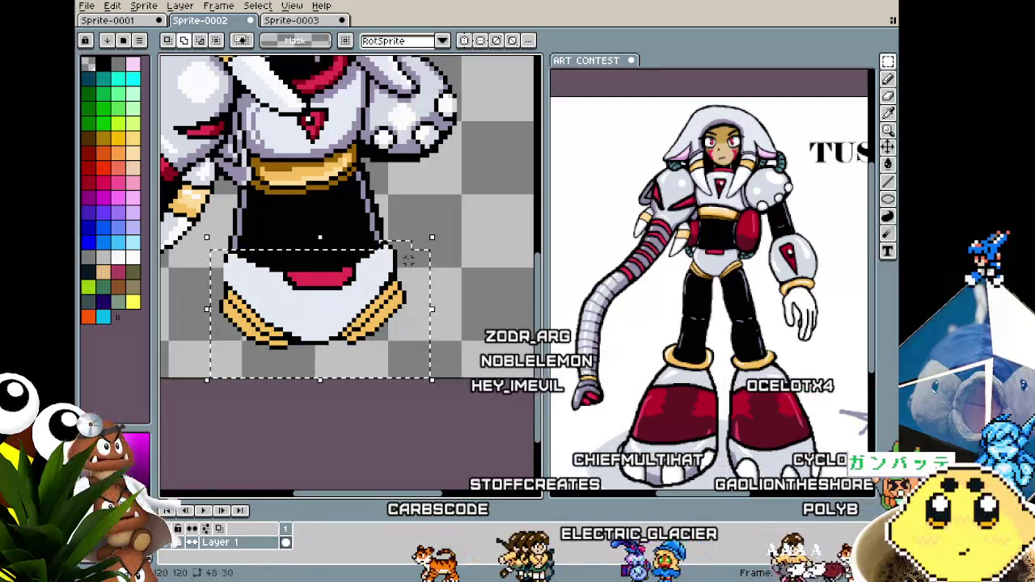
Squeeze the selected skirt narrower, shift it slightly right, and apply the transform.
{"action": "left_click_drag", "start_coordinate": [432, 305], "coordinate": [418, 307]}
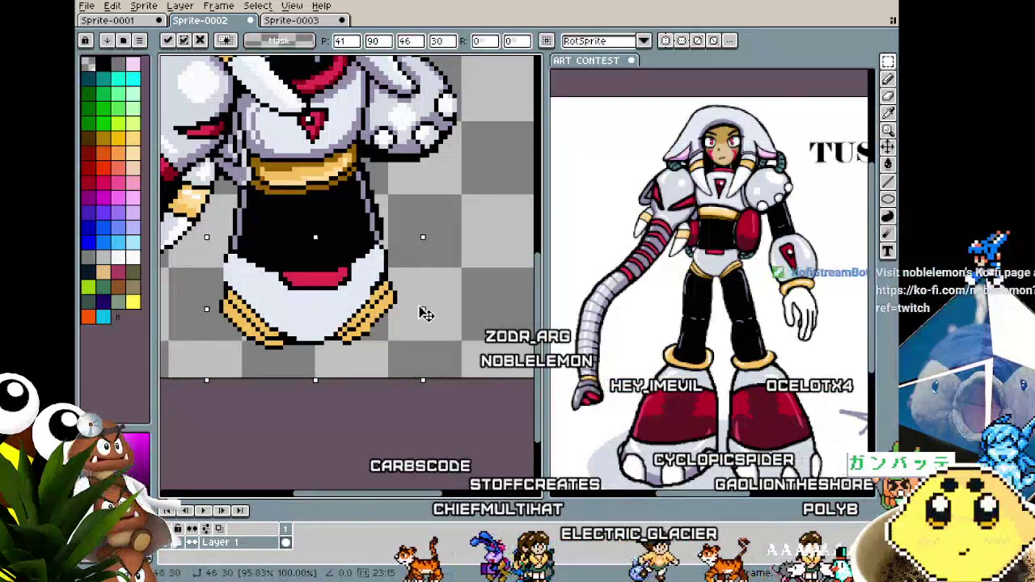
{"action": "mouse_move", "coordinate": [352, 308]}
{"action": "left_mouse_down"}
{"action": "mouse_move", "coordinate": [362, 305]}
{"action": "mouse_move", "coordinate": [354, 296]}
{"action": "left_mouse_up"}
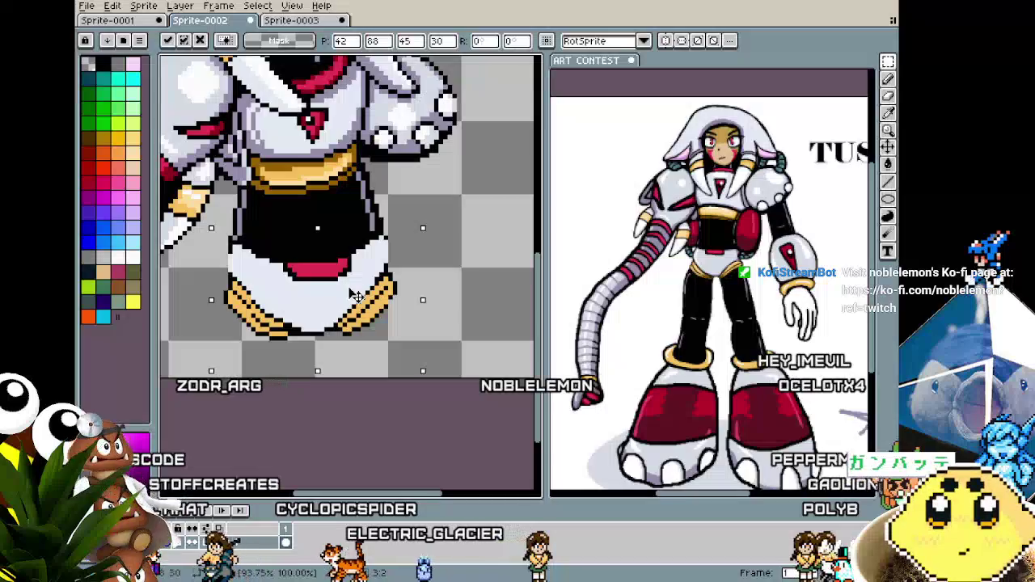
{"action": "left_click", "coordinate": [444, 251]}
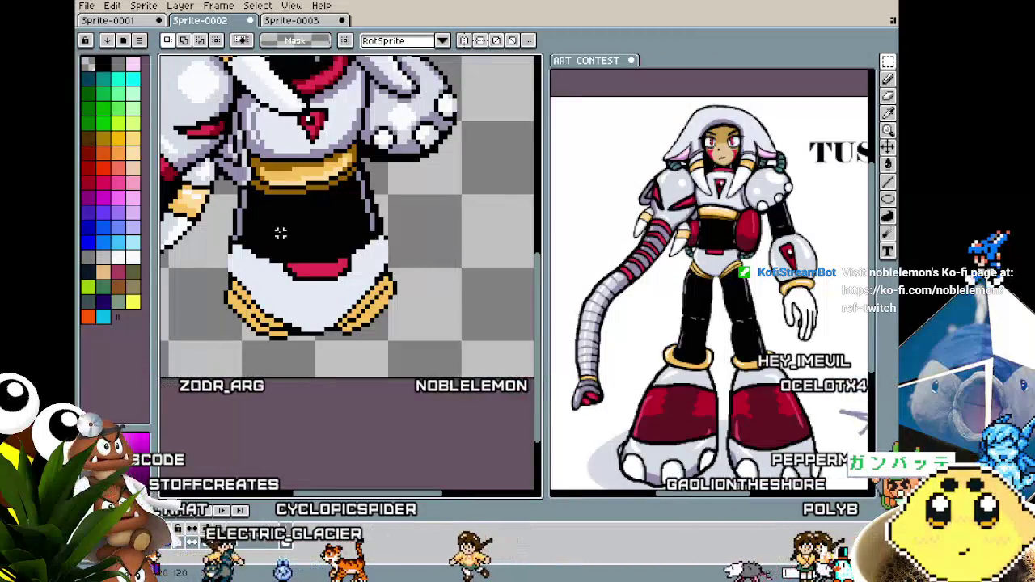
{"action": "scroll", "coordinate": [289, 234], "scroll_direction": "up", "scroll_amount": 1}
{"action": "scroll", "coordinate": [283, 236], "scroll_direction": "up", "scroll_amount": 2}
Shrink the pencil brush to 6px and undo the last pencil stroke.
{"action": "key", "text": "b"}
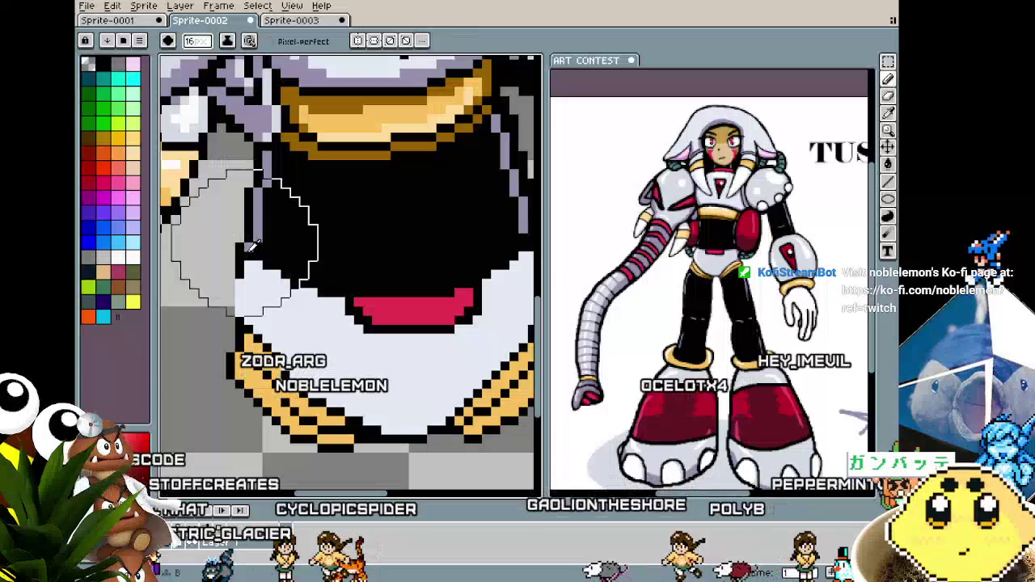
{"action": "key", "text": "minus"}
{"action": "key", "text": "minus"}
{"action": "key", "text": "minus"}
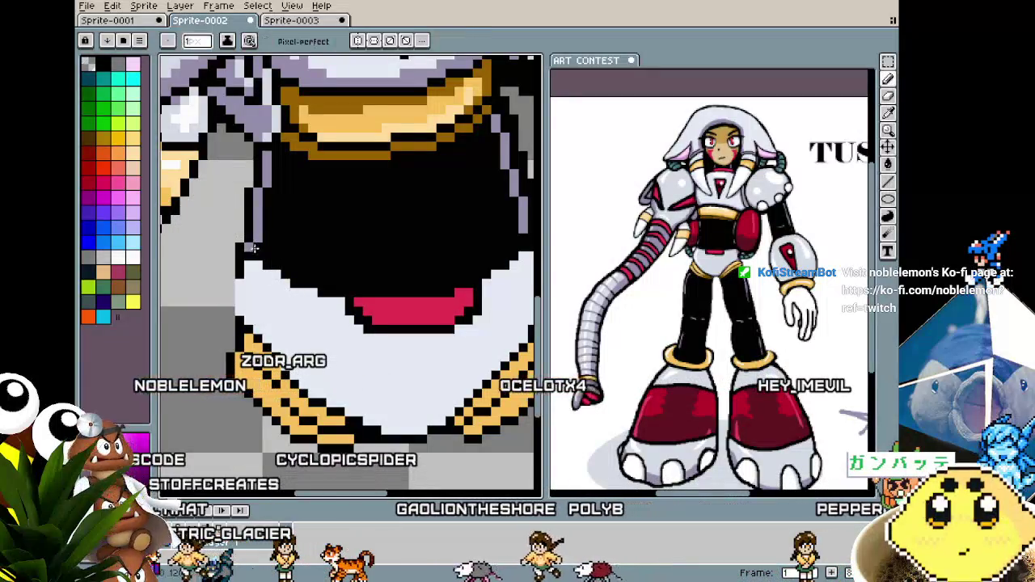
{"action": "key", "text": "b"}
{"action": "scroll", "coordinate": [237, 256], "scroll_direction": "down", "scroll_amount": 2}
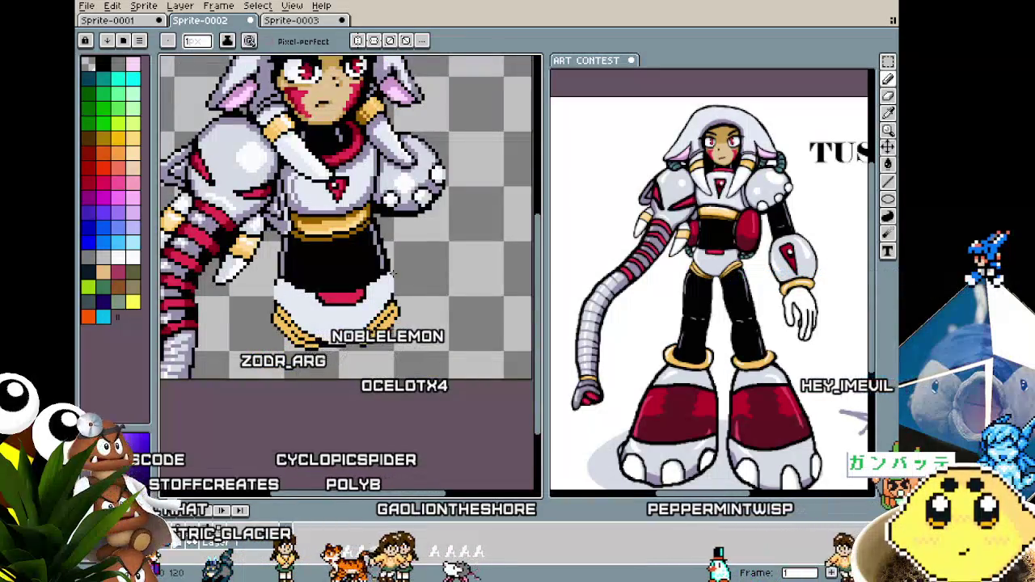
{"action": "scroll", "coordinate": [391, 273], "scroll_direction": "up", "scroll_amount": 2}
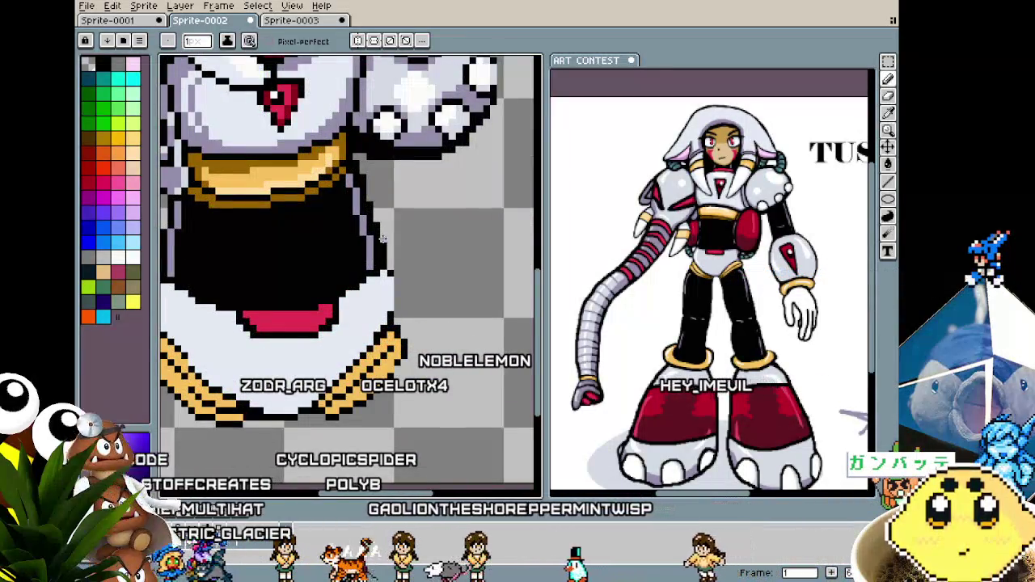
{"action": "key", "text": "ctrl+z"}
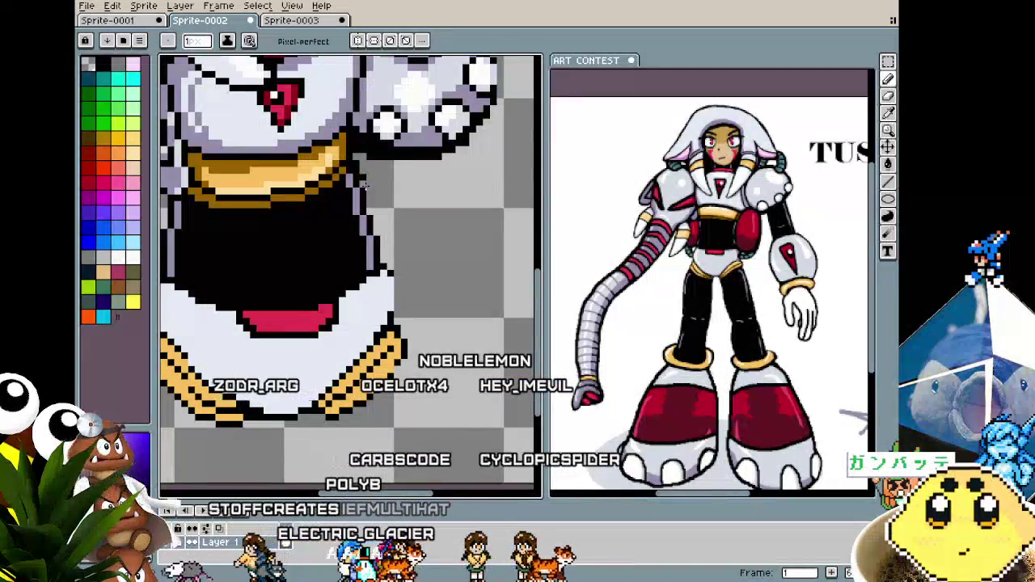
{"action": "scroll", "coordinate": [356, 165], "scroll_direction": "down", "scroll_amount": 3}
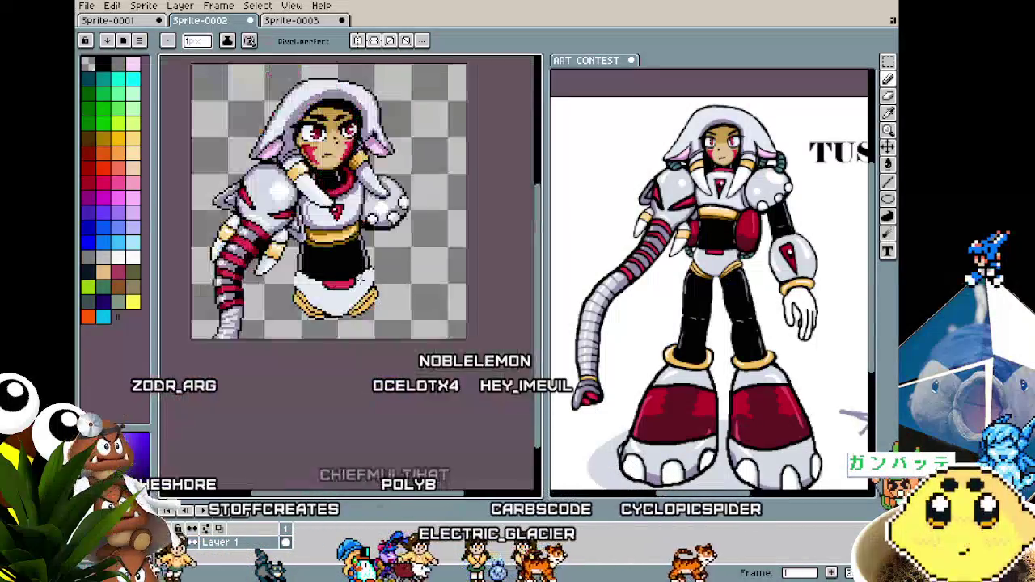
{"action": "scroll", "coordinate": [363, 194], "scroll_direction": "up", "scroll_amount": 2}
{"action": "scroll", "coordinate": [371, 224], "scroll_direction": "up", "scroll_amount": 1}
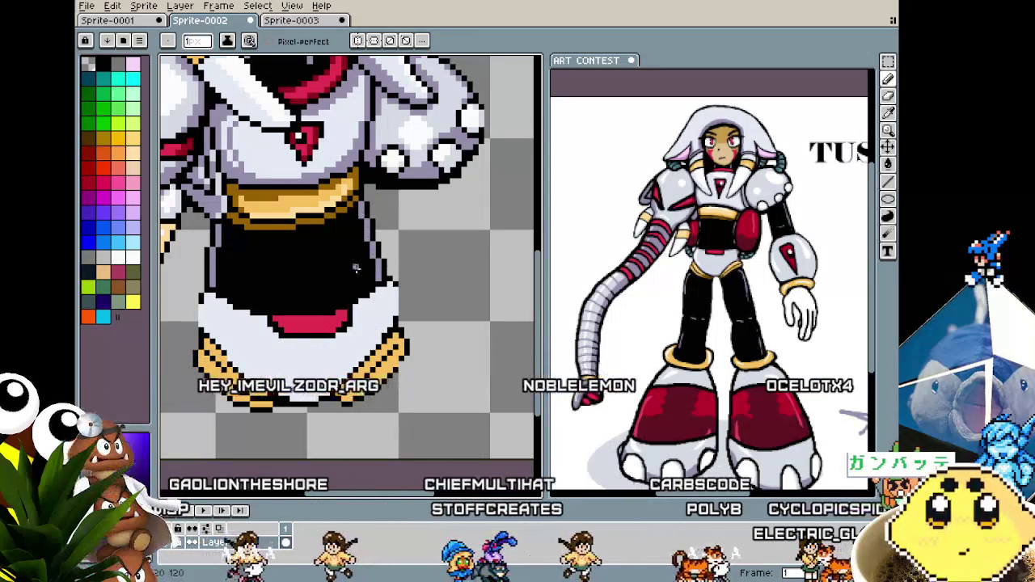
Magic-wand select the transparent background around the sprite.
{"action": "scroll", "coordinate": [356, 276], "scroll_direction": "down", "scroll_amount": 2}
{"action": "scroll", "coordinate": [356, 276], "scroll_direction": "down", "scroll_amount": 1}
{"action": "scroll", "coordinate": [307, 299], "scroll_direction": "up", "scroll_amount": 3}
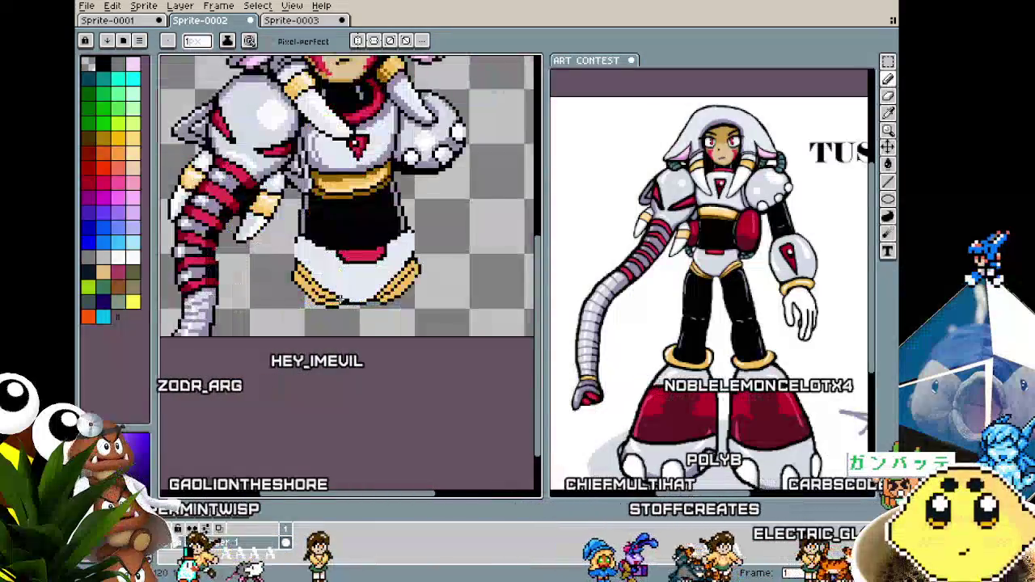
{"action": "key", "text": "w"}
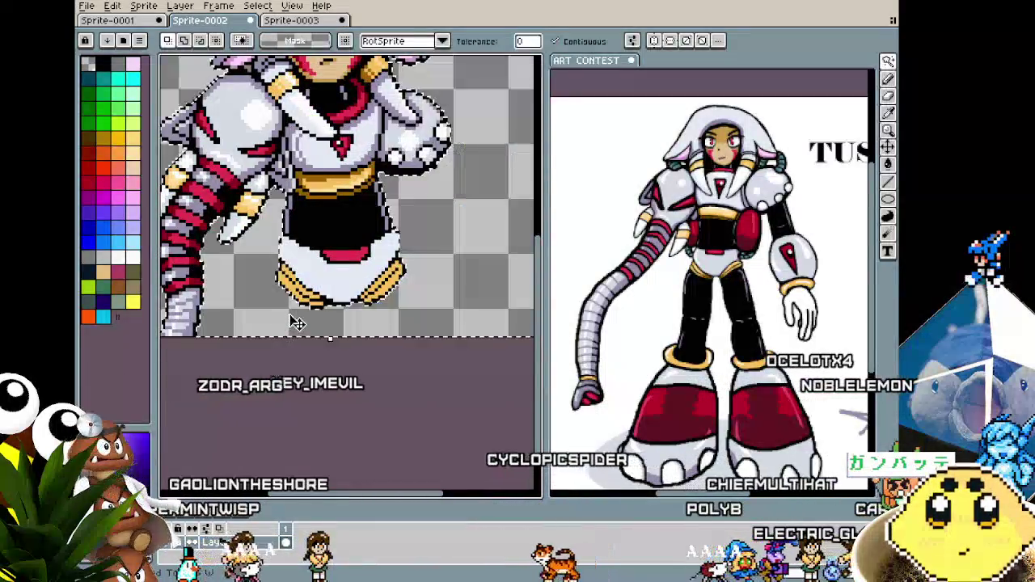
{"action": "left_click", "coordinate": [301, 318]}
{"action": "scroll", "coordinate": [301, 318], "scroll_direction": "up", "scroll_amount": 2}
{"action": "scroll", "coordinate": [299, 243], "scroll_direction": "up", "scroll_amount": 1}
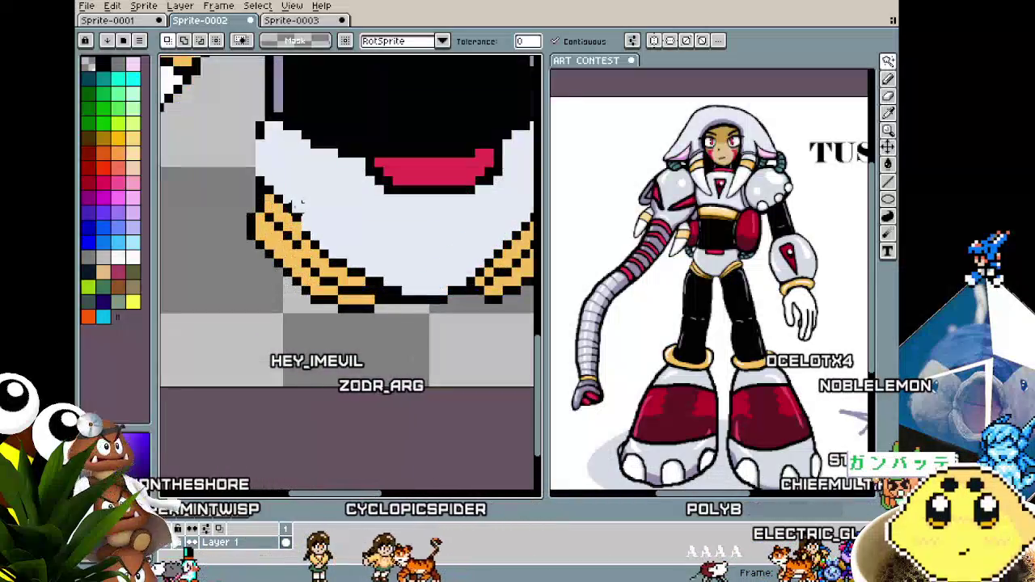
Return to the pencil and sample sprite colours, ending on the hem stripes' orange.
{"action": "key", "text": "b"}
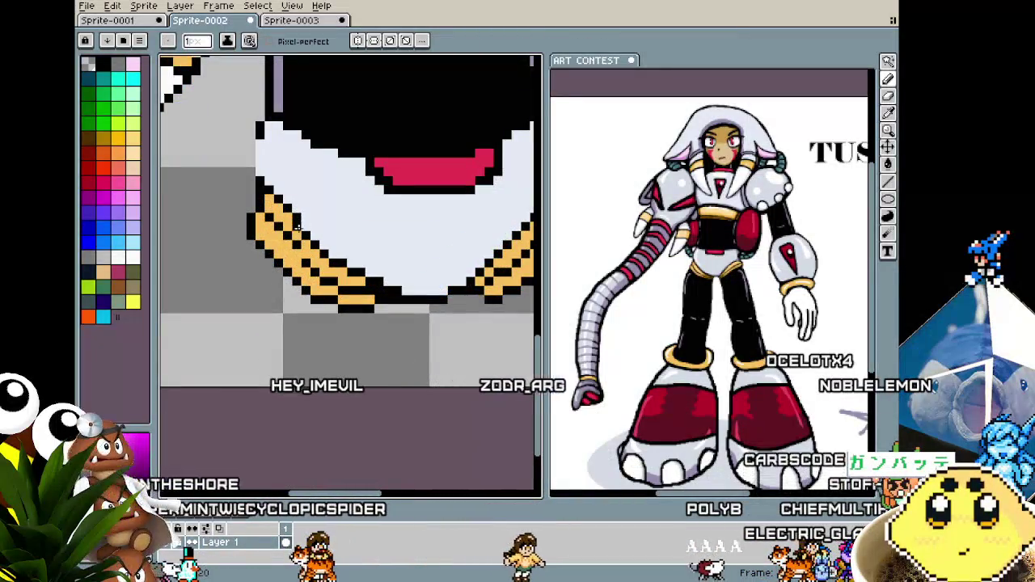
{"action": "scroll", "coordinate": [304, 230], "scroll_direction": "down", "scroll_amount": 3}
{"action": "scroll", "coordinate": [286, 275], "scroll_direction": "up", "scroll_amount": 2}
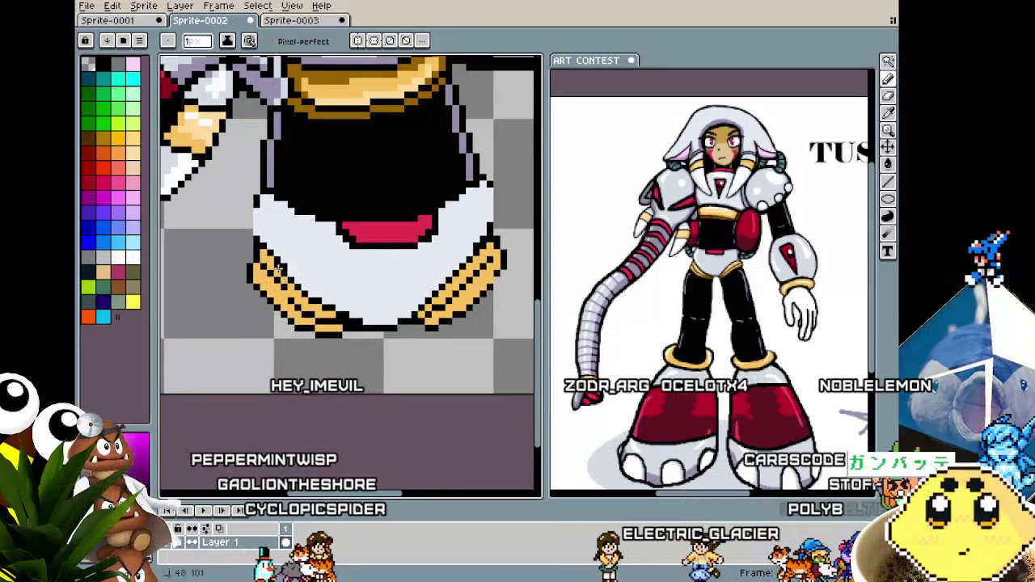
{"action": "left_click", "coordinate": [281, 259], "text": "alt"}
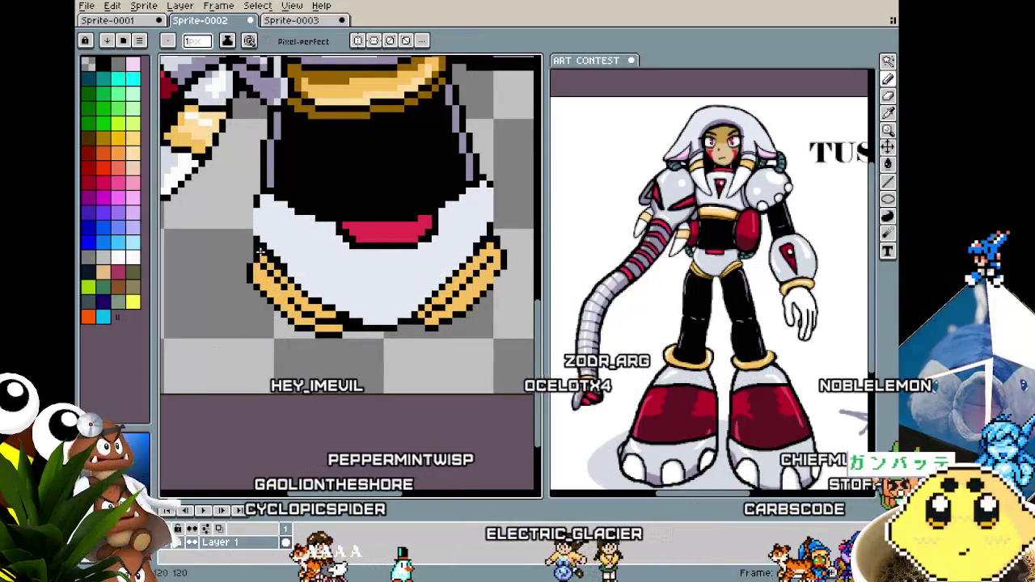
{"action": "left_click", "coordinate": [260, 247], "text": "alt"}
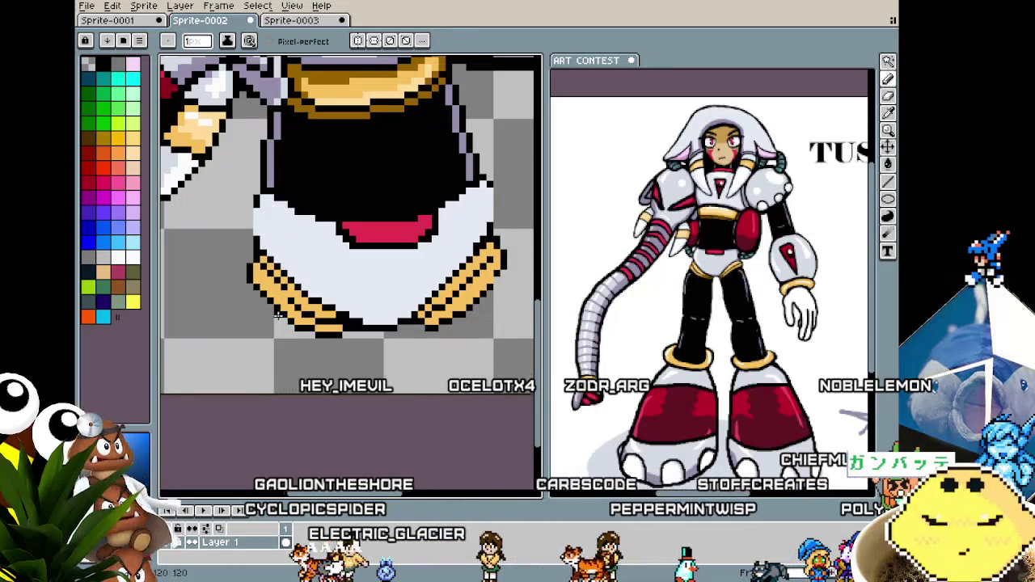
{"action": "scroll", "coordinate": [277, 315], "scroll_direction": "down", "scroll_amount": 3}
{"action": "scroll", "coordinate": [291, 274], "scroll_direction": "up", "scroll_amount": 3}
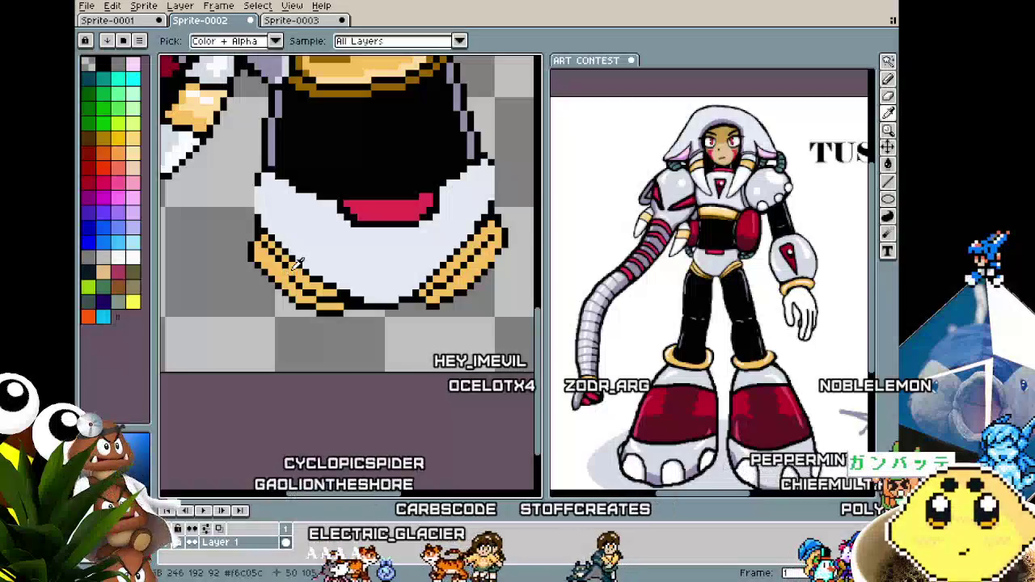
{"action": "left_click", "coordinate": [289, 270], "text": "alt"}
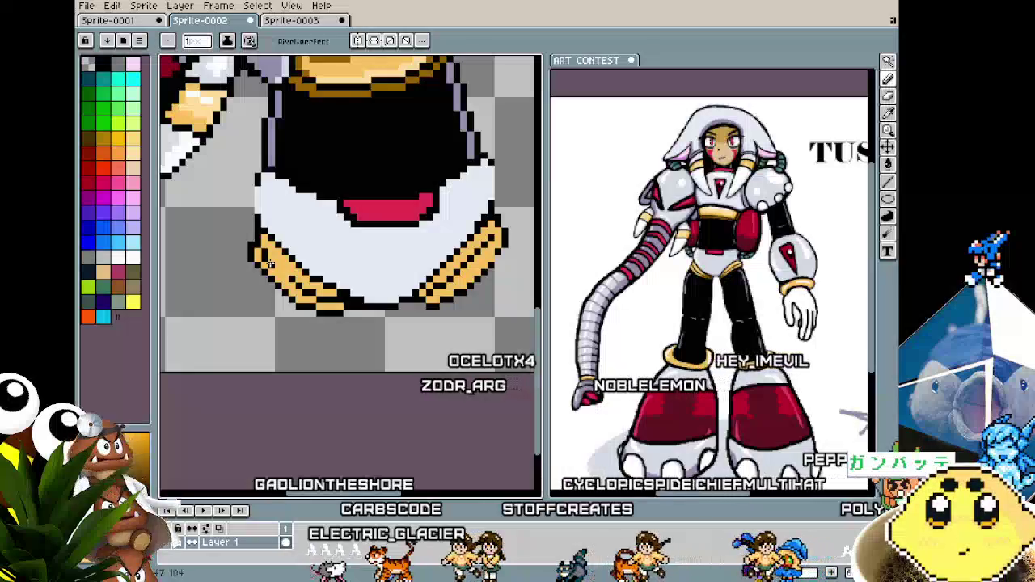
Zoom over the hem stripes, pan to the left skirt, and select the whole canvas.
{"action": "scroll", "coordinate": [283, 275], "scroll_direction": "down", "scroll_amount": 3}
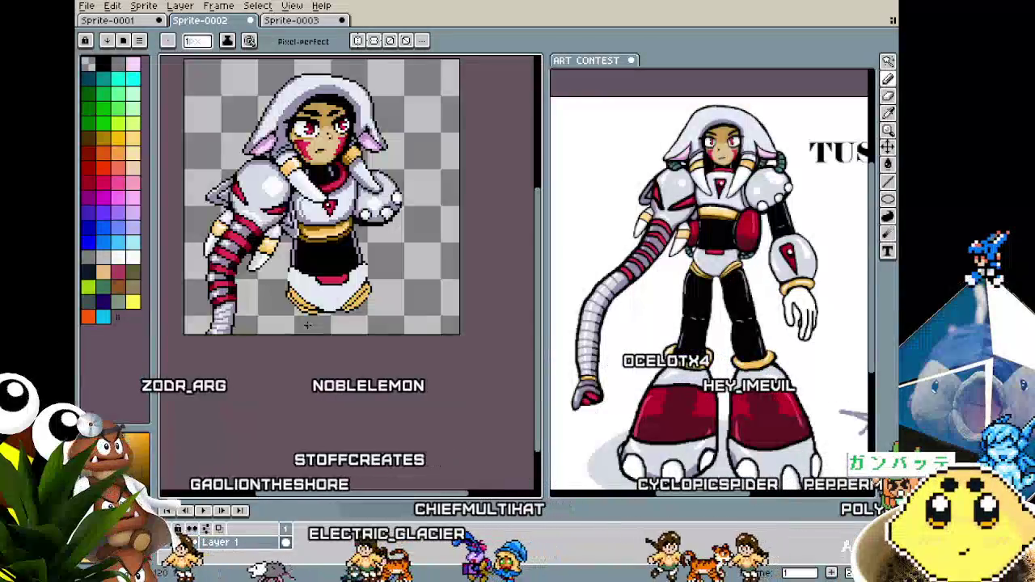
{"action": "scroll", "coordinate": [282, 259], "scroll_direction": "up", "scroll_amount": 4}
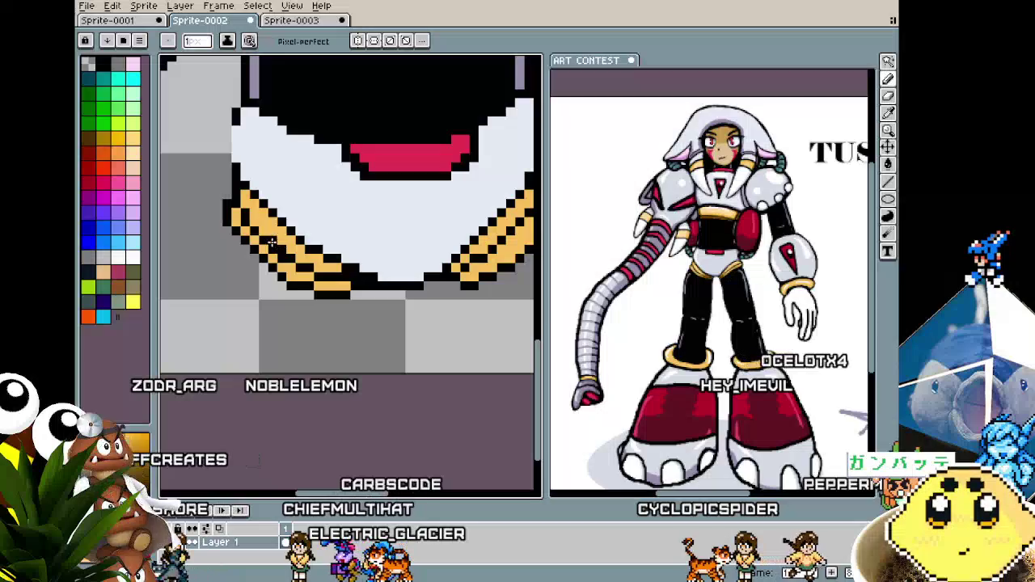
{"action": "scroll", "coordinate": [252, 284], "scroll_direction": "down", "scroll_amount": 4}
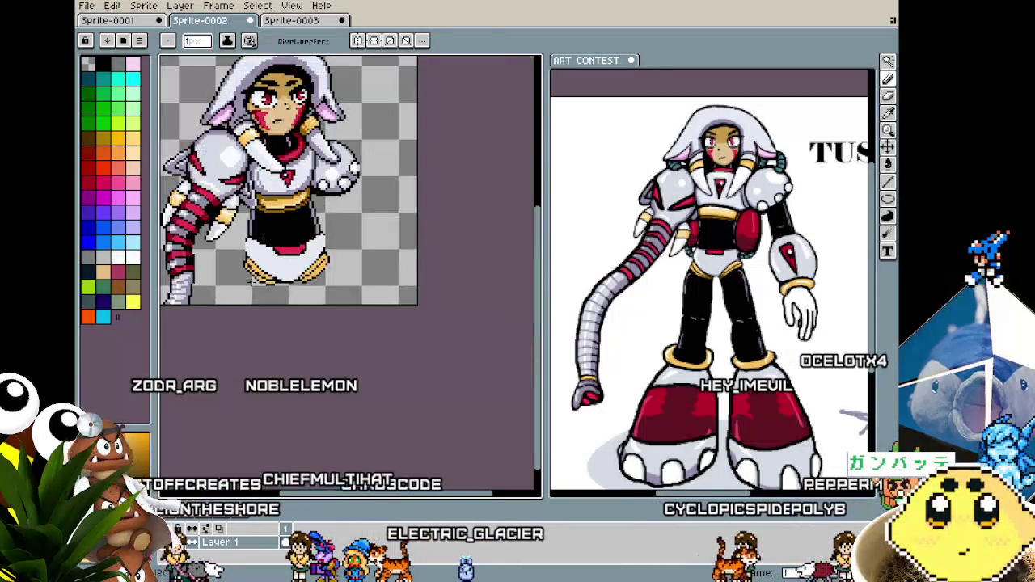
{"action": "scroll", "coordinate": [257, 271], "scroll_direction": "up", "scroll_amount": 3}
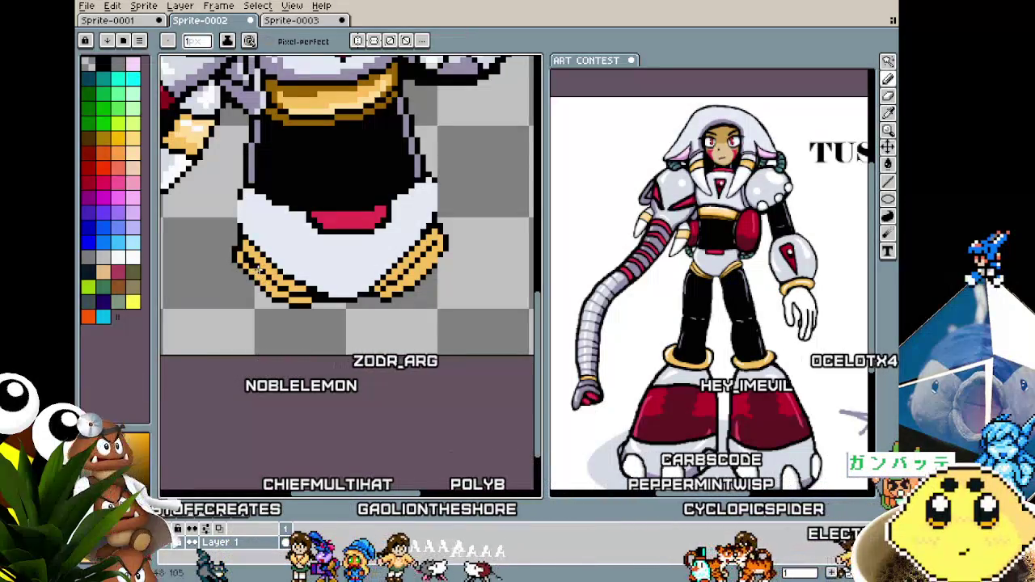
{"action": "scroll", "coordinate": [244, 251], "scroll_direction": "down", "scroll_amount": 4}
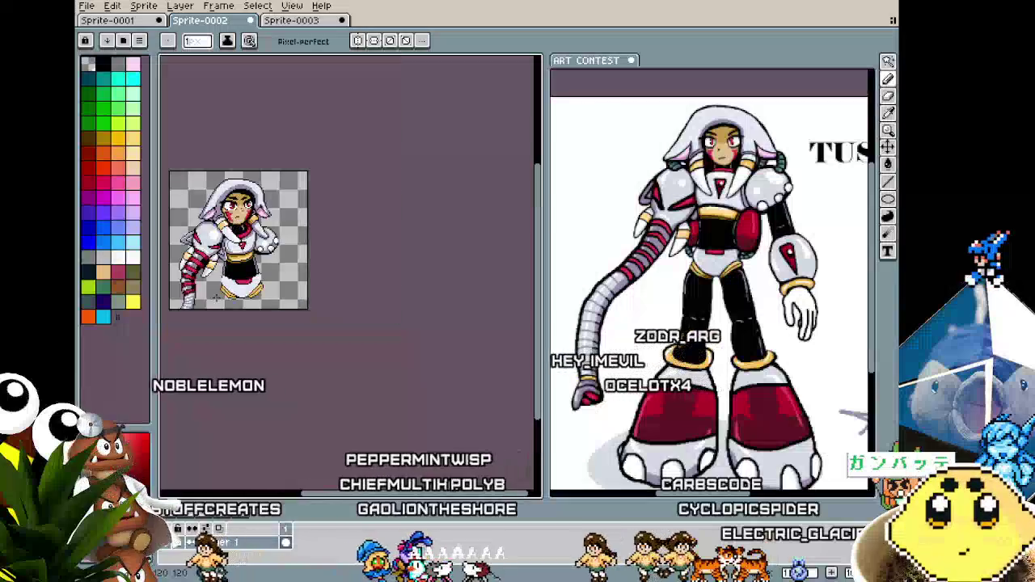
{"action": "scroll", "coordinate": [242, 247], "scroll_direction": "up", "scroll_amount": 2}
{"action": "scroll", "coordinate": [241, 245], "scroll_direction": "up", "scroll_amount": 2}
{"action": "scroll", "coordinate": [239, 243], "scroll_direction": "up", "scroll_amount": 1}
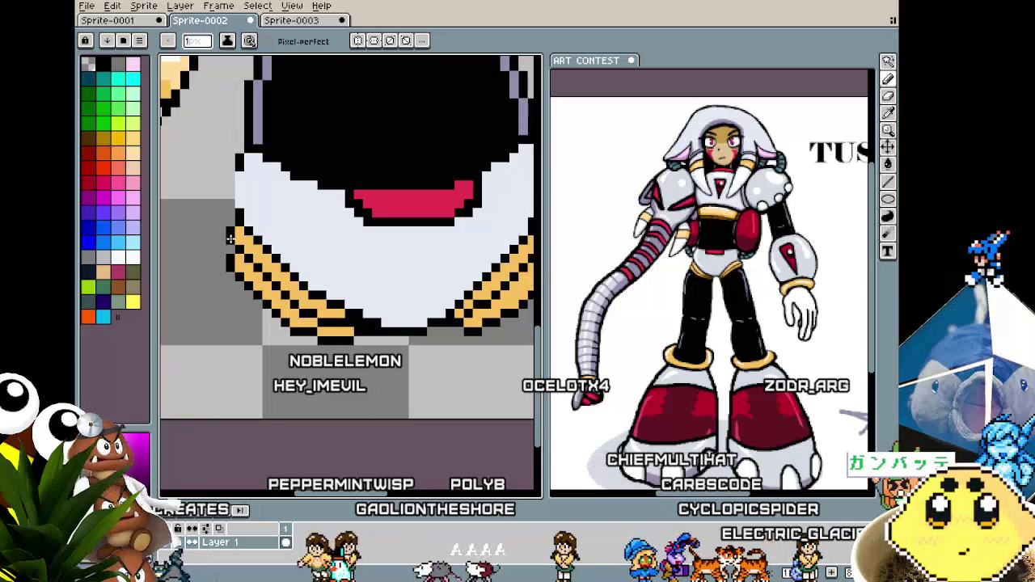
{"action": "scroll", "coordinate": [230, 236], "scroll_direction": "down", "scroll_amount": 3}
{"action": "scroll", "coordinate": [232, 307], "scroll_direction": "down", "scroll_amount": 1}
{"action": "scroll", "coordinate": [243, 307], "scroll_direction": "up", "scroll_amount": 1}
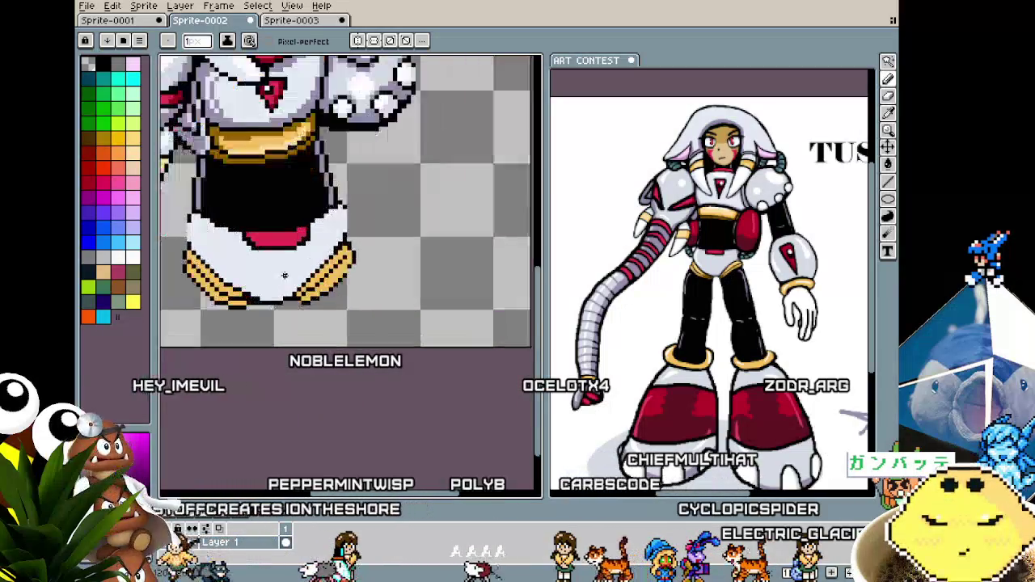
{"action": "scroll", "coordinate": [324, 259], "scroll_direction": "up", "scroll_amount": 1}
{"action": "scroll", "coordinate": [427, 221], "scroll_direction": "up", "scroll_amount": 1}
{"action": "key", "text": "alt"}
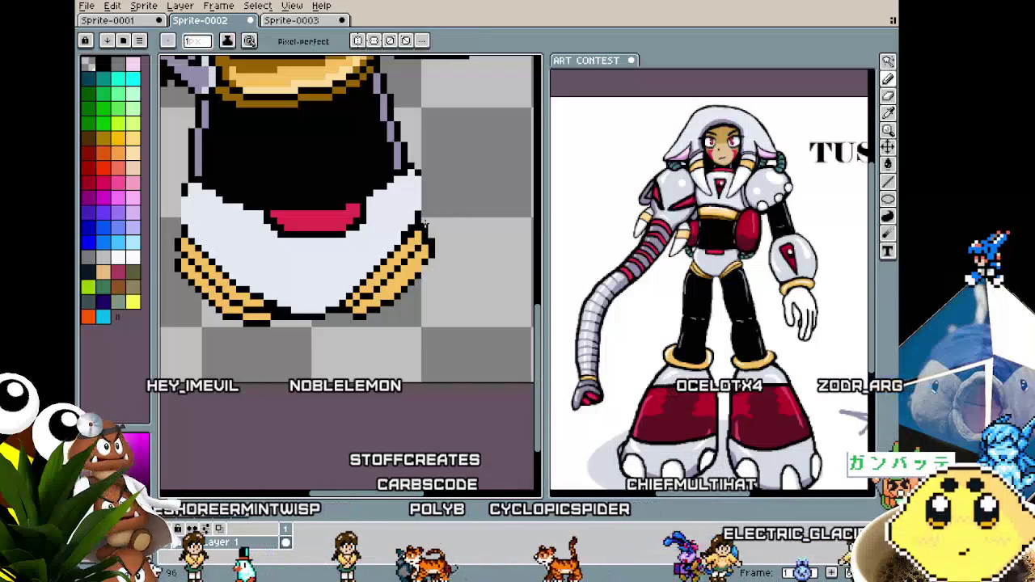
{"action": "scroll", "coordinate": [423, 332], "scroll_direction": "down", "scroll_amount": 2}
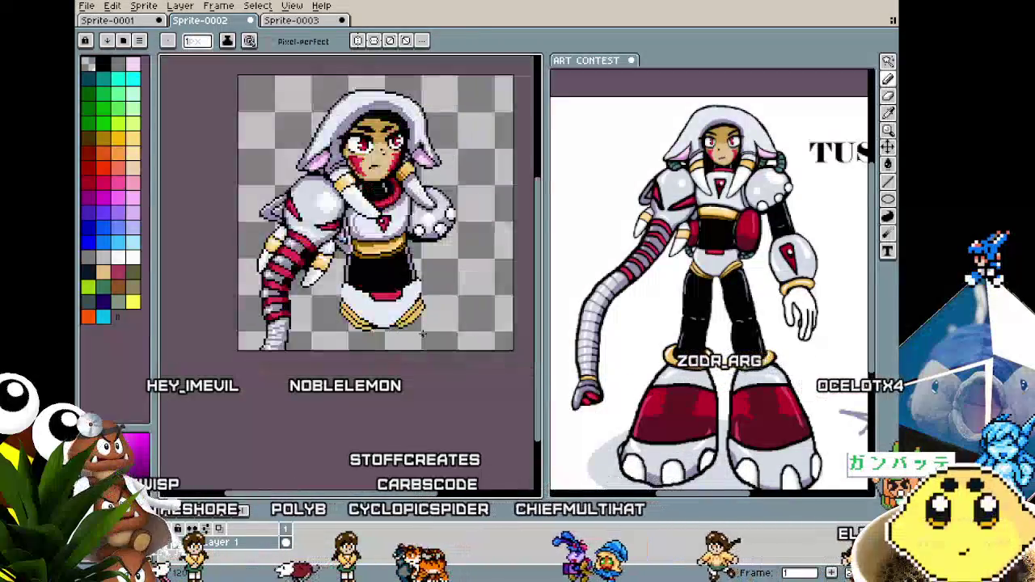
{"action": "scroll", "coordinate": [419, 323], "scroll_direction": "up", "scroll_amount": 1}
{"action": "scroll", "coordinate": [415, 318], "scroll_direction": "up", "scroll_amount": 1}
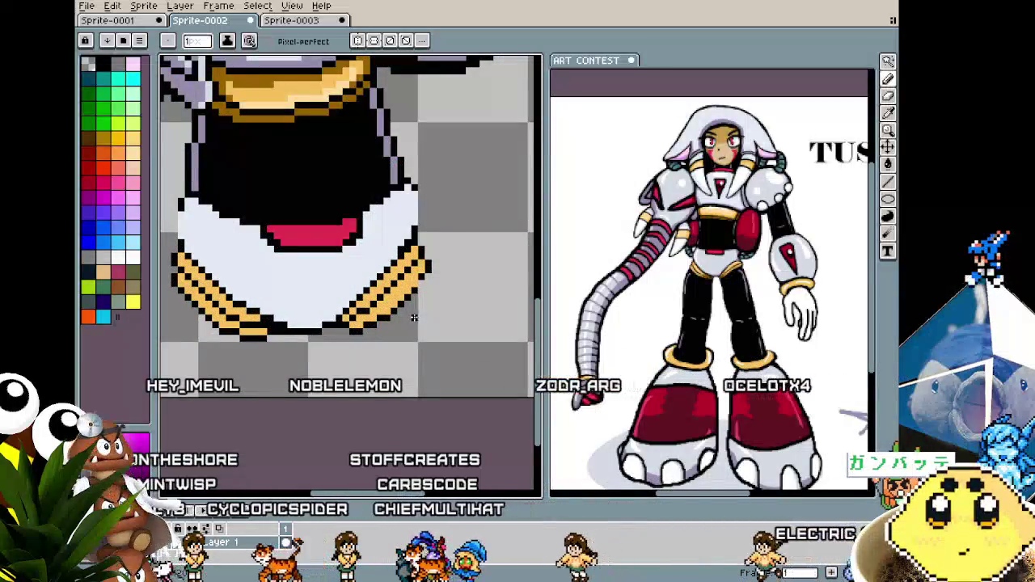
{"action": "scroll", "coordinate": [437, 293], "scroll_direction": "up", "scroll_amount": 1}
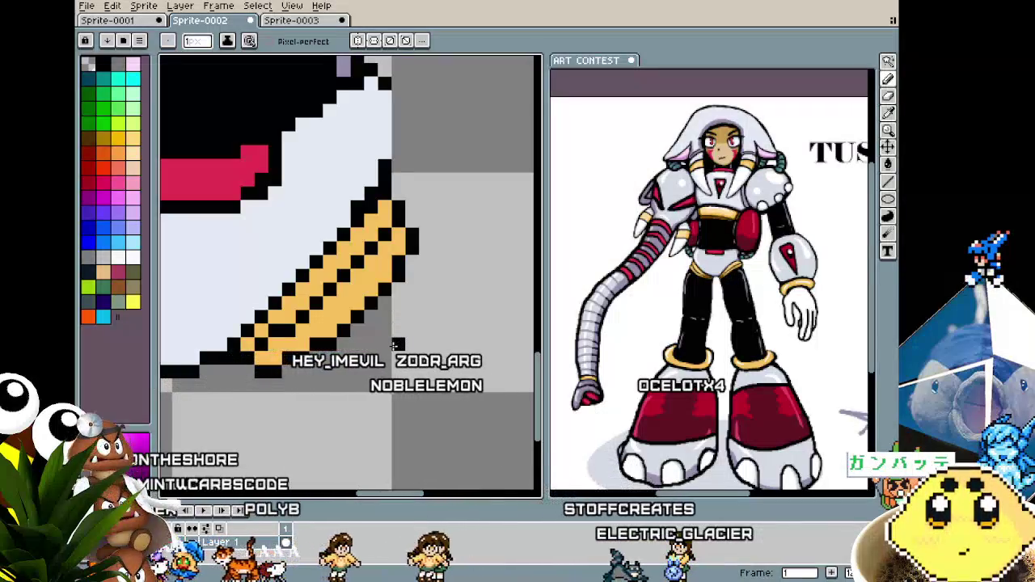
{"action": "scroll", "coordinate": [365, 305], "scroll_direction": "down", "scroll_amount": 1}
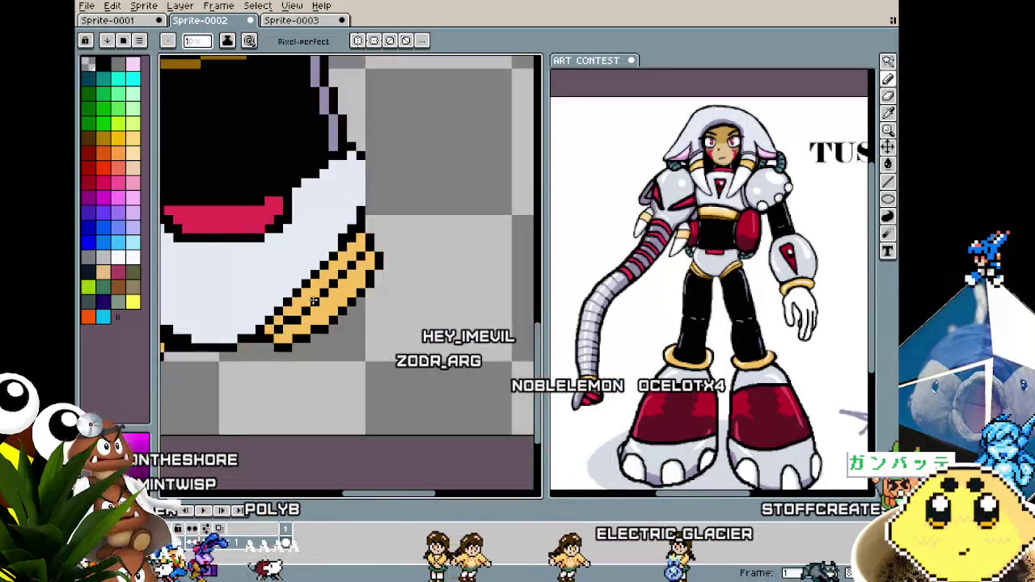
{"action": "scroll", "coordinate": [376, 291], "scroll_direction": "down", "scroll_amount": 1}
{"action": "scroll", "coordinate": [417, 312], "scroll_direction": "up", "scroll_amount": 1}
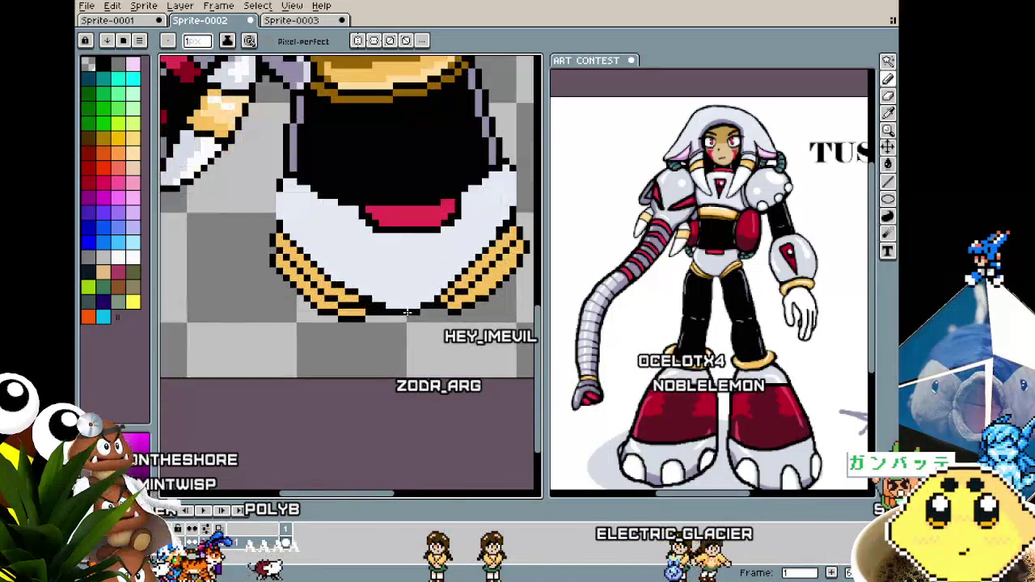
{"action": "left_click_drag", "start_coordinate": [389, 309], "coordinate": [318, 321]}
{"action": "scroll", "coordinate": [303, 301], "scroll_direction": "down", "scroll_amount": 1}
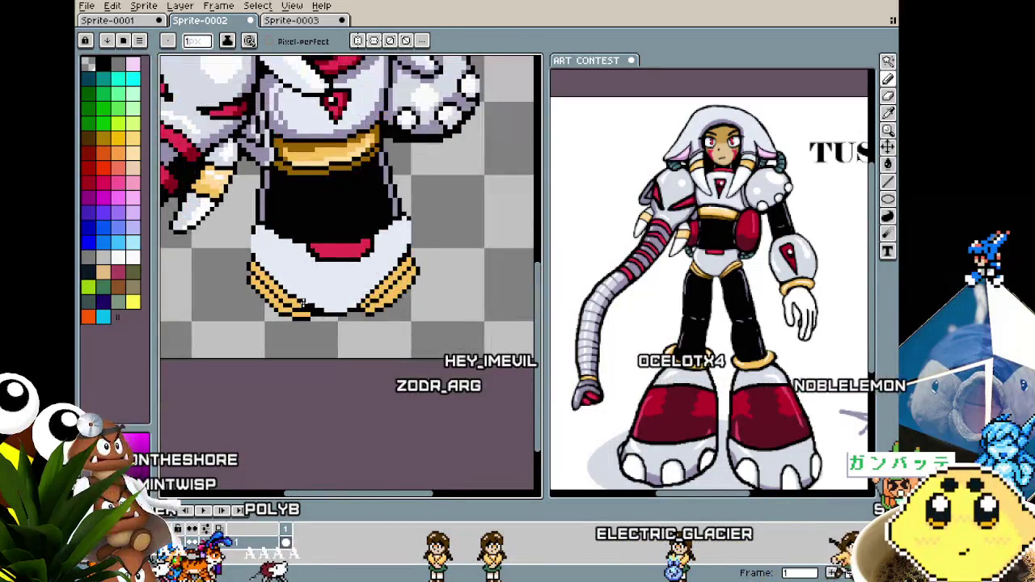
{"action": "scroll", "coordinate": [303, 301], "scroll_direction": "down", "scroll_amount": 1}
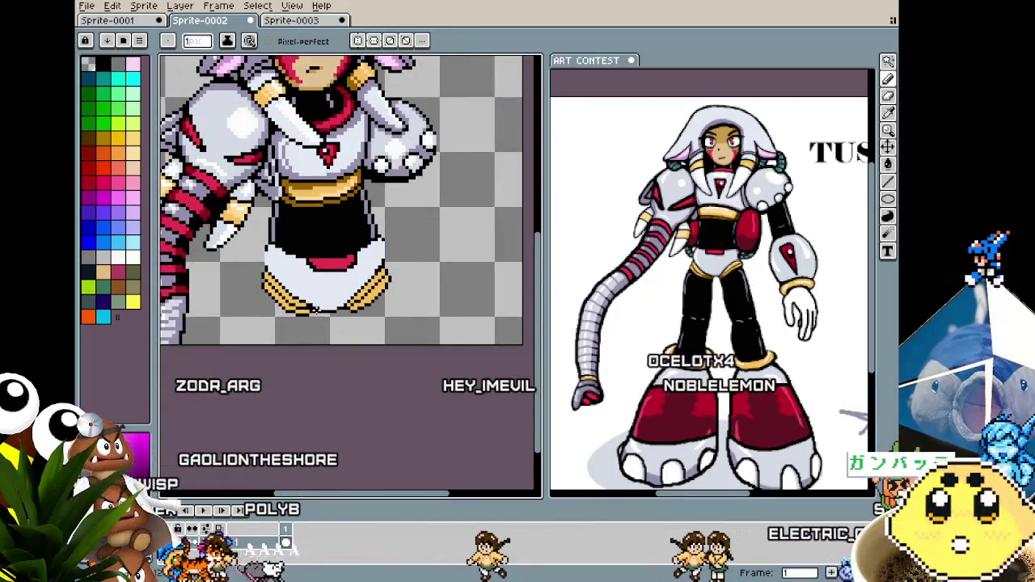
{"action": "key", "text": "ctrl+a"}
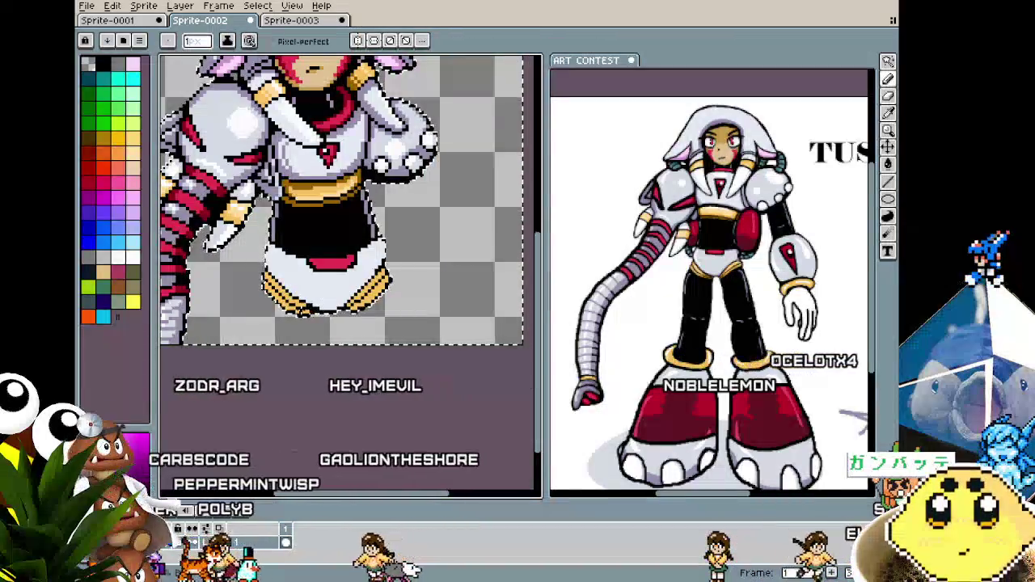
{"action": "scroll", "coordinate": [307, 304], "scroll_direction": "up", "scroll_amount": 2}
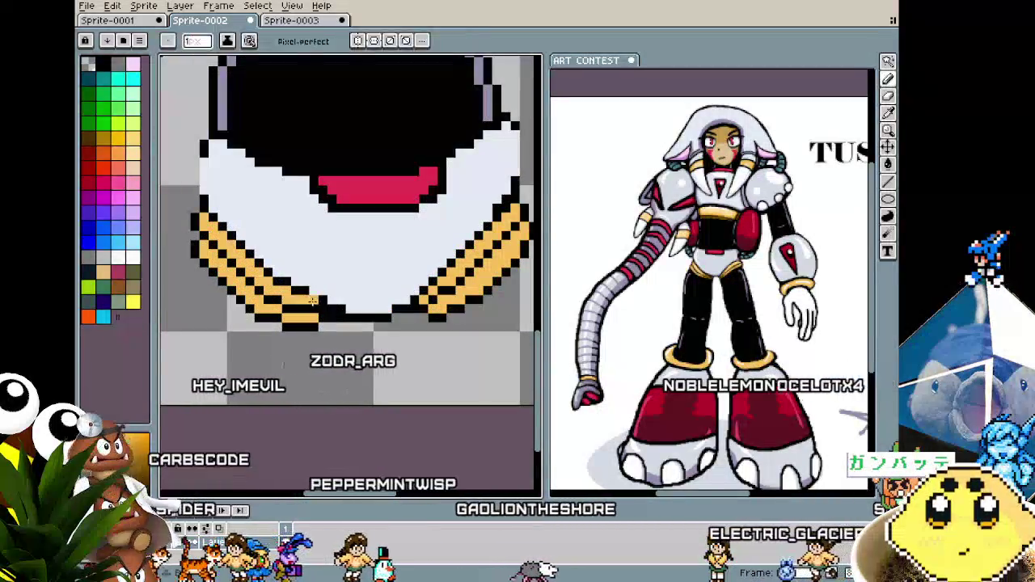
{"action": "scroll", "coordinate": [311, 323], "scroll_direction": "down", "scroll_amount": 3}
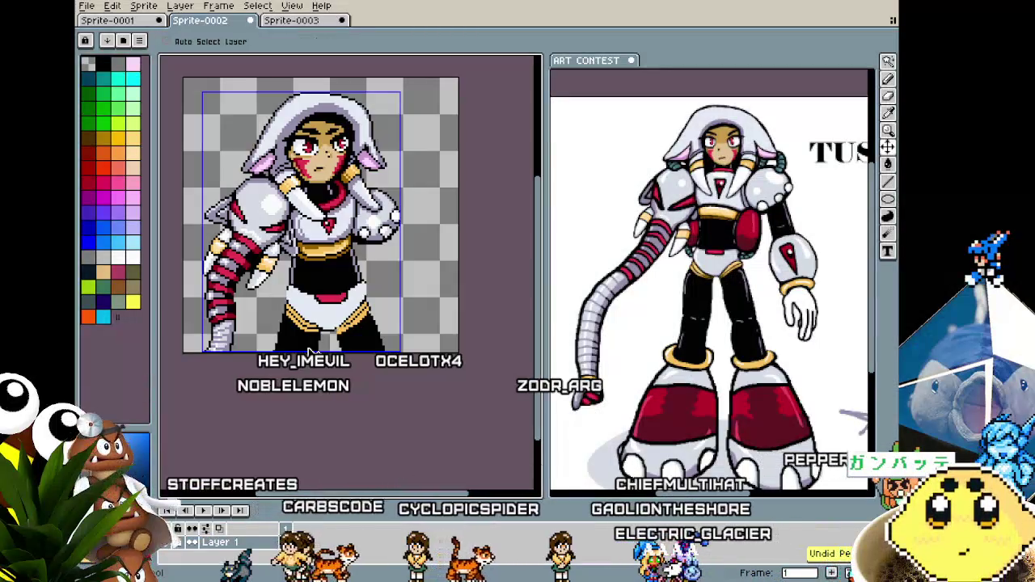
{"action": "key", "text": "b"}
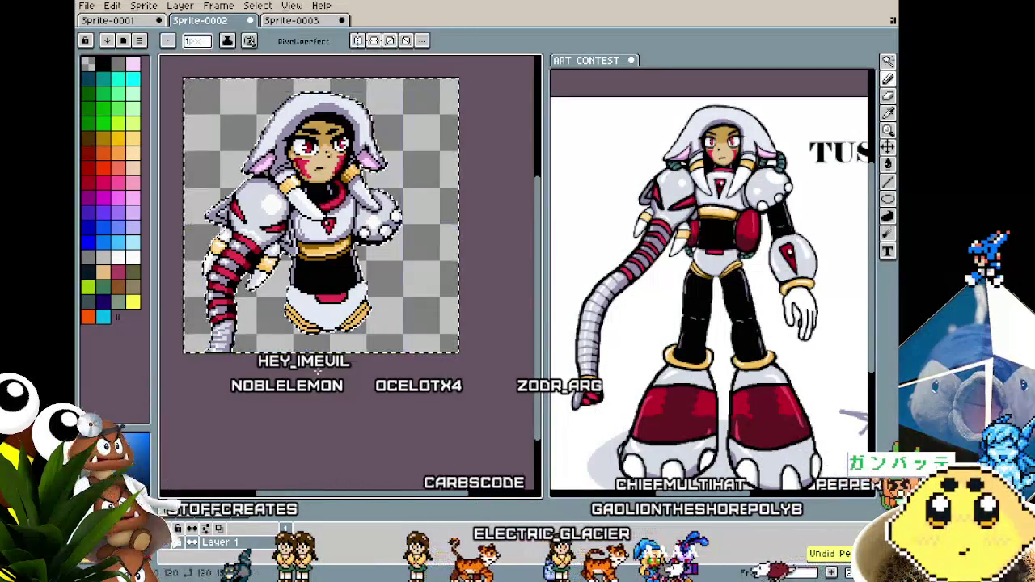
{"action": "scroll", "coordinate": [323, 323], "scroll_direction": "up", "scroll_amount": 1}
{"action": "scroll", "coordinate": [323, 324], "scroll_direction": "up", "scroll_amount": 1}
{"action": "scroll", "coordinate": [339, 320], "scroll_direction": "up", "scroll_amount": 1}
{"action": "key", "text": "m"}
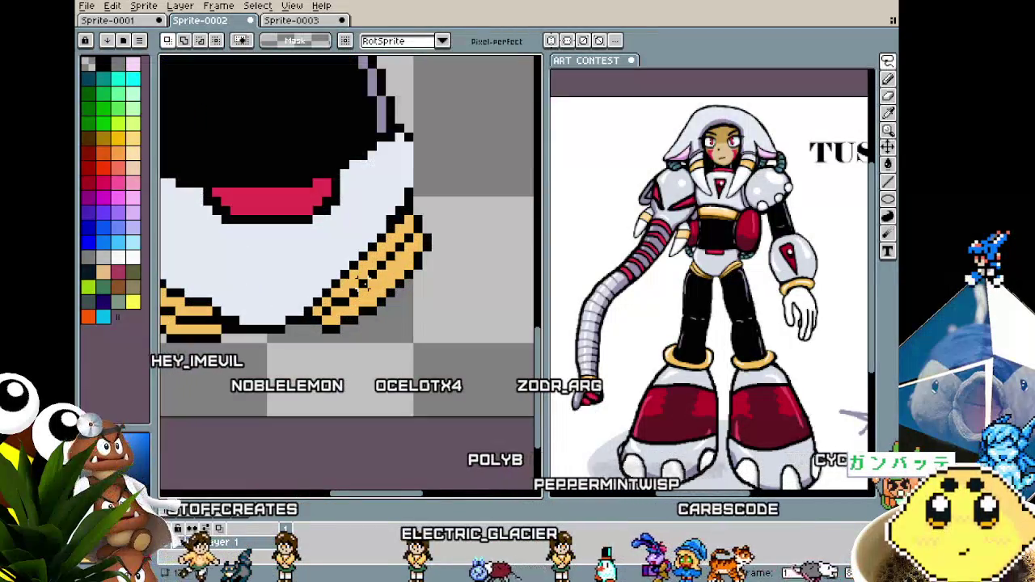
{"action": "scroll", "coordinate": [356, 287], "scroll_direction": "up", "scroll_amount": 1}
{"action": "key", "text": "b"}
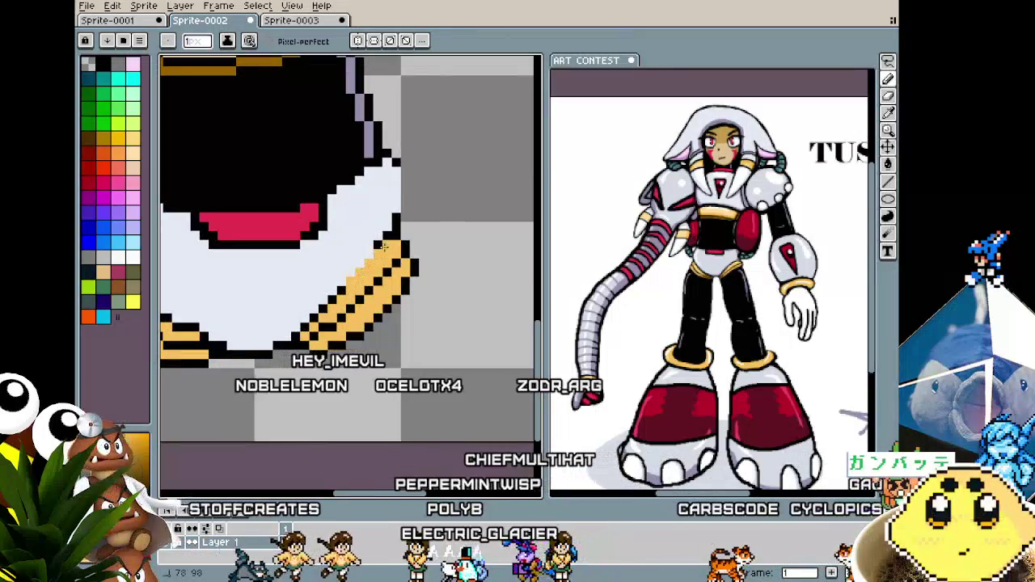
{"action": "key", "text": "i"}
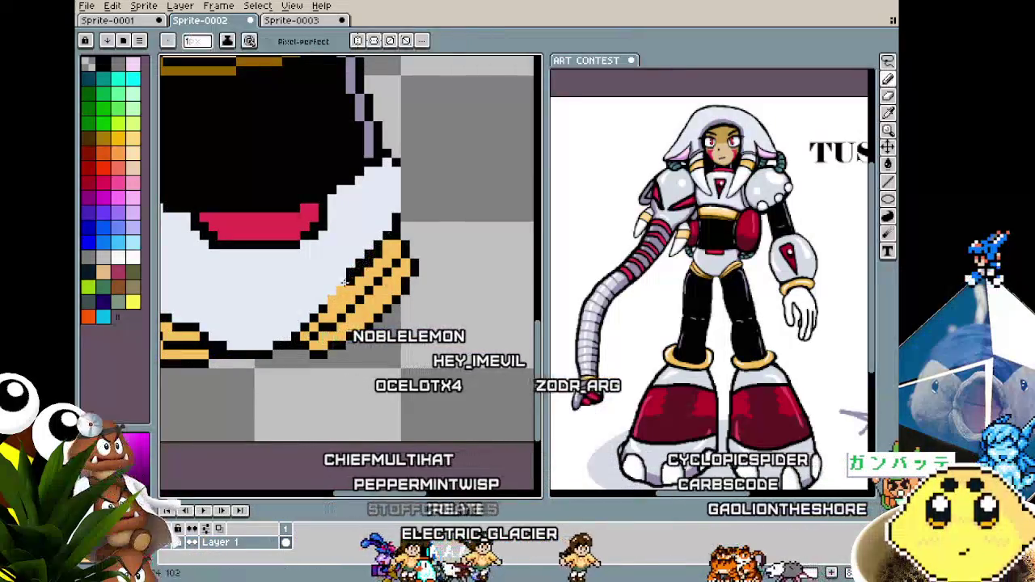
{"action": "key", "text": "b"}
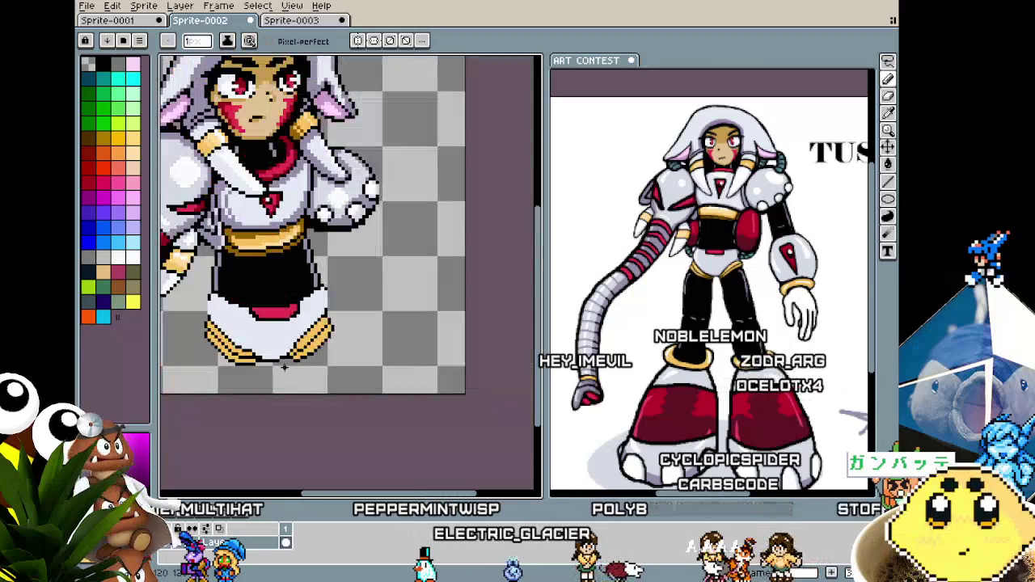
{"action": "key", "text": "i"}
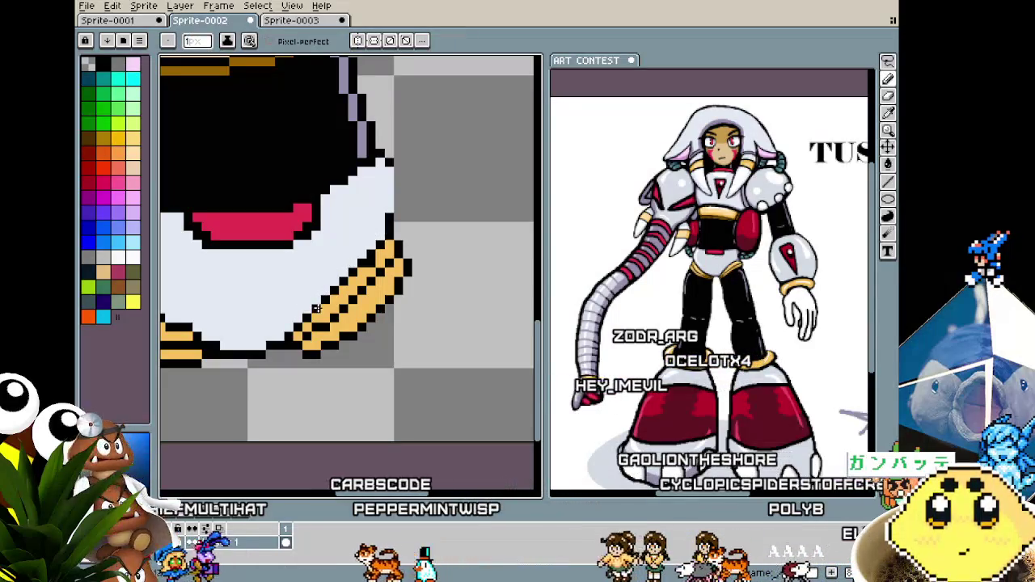
{"action": "scroll", "coordinate": [316, 308], "scroll_direction": "down", "scroll_amount": 2}
{"action": "scroll", "coordinate": [370, 248], "scroll_direction": "up", "scroll_amount": 2}
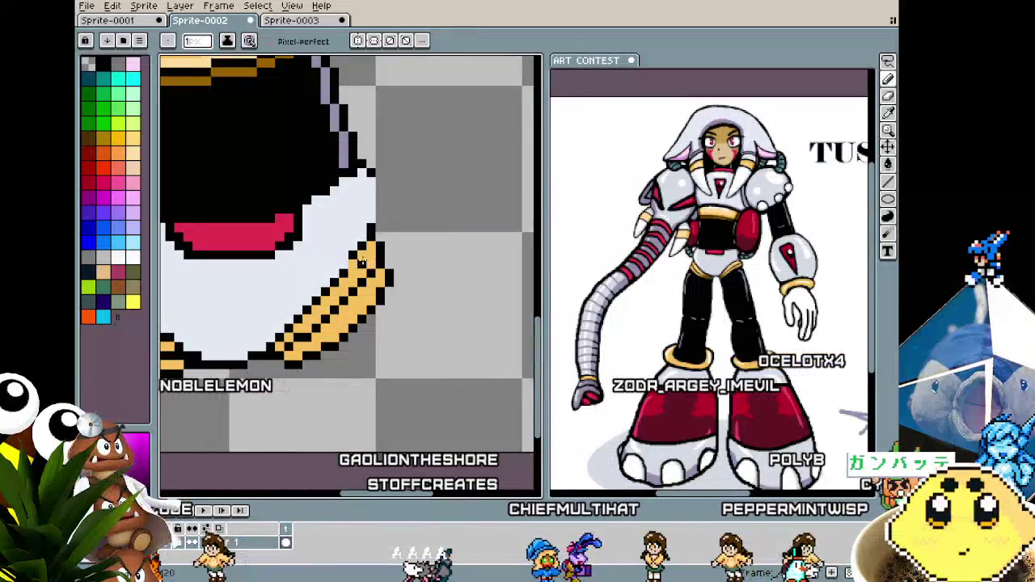
{"action": "scroll", "coordinate": [370, 257], "scroll_direction": "down", "scroll_amount": 2}
{"action": "scroll", "coordinate": [347, 283], "scroll_direction": "down", "scroll_amount": 2}
{"action": "scroll", "coordinate": [328, 320], "scroll_direction": "up", "scroll_amount": 1}
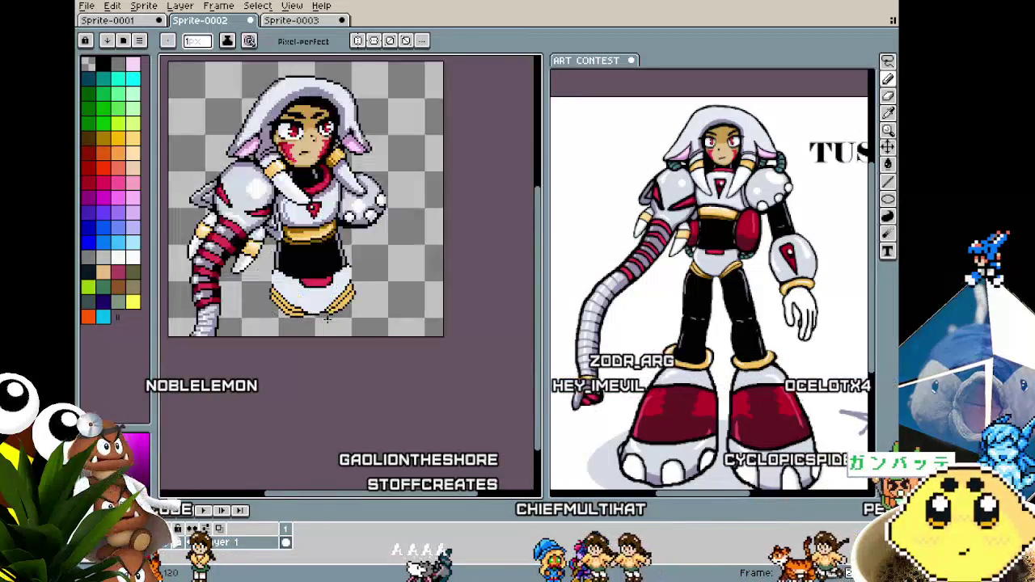
{"action": "scroll", "coordinate": [327, 319], "scroll_direction": "up", "scroll_amount": 3}
{"action": "key", "text": "i"}
{"action": "key", "text": "b"}
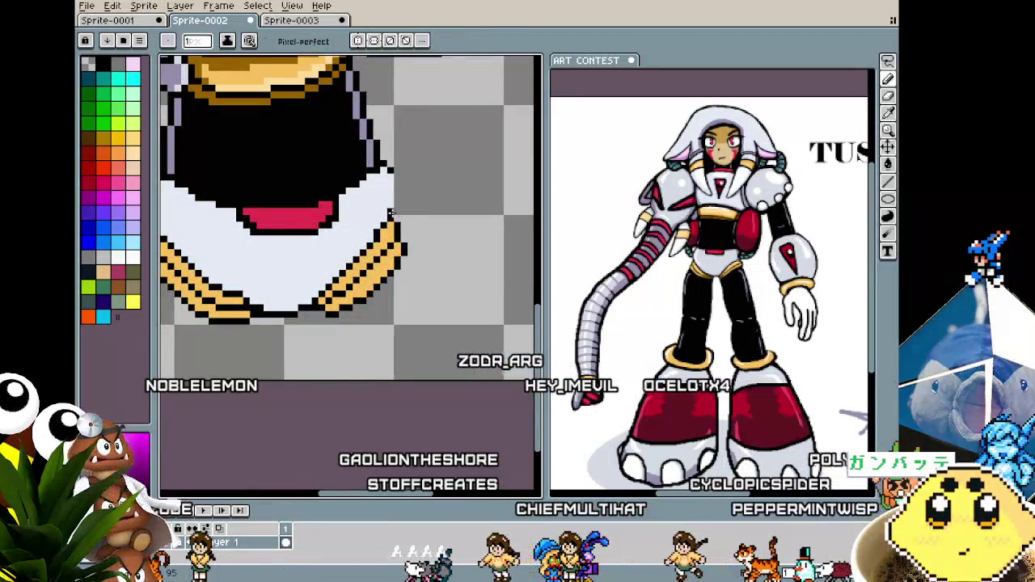
{"action": "key", "text": "i"}
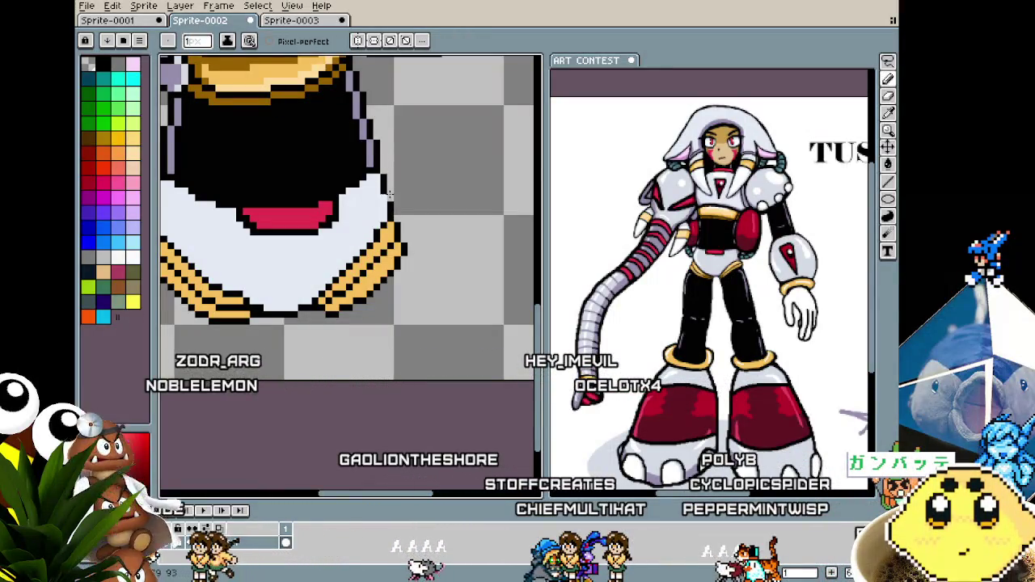
{"action": "scroll", "coordinate": [382, 202], "scroll_direction": "down", "scroll_amount": 2}
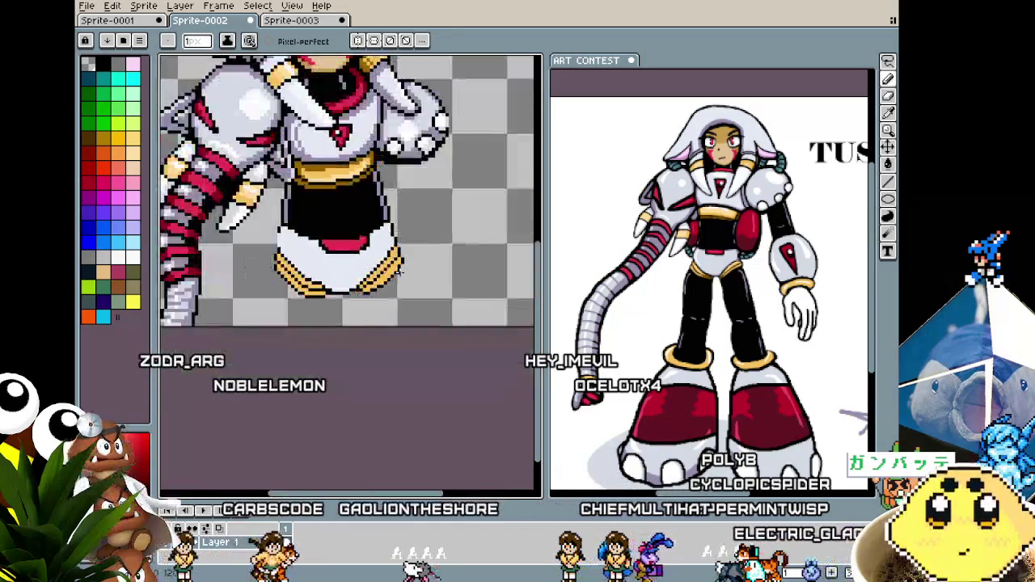
{"action": "scroll", "coordinate": [367, 243], "scroll_direction": "down", "scroll_amount": 1}
{"action": "scroll", "coordinate": [354, 279], "scroll_direction": "up", "scroll_amount": 1}
{"action": "scroll", "coordinate": [354, 279], "scroll_direction": "up", "scroll_amount": 2}
{"action": "scroll", "coordinate": [331, 295], "scroll_direction": "down", "scroll_amount": 2}
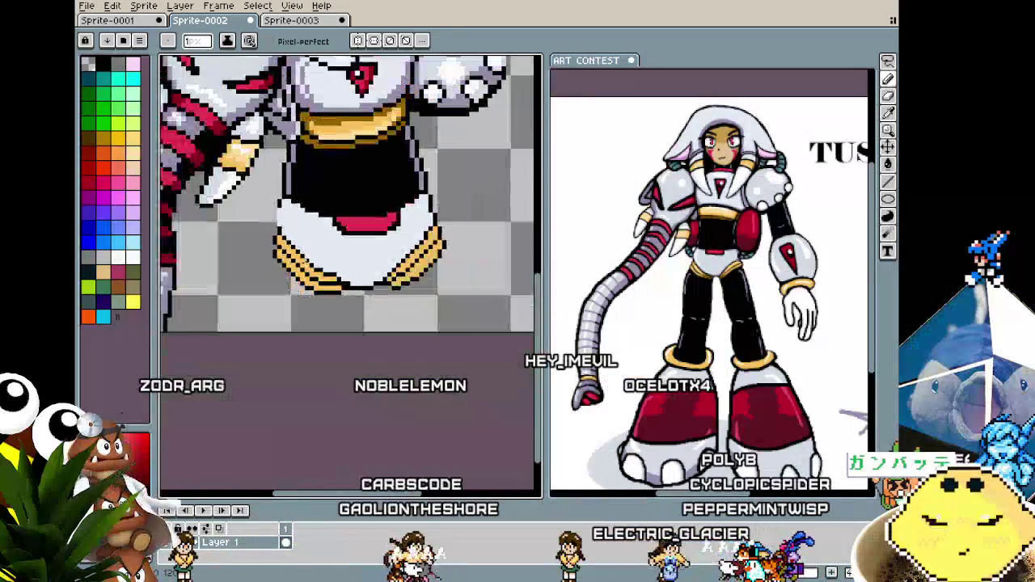
{"action": "scroll", "coordinate": [320, 302], "scroll_direction": "up", "scroll_amount": 1}
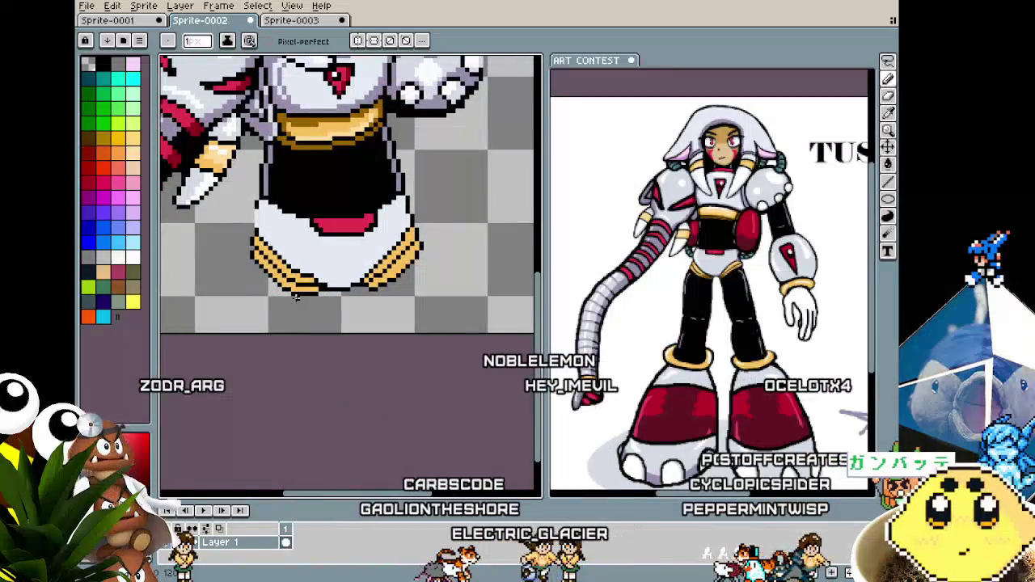
{"action": "scroll", "coordinate": [315, 282], "scroll_direction": "up", "scroll_amount": 1}
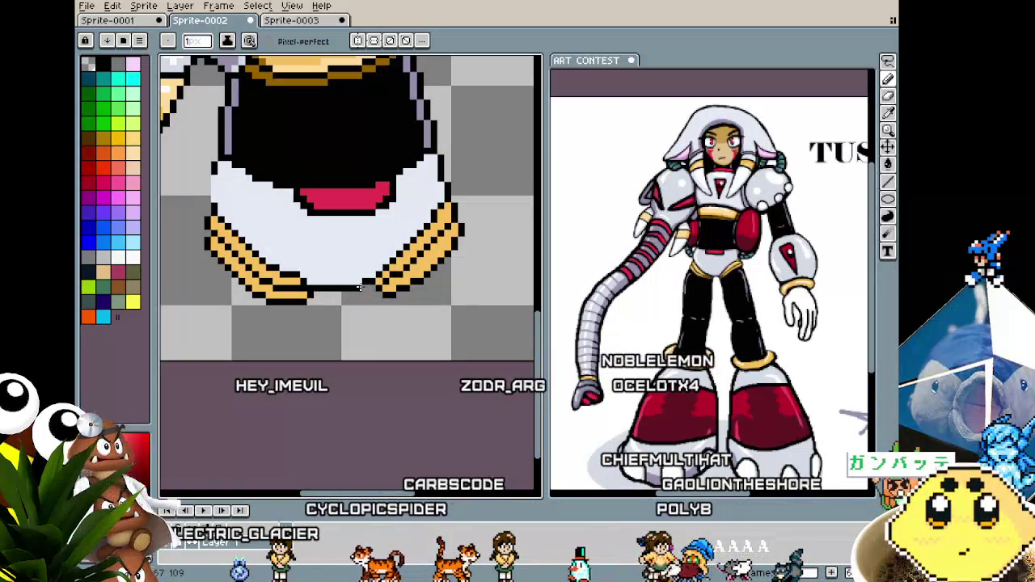
{"action": "scroll", "coordinate": [337, 300], "scroll_direction": "down", "scroll_amount": 2}
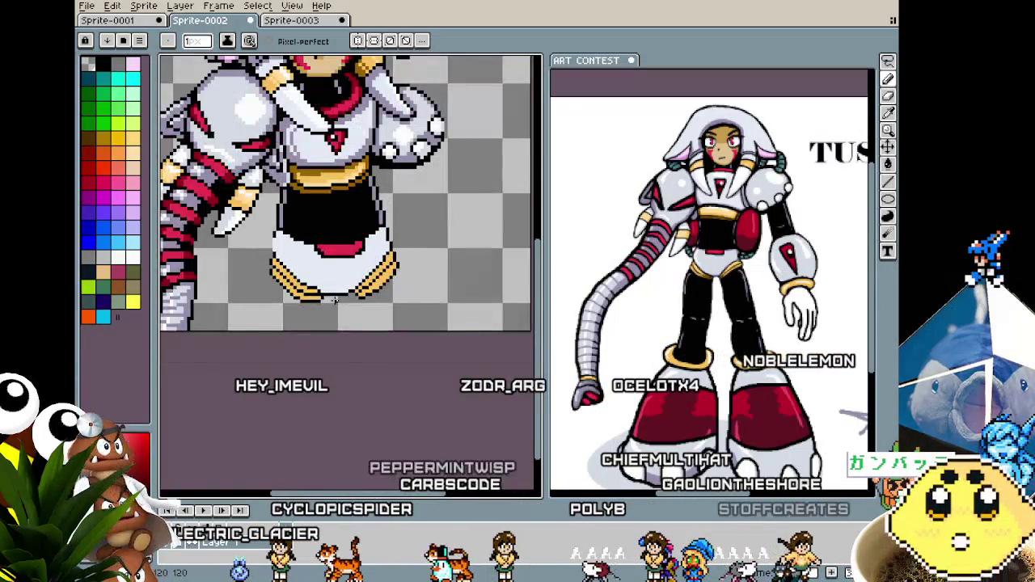
{"action": "scroll", "coordinate": [337, 300], "scroll_direction": "down", "scroll_amount": 1}
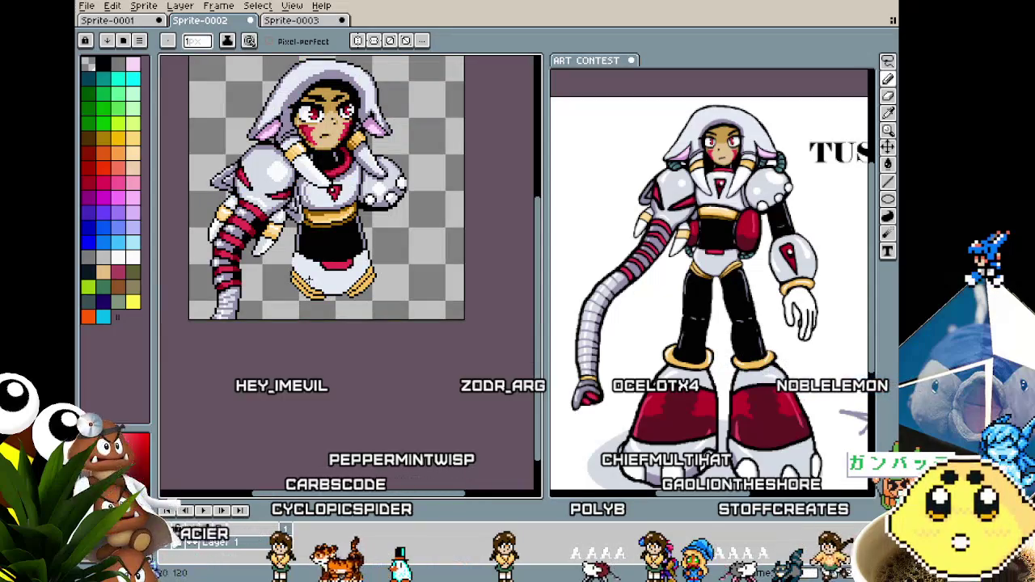
{"action": "key", "text": "m"}
{"action": "scroll", "coordinate": [292, 260], "scroll_direction": "up", "scroll_amount": 2}
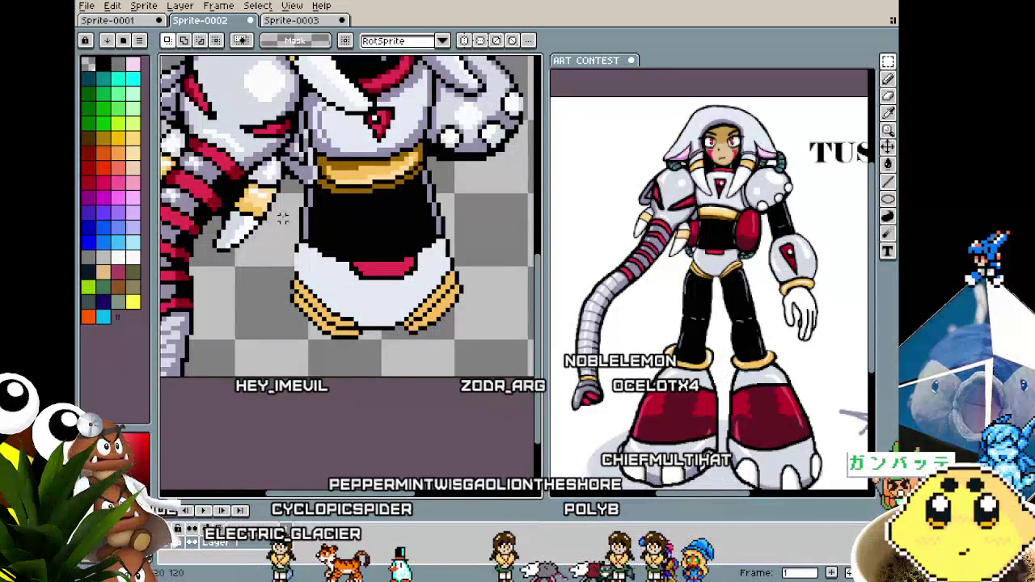
Marquee the left skirt, deselect, then pencil over the dark column beside the black panel.
{"action": "left_click_drag", "start_coordinate": [322, 330], "coordinate": [391, 377]}
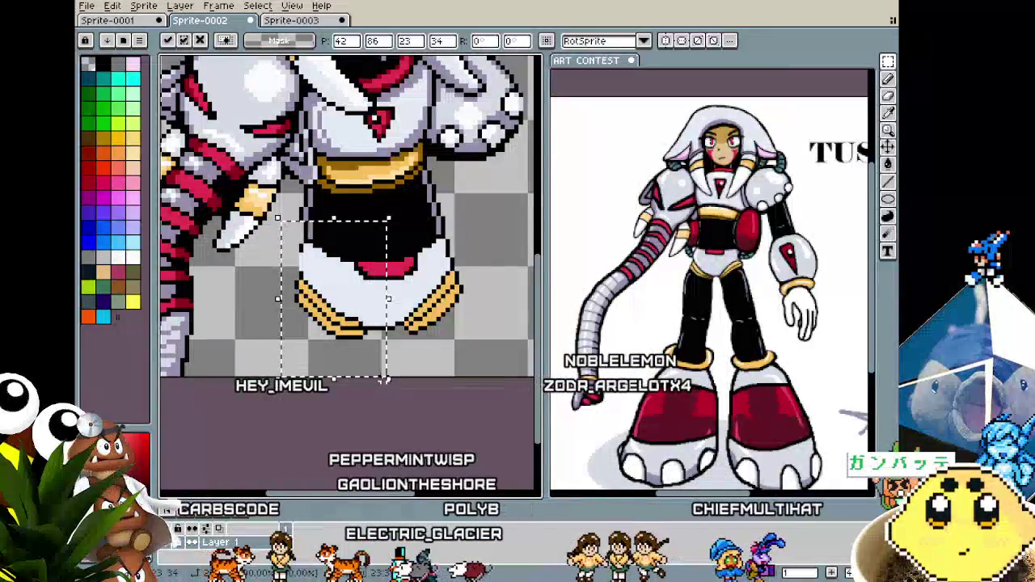
{"action": "key", "text": "ctrl+d"}
{"action": "scroll", "coordinate": [270, 257], "scroll_direction": "up", "scroll_amount": 2}
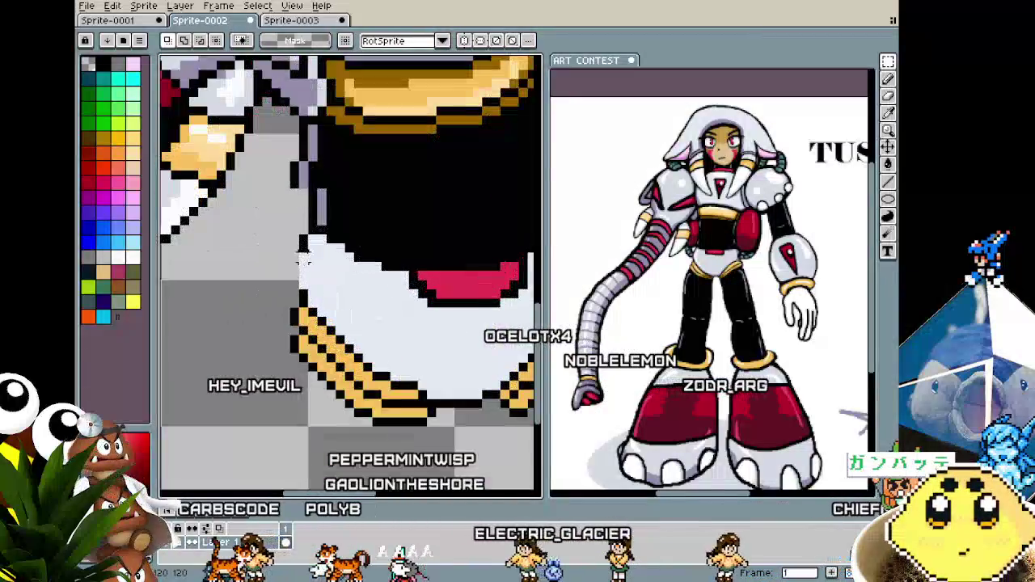
{"action": "scroll", "coordinate": [271, 257], "scroll_direction": "up", "scroll_amount": 1}
{"action": "key", "text": "b"}
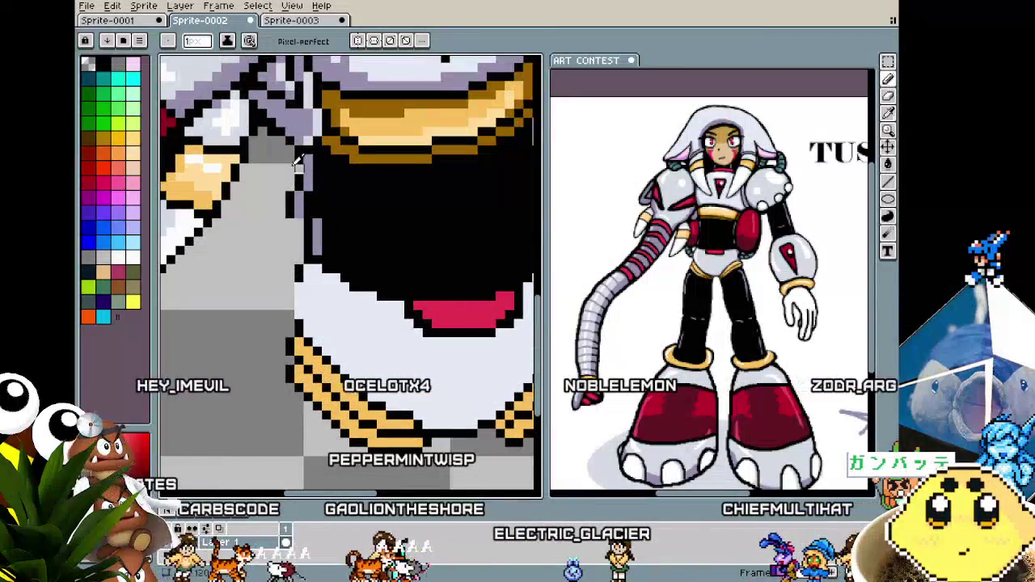
{"action": "mouse_move", "coordinate": [293, 166]}
{"action": "left_mouse_down"}
{"action": "mouse_move", "coordinate": [291, 219]}
{"action": "mouse_move", "coordinate": [300, 155]}
{"action": "left_mouse_up"}
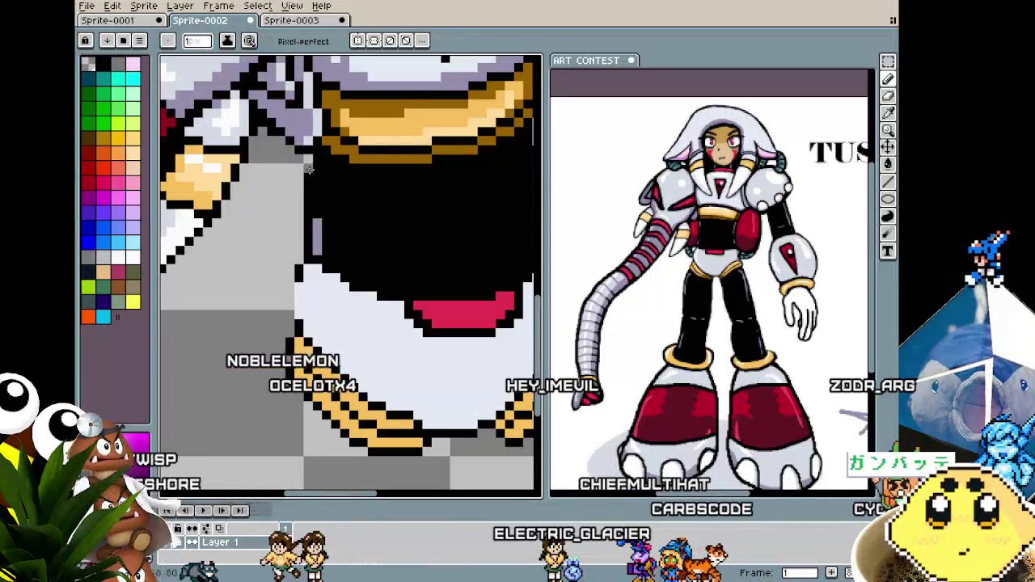
Redraw the skirt panel's left edge as a continuous black column.
{"action": "left_click_drag", "start_coordinate": [316, 214], "coordinate": [318, 252]}
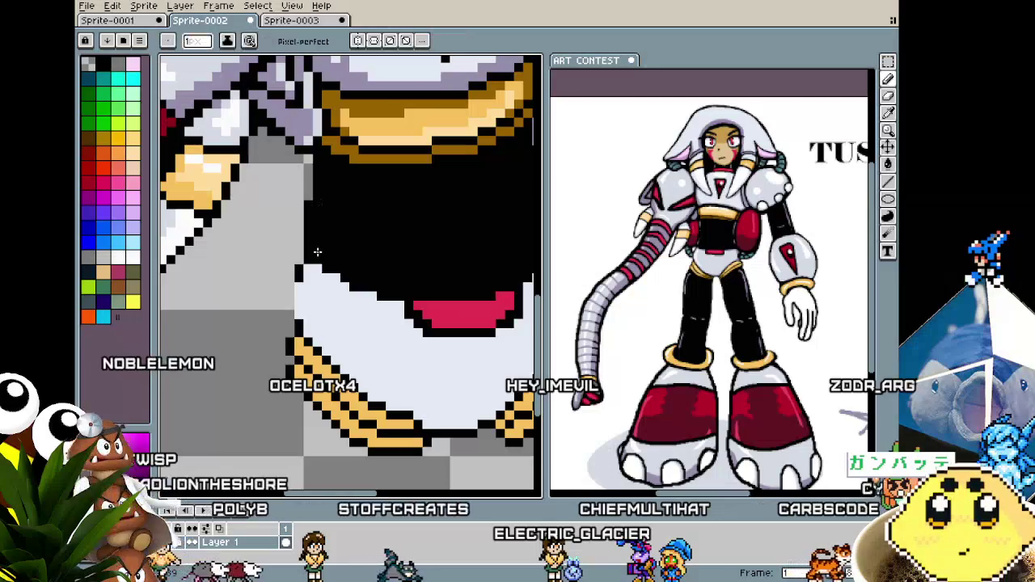
{"action": "left_click", "coordinate": [308, 196], "text": "alt"}
{"action": "left_click", "coordinate": [305, 227], "text": "alt"}
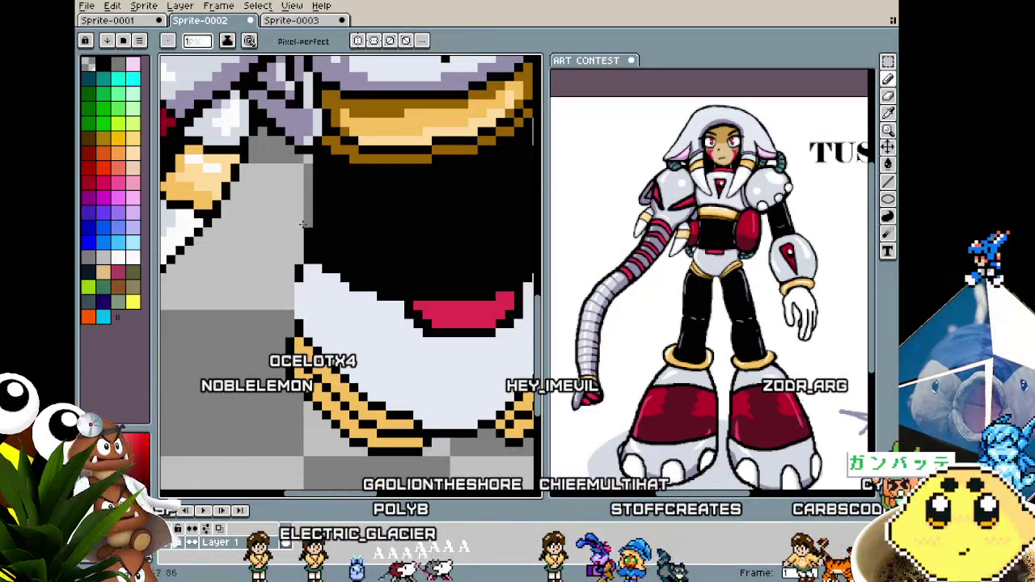
{"action": "scroll", "coordinate": [300, 232], "scroll_direction": "down", "scroll_amount": 5}
{"action": "scroll", "coordinate": [299, 243], "scroll_direction": "up", "scroll_amount": 3}
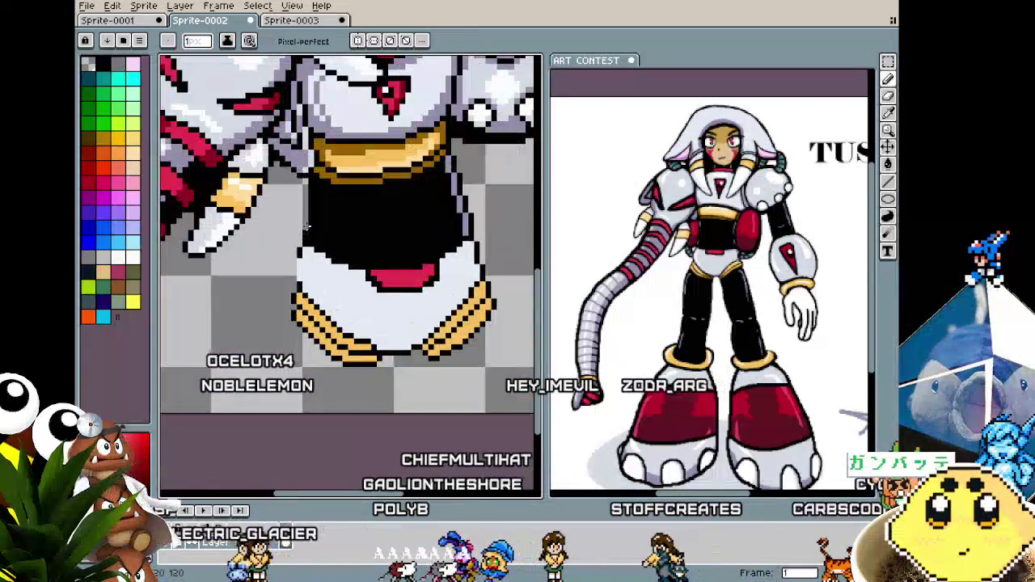
{"action": "left_click", "coordinate": [306, 232], "text": "alt"}
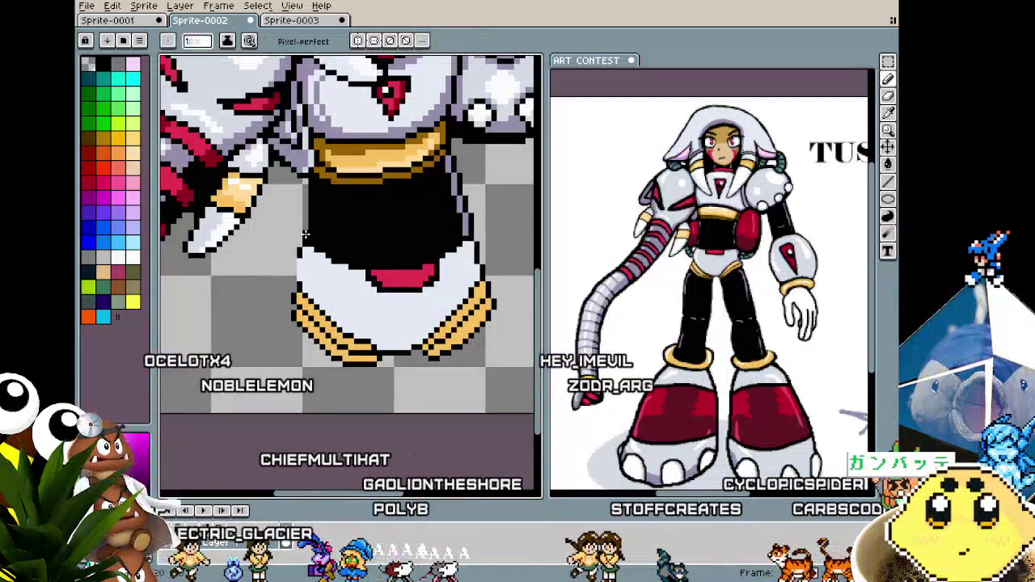
Sample a dark colour from the sprite and paint black below the skirt with a 10 px brush.
{"action": "key", "text": "alt"}
{"action": "left_click", "coordinate": [448, 167], "text": "alt"}
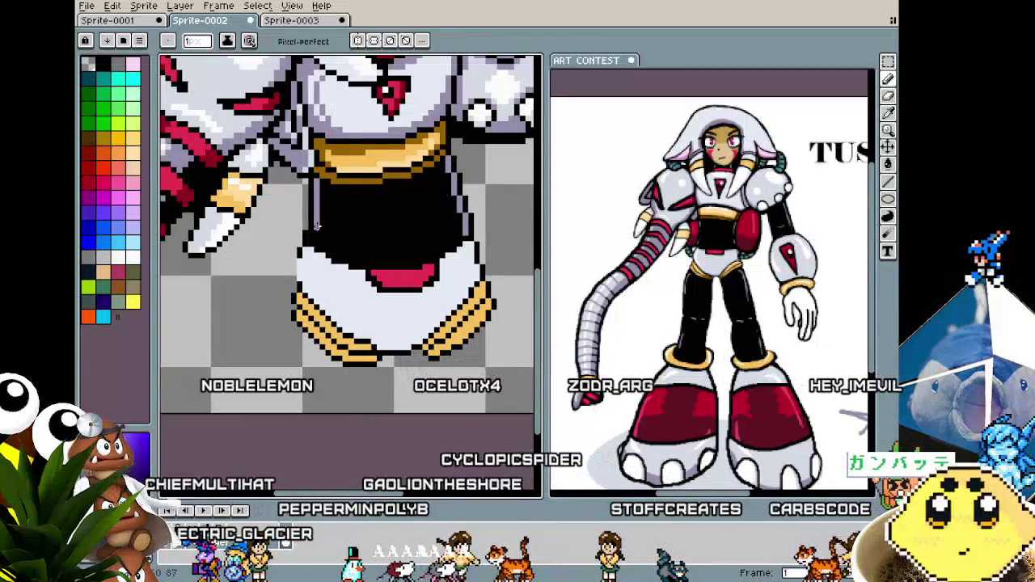
{"action": "scroll", "coordinate": [320, 289], "scroll_direction": "down", "scroll_amount": 3}
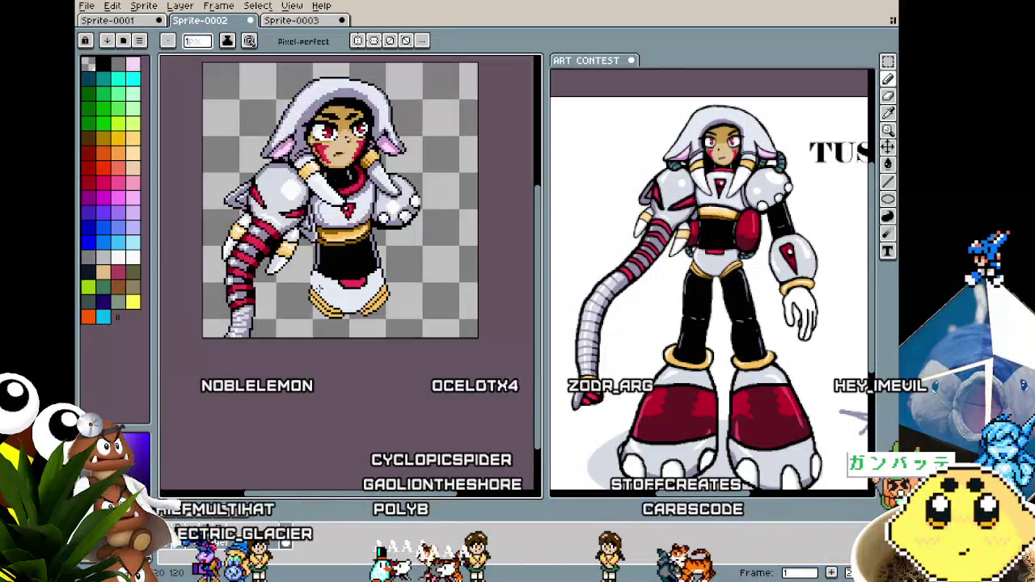
{"action": "scroll", "coordinate": [356, 323], "scroll_direction": "up", "scroll_amount": 3}
{"action": "scroll", "coordinate": [287, 328], "scroll_direction": "down", "scroll_amount": 1}
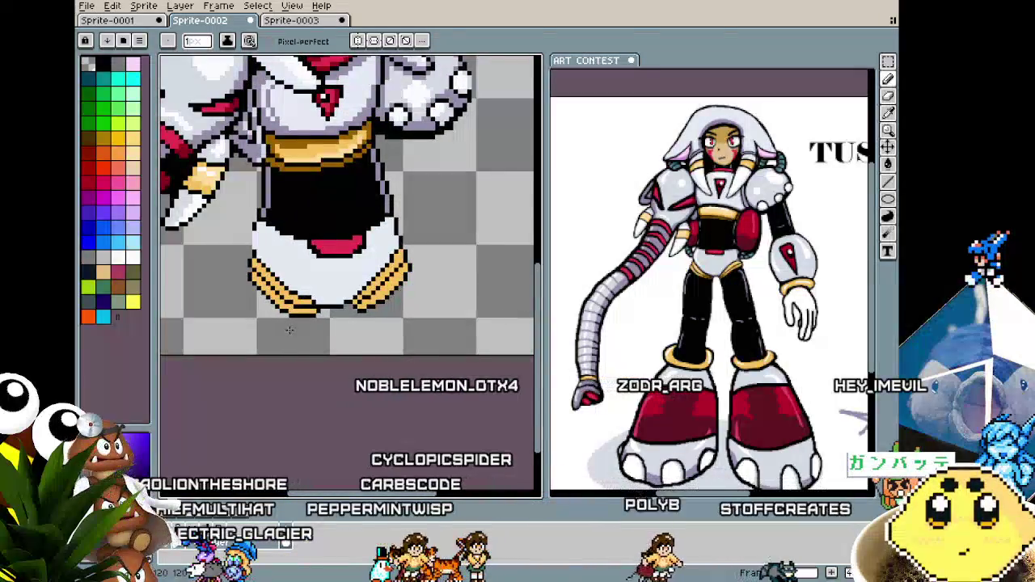
{"action": "left_click", "coordinate": [290, 289]}
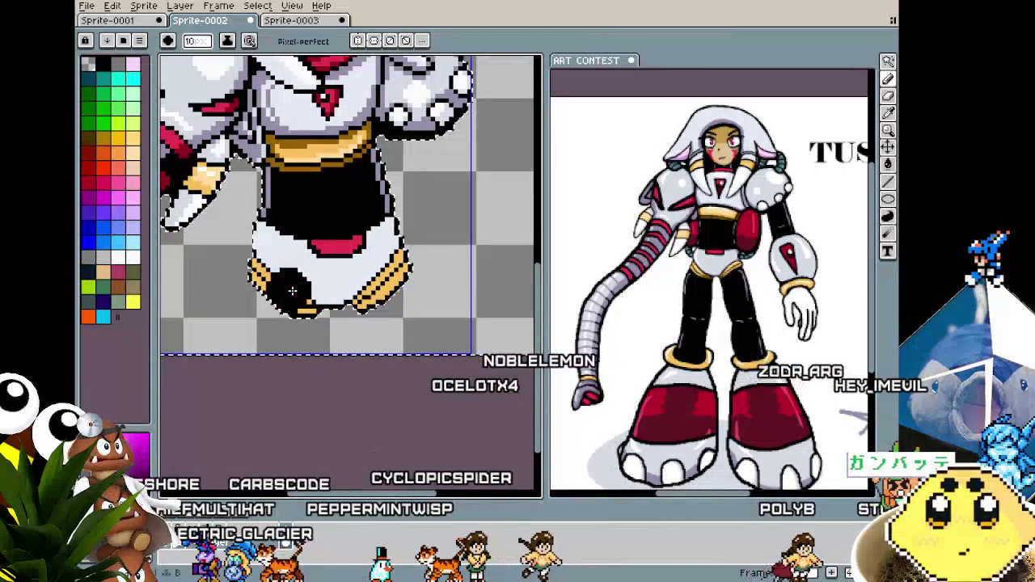
Enlarge the brush to 15 px, undo the stray blob, and fill the leg area black.
{"action": "key", "text": "plus"}
{"action": "key", "text": "plus"}
{"action": "key", "text": "plus"}
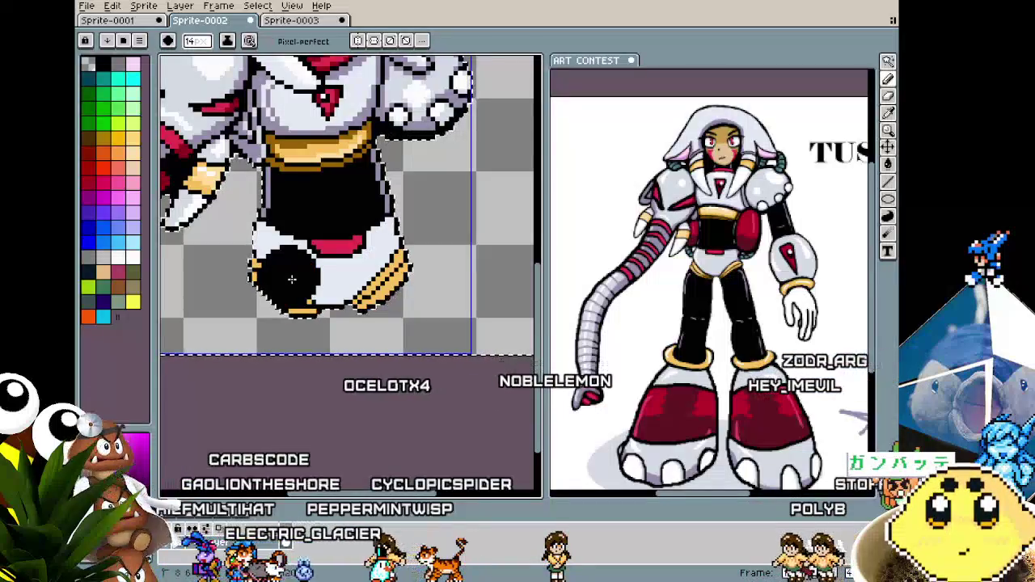
{"action": "key", "text": "ctrl+z"}
{"action": "key", "text": "ctrl+z"}
{"action": "left_click", "coordinate": [269, 336]}
{"action": "left_click_drag", "start_coordinate": [259, 363], "coordinate": [405, 374]}
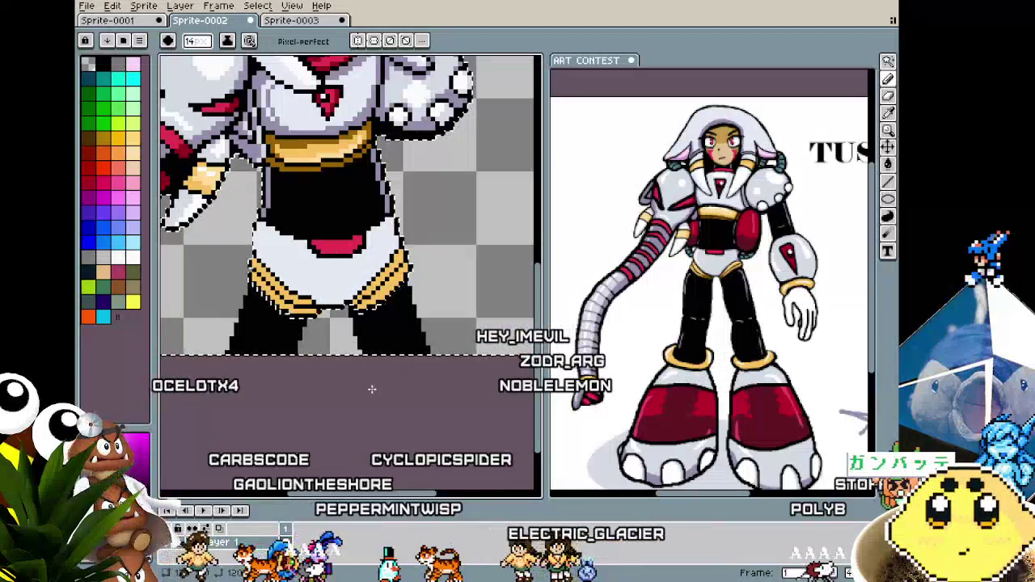
{"action": "scroll", "coordinate": [371, 389], "scroll_direction": "down", "scroll_amount": 3}
{"action": "scroll", "coordinate": [371, 389], "scroll_direction": "up", "scroll_amount": 1}
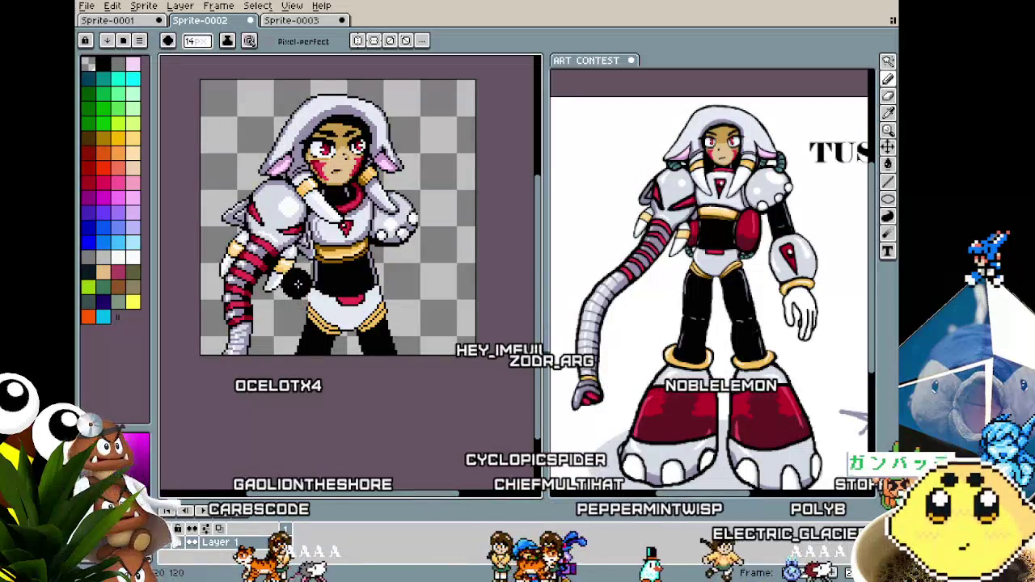
Rectangle-select the black legs, transform them with Ctrl+T, and apply the change.
{"action": "key", "text": "m"}
{"action": "left_click_drag", "start_coordinate": [303, 281], "coordinate": [447, 391]}
{"action": "key", "text": "ctrl+t"}
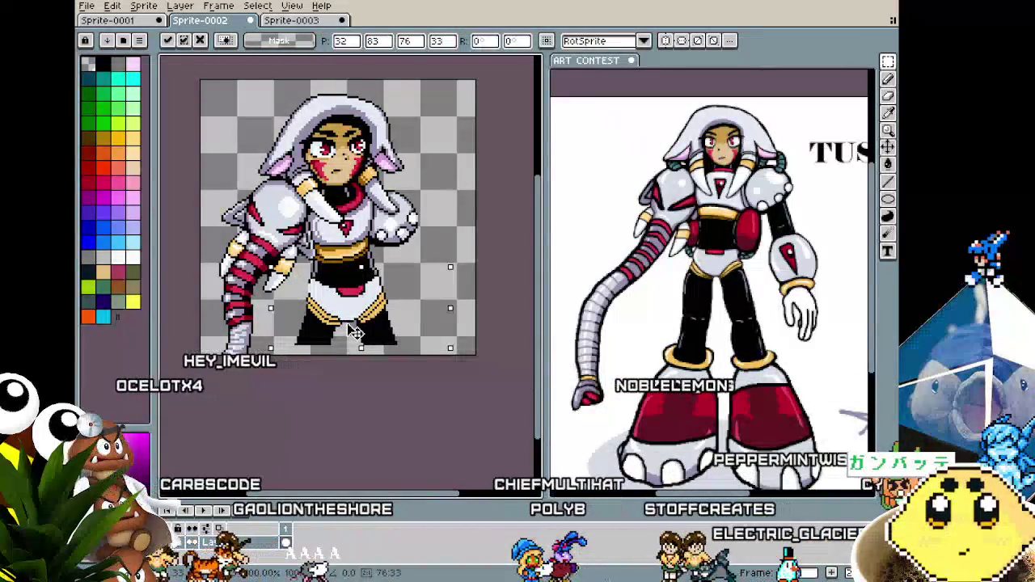
{"action": "left_click", "coordinate": [353, 383]}
{"action": "key", "text": "b"}
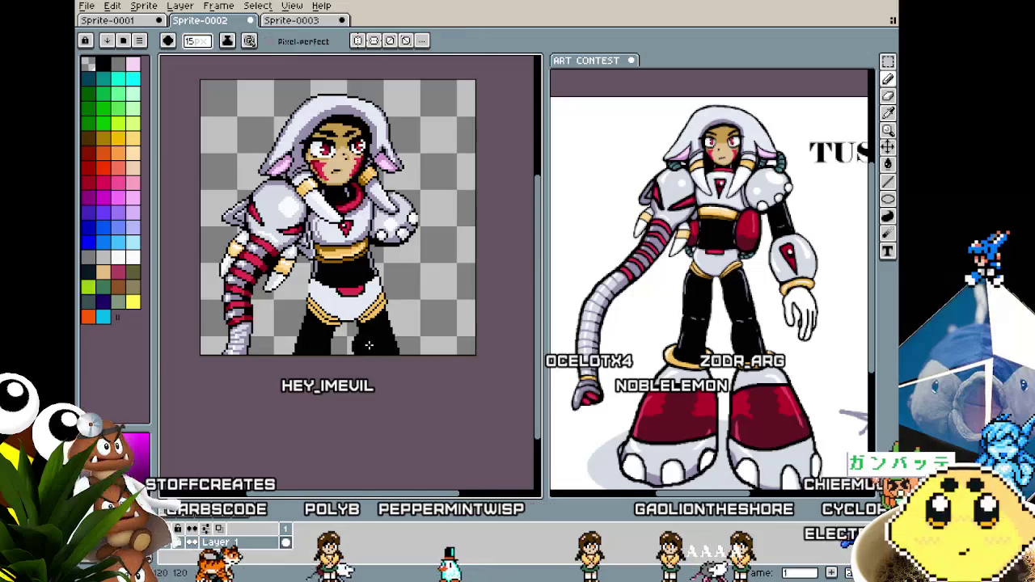
Pick the skirt bands' orange and extend the gold stripe by one pixel.
{"action": "scroll", "coordinate": [369, 345], "scroll_direction": "up", "scroll_amount": 2}
{"action": "left_click", "coordinate": [375, 278], "text": "alt"}
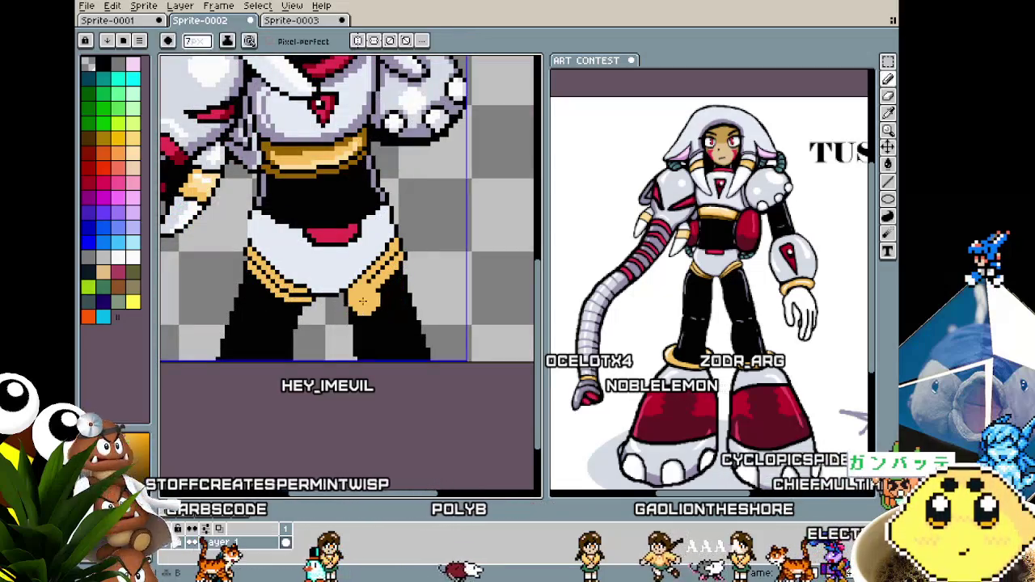
{"action": "scroll", "coordinate": [362, 301], "scroll_direction": "up", "scroll_amount": 2}
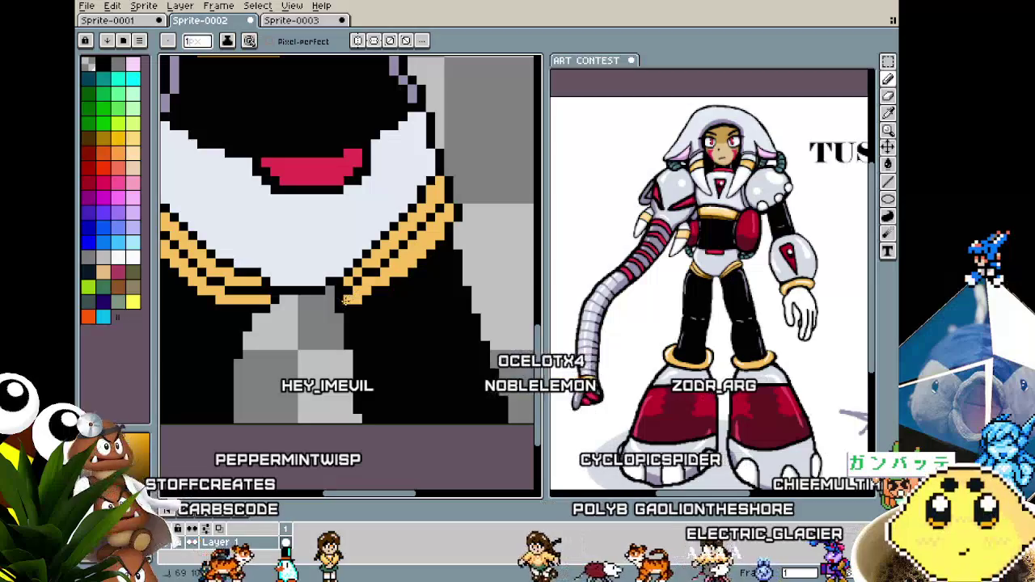
{"action": "left_click", "coordinate": [338, 291]}
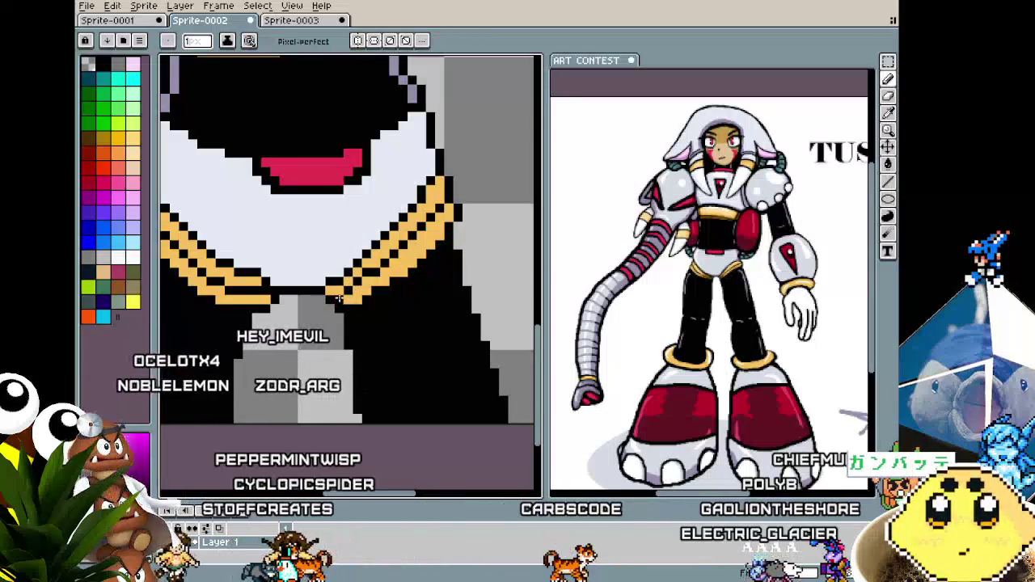
{"action": "scroll", "coordinate": [338, 296], "scroll_direction": "down", "scroll_amount": 3}
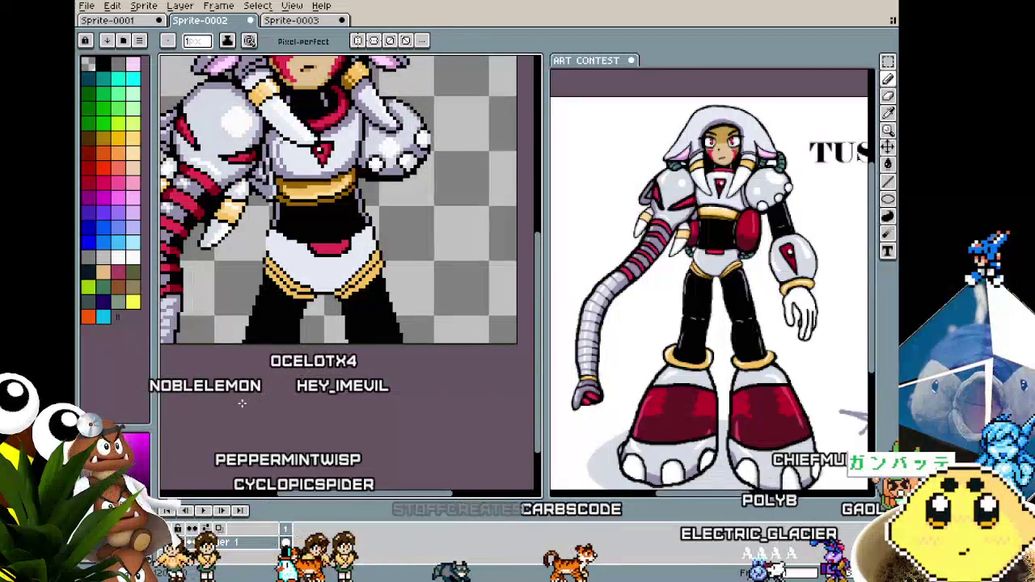
{"action": "scroll", "coordinate": [323, 202], "scroll_direction": "up", "scroll_amount": 3}
{"action": "scroll", "coordinate": [355, 210], "scroll_direction": "up", "scroll_amount": 2}
Sample the gold from the collar and hem, and pan to centre the skirt hem.
{"action": "key", "text": "i"}
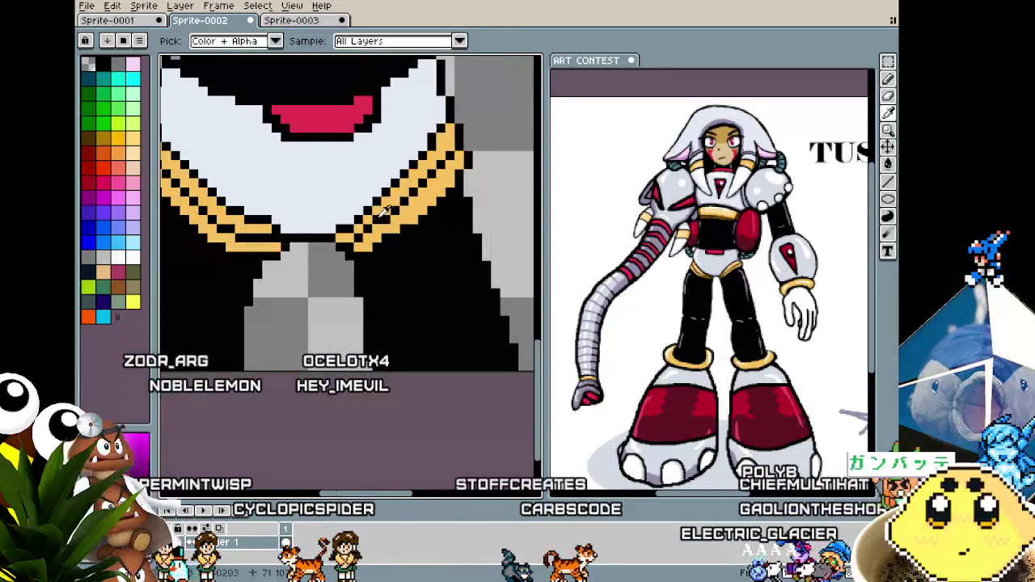
{"action": "left_click", "coordinate": [378, 213], "text": "alt"}
{"action": "scroll", "coordinate": [356, 272], "scroll_direction": "down", "scroll_amount": 1}
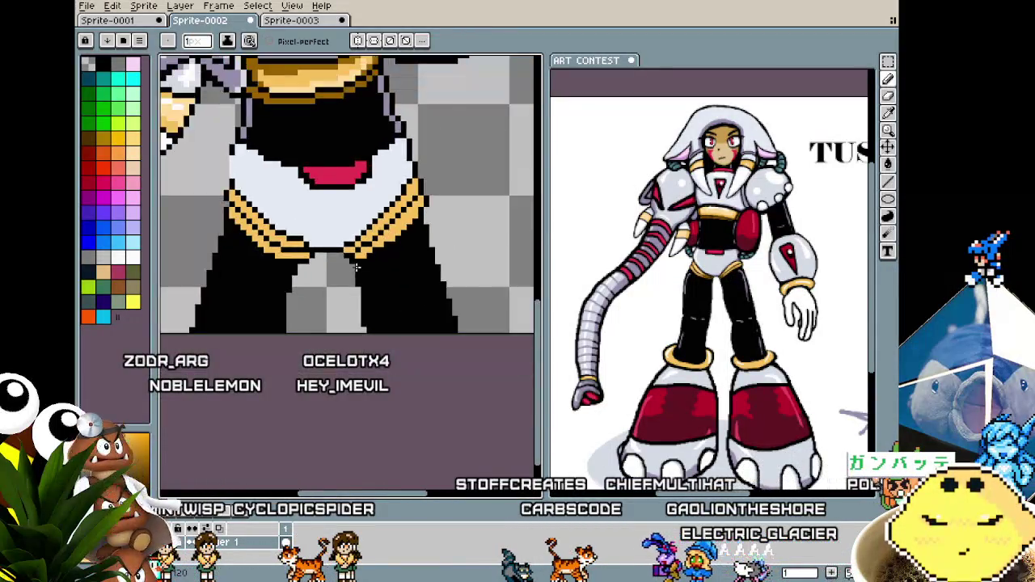
{"action": "scroll", "coordinate": [364, 259], "scroll_direction": "down", "scroll_amount": 1}
{"action": "scroll", "coordinate": [388, 234], "scroll_direction": "up", "scroll_amount": 1}
{"action": "scroll", "coordinate": [399, 220], "scroll_direction": "up", "scroll_amount": 1}
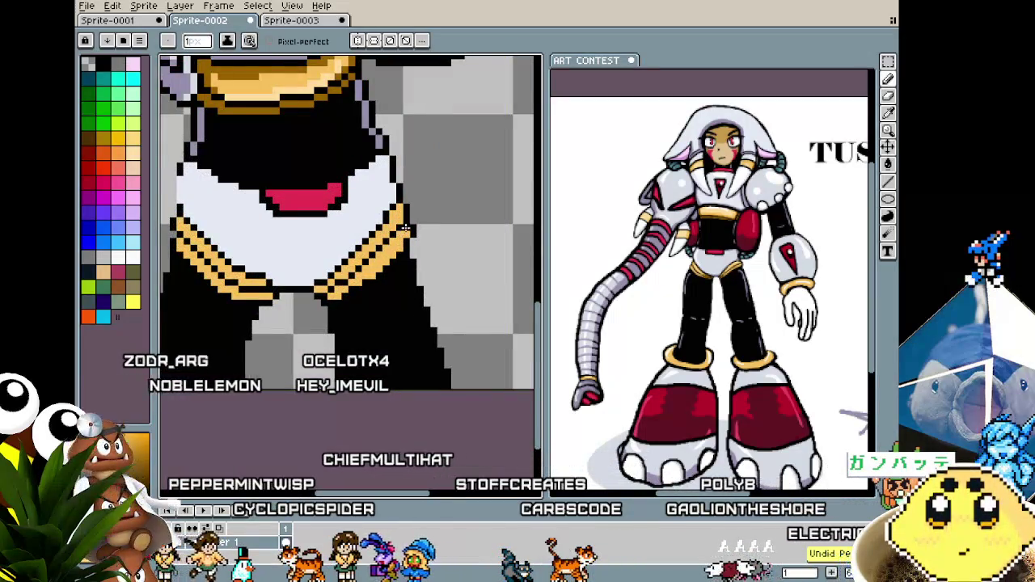
{"action": "key", "text": "alt"}
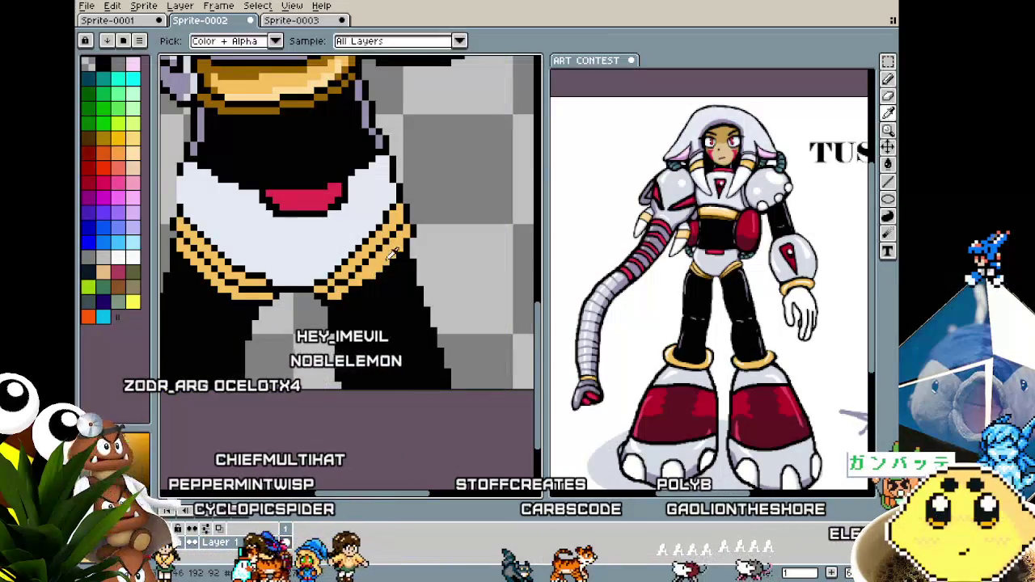
{"action": "key", "text": "alt"}
{"action": "left_click", "coordinate": [408, 230], "text": "alt"}
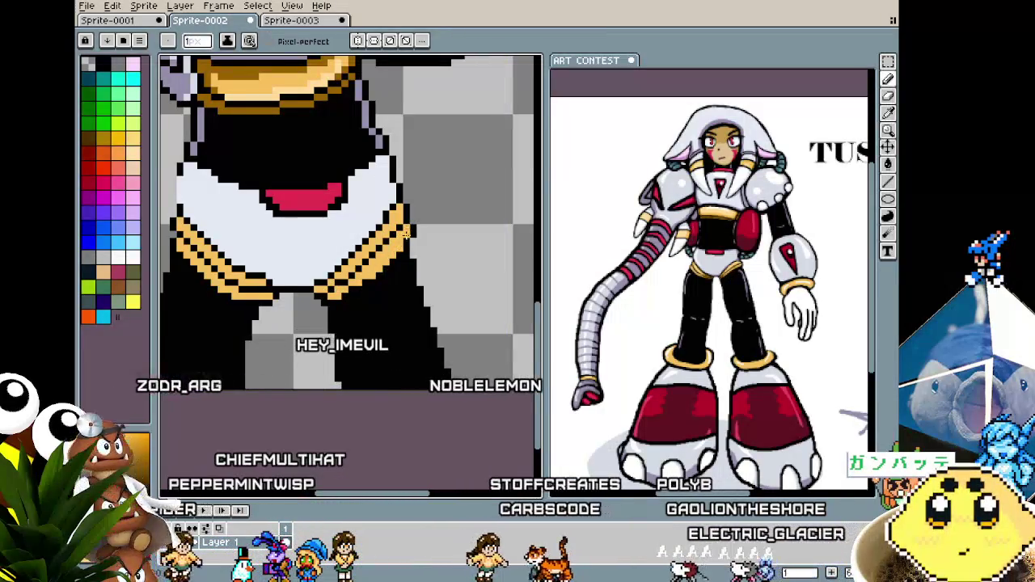
{"action": "key", "text": "ctrl"}
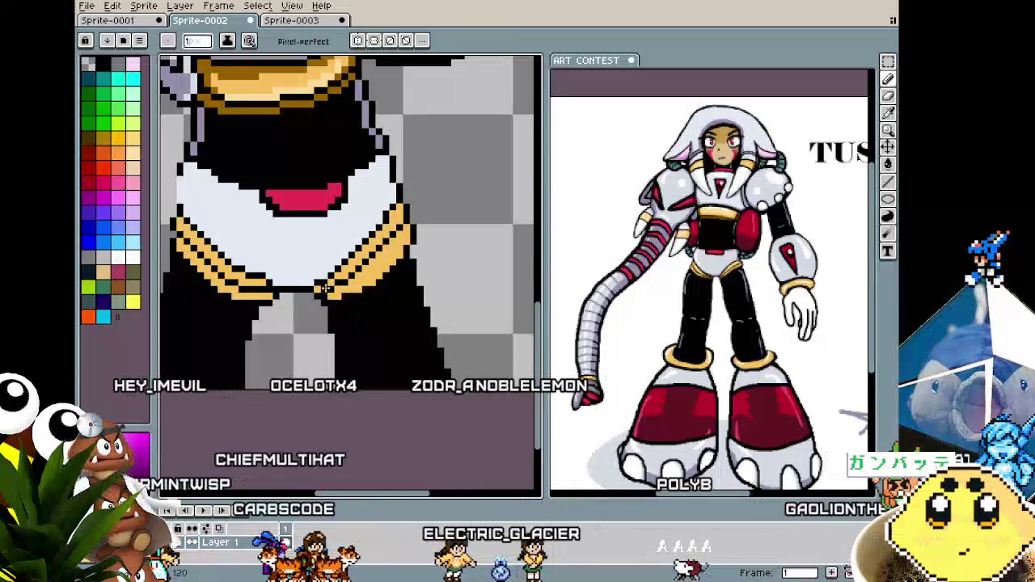
{"action": "left_click_drag", "start_coordinate": [376, 295], "coordinate": [485, 324]}
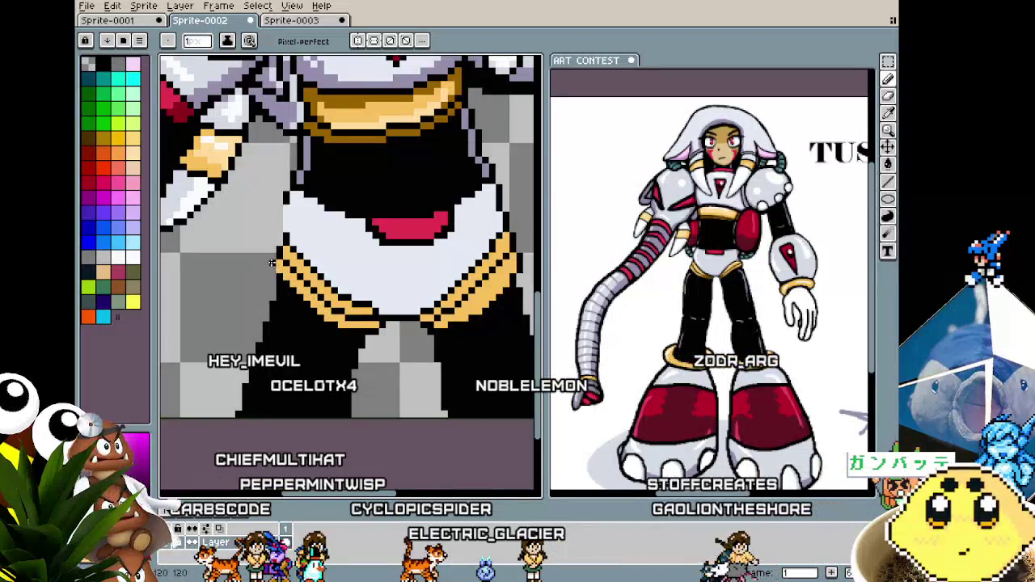
{"action": "scroll", "coordinate": [271, 268], "scroll_direction": "down", "scroll_amount": 1}
{"action": "scroll", "coordinate": [275, 275], "scroll_direction": "down", "scroll_amount": 1}
{"action": "scroll", "coordinate": [323, 307], "scroll_direction": "up", "scroll_amount": 2}
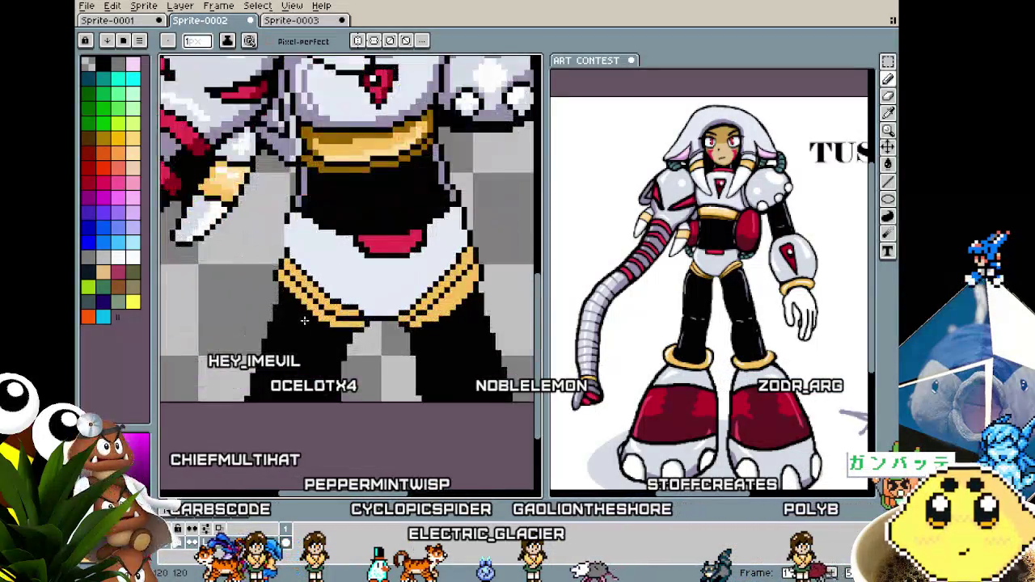
{"action": "scroll", "coordinate": [341, 324], "scroll_direction": "up", "scroll_amount": 1}
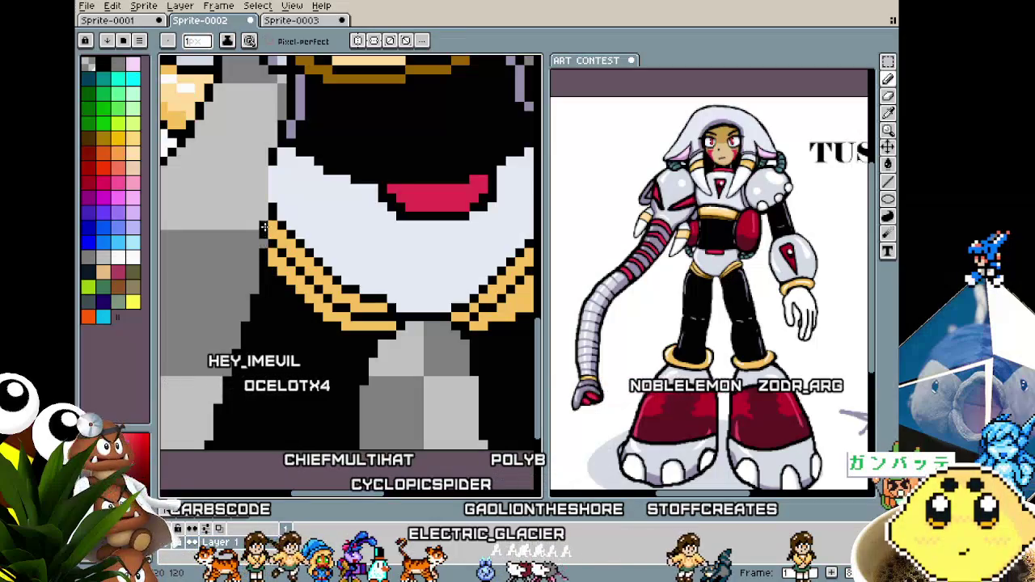
{"action": "scroll", "coordinate": [264, 245], "scroll_direction": "down", "scroll_amount": 1}
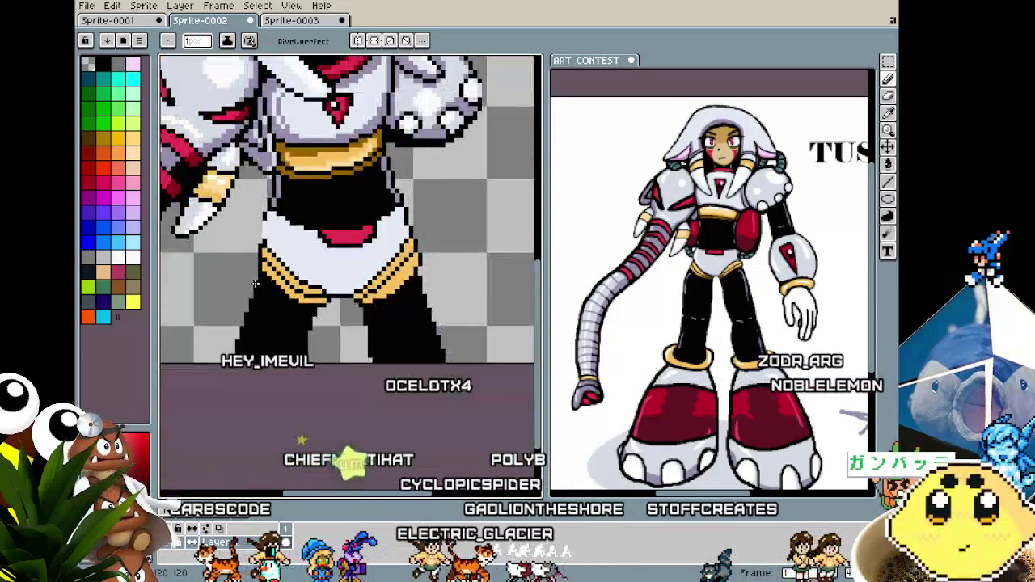
{"action": "scroll", "coordinate": [264, 242], "scroll_direction": "down", "scroll_amount": 1}
{"action": "scroll", "coordinate": [266, 241], "scroll_direction": "up", "scroll_amount": 2}
{"action": "scroll", "coordinate": [268, 239], "scroll_direction": "up", "scroll_amount": 1}
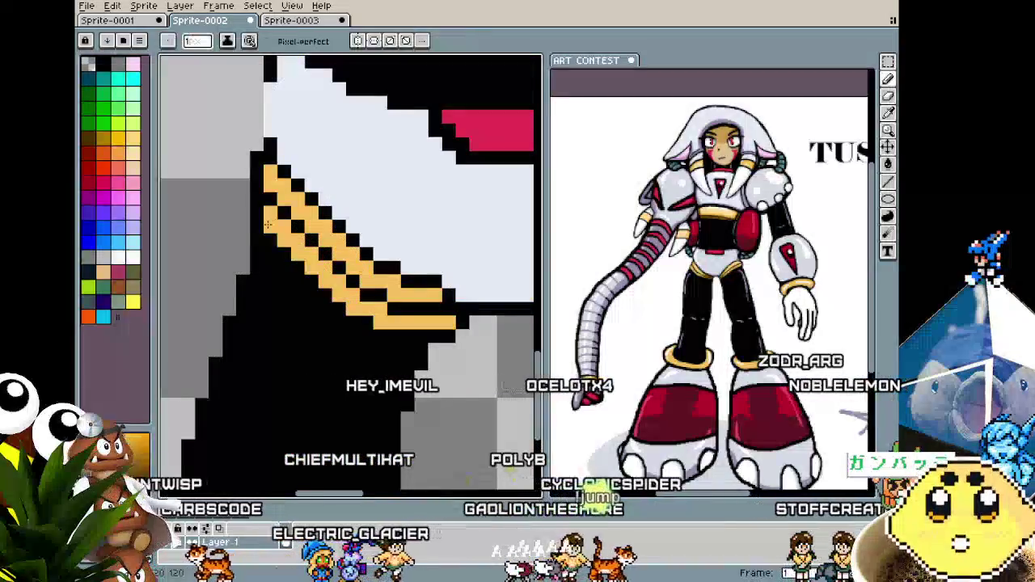
Add gold pixels to the stripe's upper-left end and outline its left edge in black.
{"action": "left_click", "coordinate": [255, 206]}
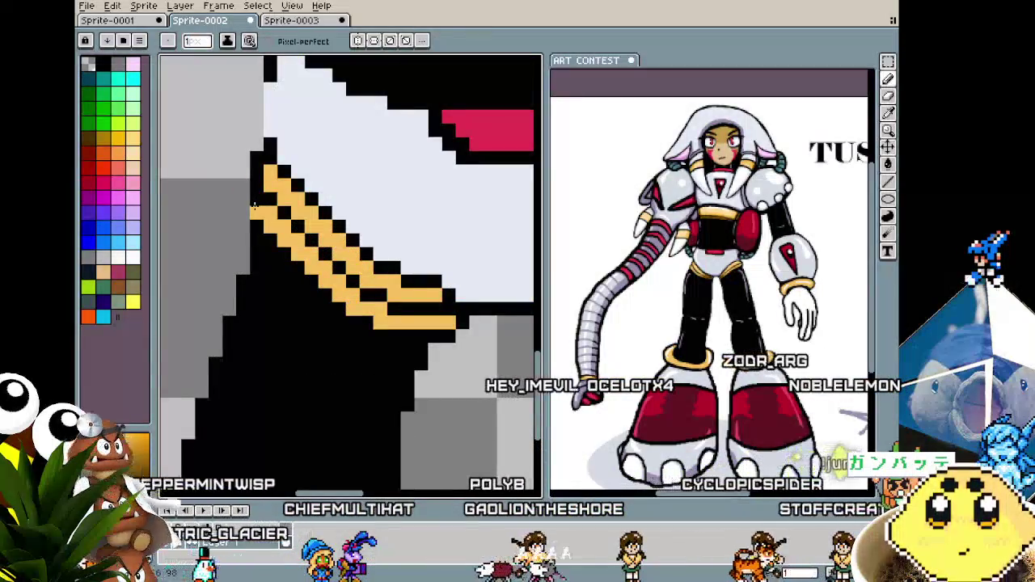
{"action": "left_click", "coordinate": [255, 186]}
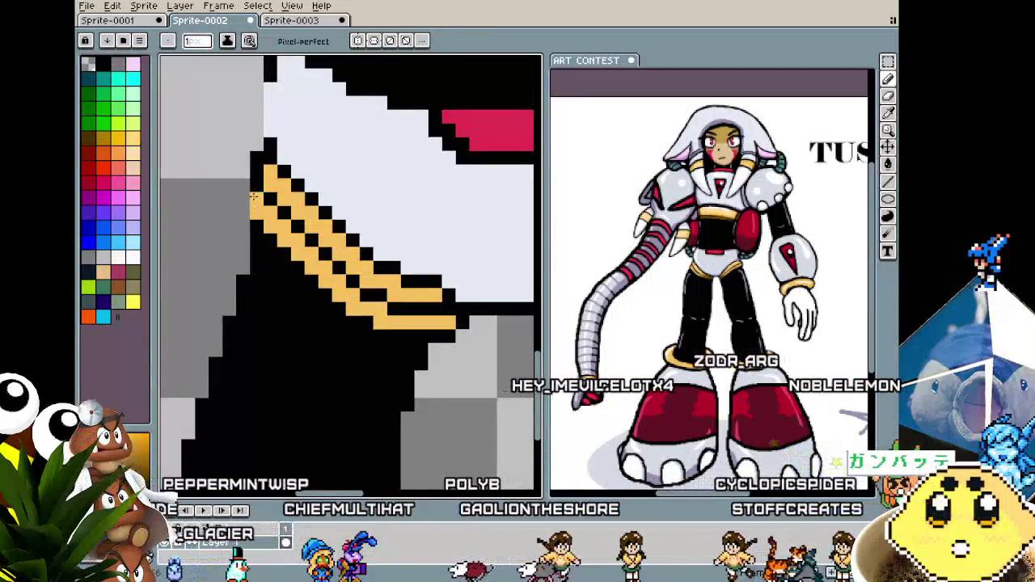
{"action": "left_click", "coordinate": [256, 157]}
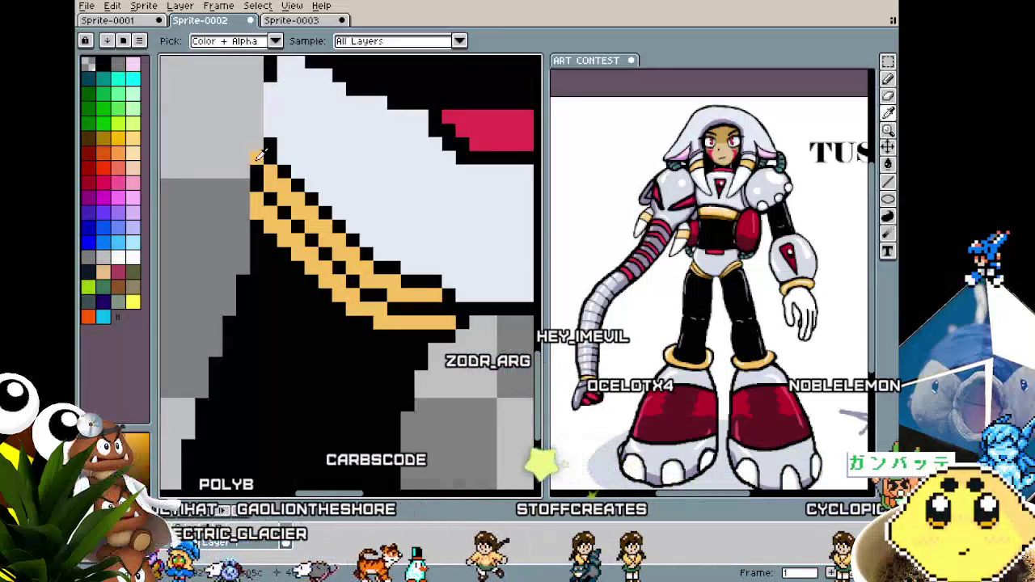
{"action": "left_click_drag", "start_coordinate": [257, 145], "coordinate": [243, 157]}
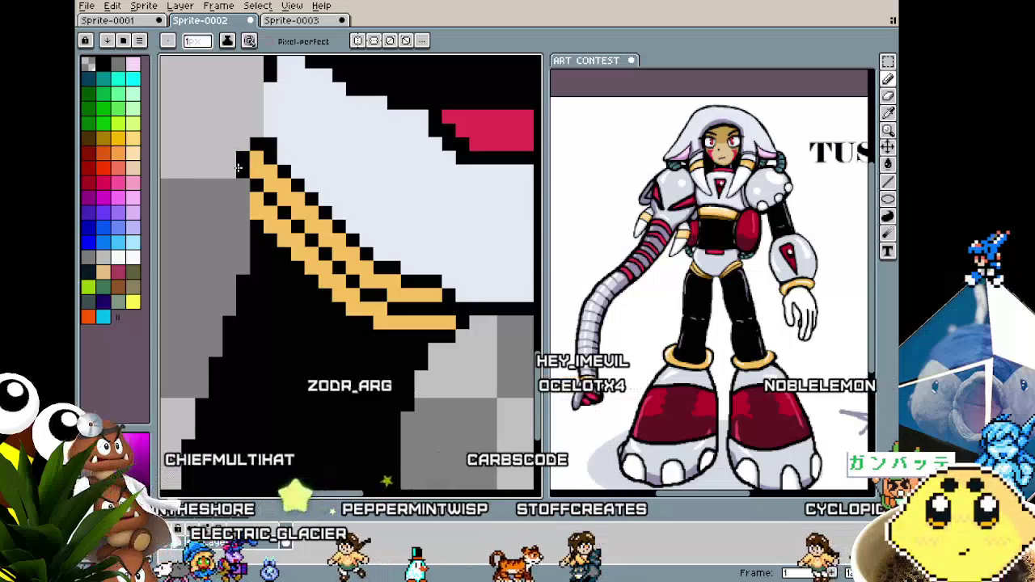
{"action": "left_click", "coordinate": [243, 170]}
{"action": "left_click", "coordinate": [243, 201]}
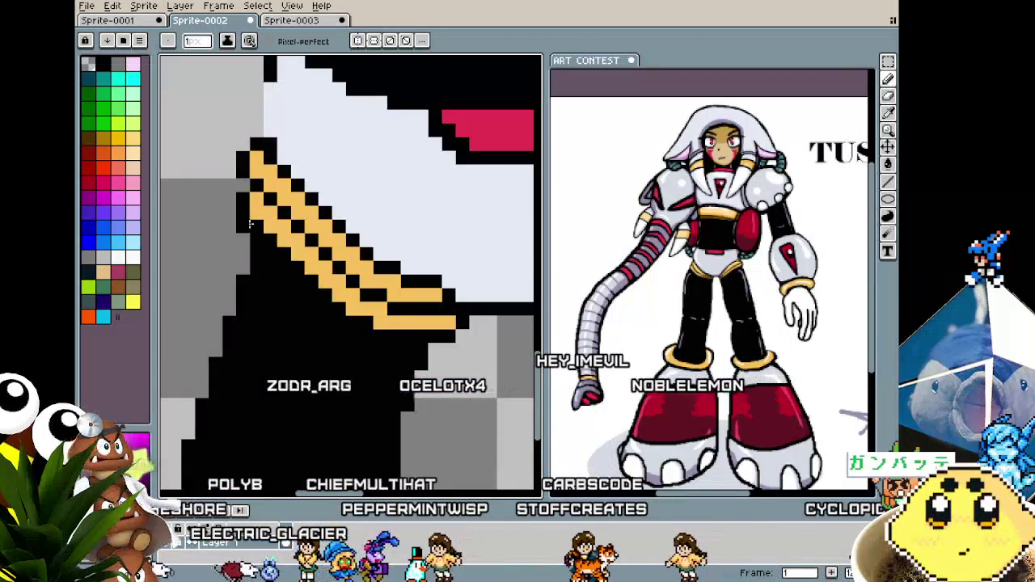
{"action": "scroll", "coordinate": [242, 217], "scroll_direction": "down", "scroll_amount": 1}
{"action": "scroll", "coordinate": [266, 235], "scroll_direction": "down", "scroll_amount": 1}
{"action": "scroll", "coordinate": [291, 251], "scroll_direction": "up", "scroll_amount": 1}
{"action": "scroll", "coordinate": [308, 270], "scroll_direction": "up", "scroll_amount": 1}
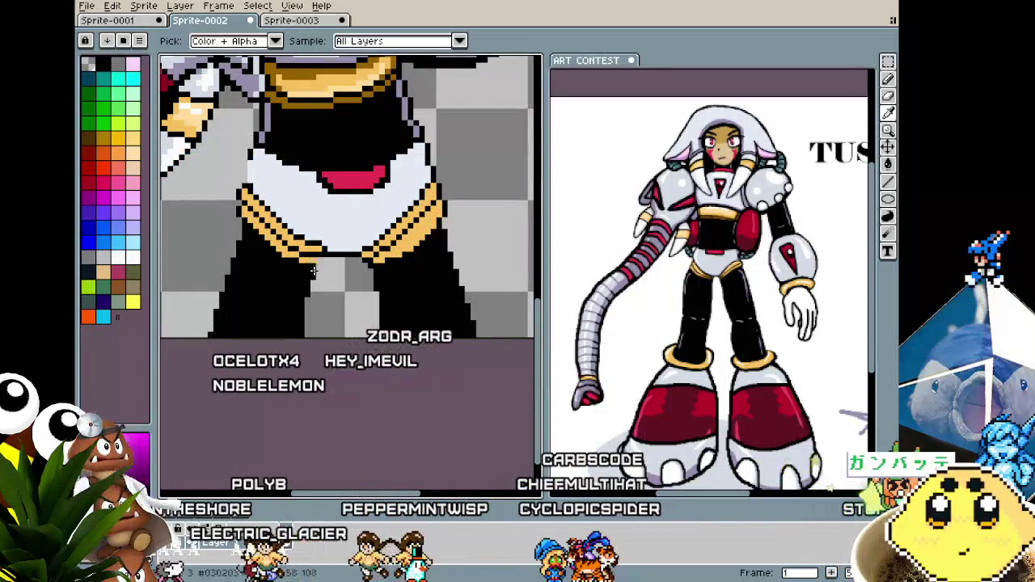
Zoom over the hem while toggling between the eyedropper and pencil.
{"action": "scroll", "coordinate": [330, 258], "scroll_direction": "down", "scroll_amount": 2}
{"action": "scroll", "coordinate": [314, 281], "scroll_direction": "down", "scroll_amount": 1}
{"action": "scroll", "coordinate": [311, 280], "scroll_direction": "up", "scroll_amount": 2}
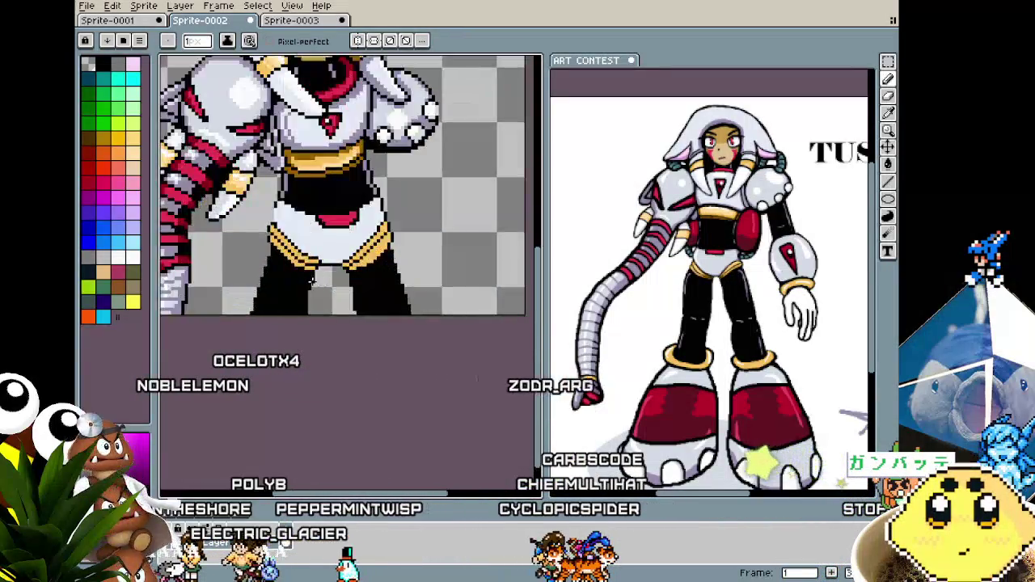
{"action": "scroll", "coordinate": [291, 255], "scroll_direction": "up", "scroll_amount": 1}
{"action": "key", "text": "i"}
{"action": "key", "text": "b"}
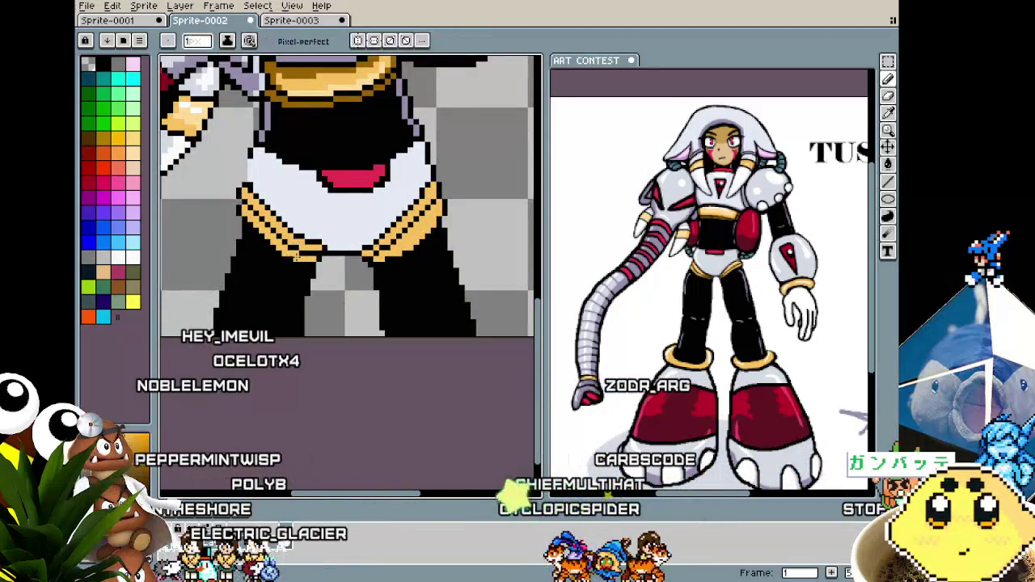
{"action": "scroll", "coordinate": [247, 212], "scroll_direction": "down", "scroll_amount": 2}
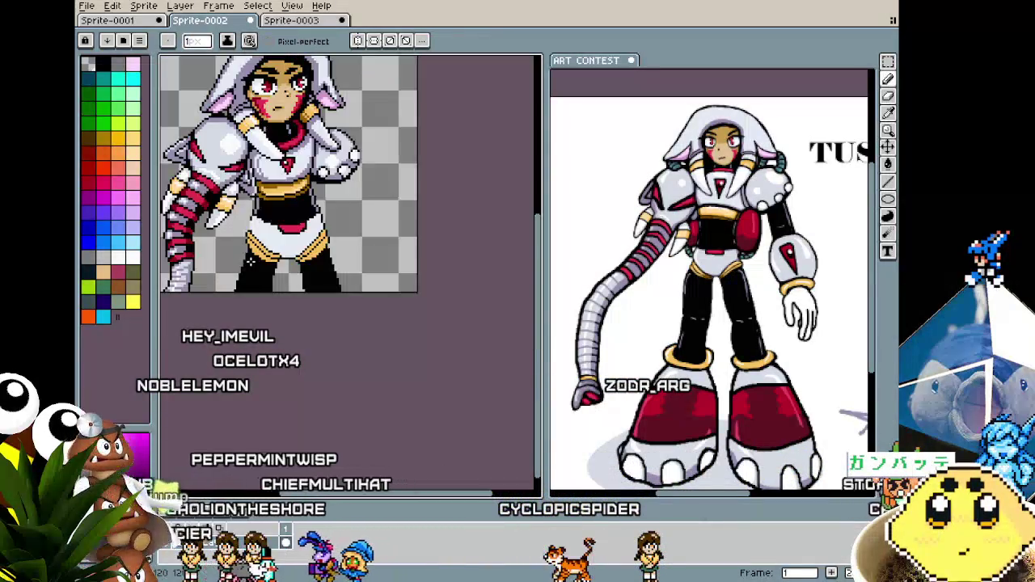
{"action": "scroll", "coordinate": [274, 252], "scroll_direction": "up", "scroll_amount": 2}
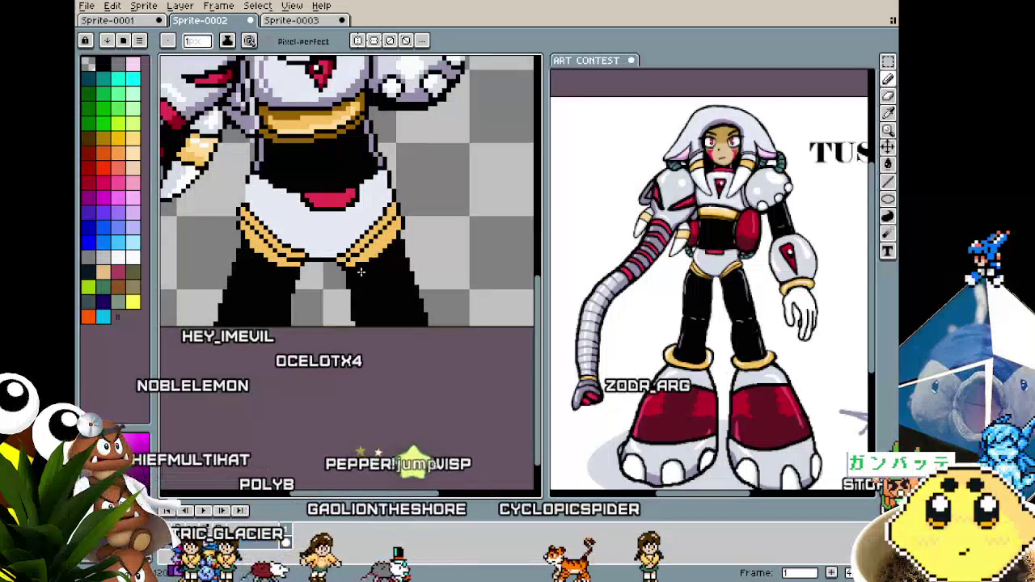
{"action": "key", "text": "i"}
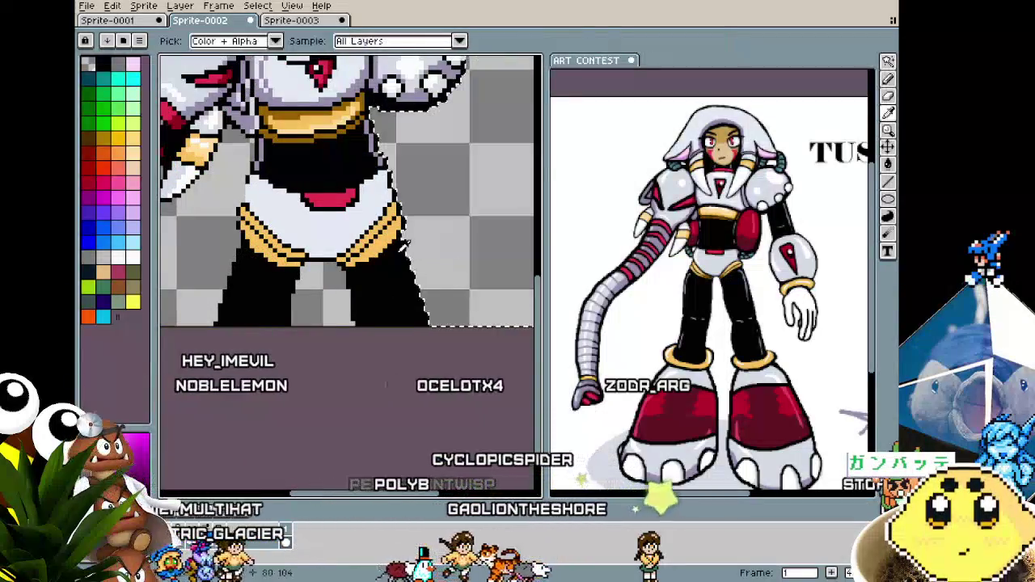
Select the areas beside each leg, paint slanted black outer edges on both legs, then deselect.
{"action": "left_click", "coordinate": [273, 278]}
{"action": "key", "text": "b"}
{"action": "left_click_drag", "start_coordinate": [240, 239], "coordinate": [208, 323]}
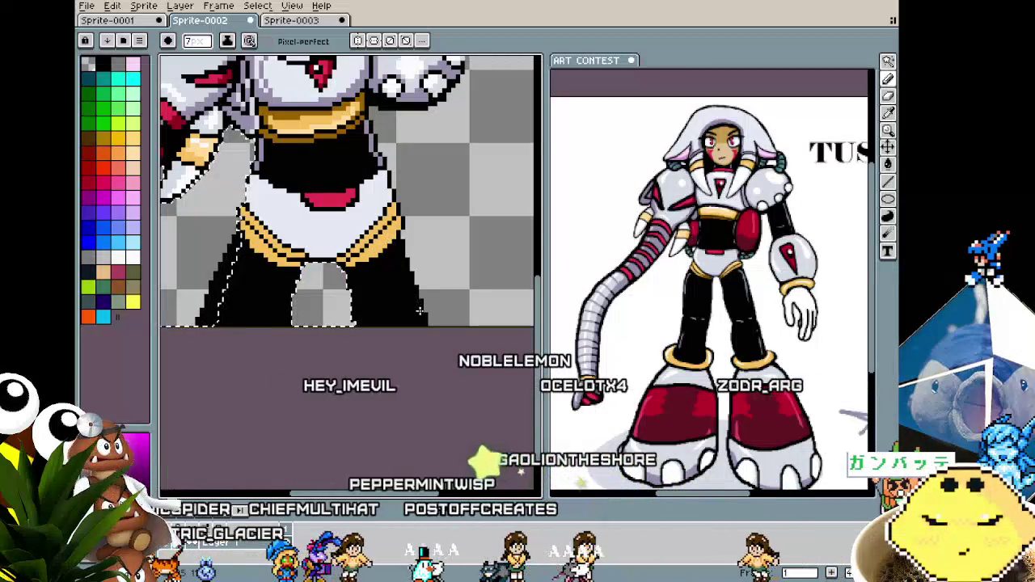
{"action": "left_click", "coordinate": [440, 273]}
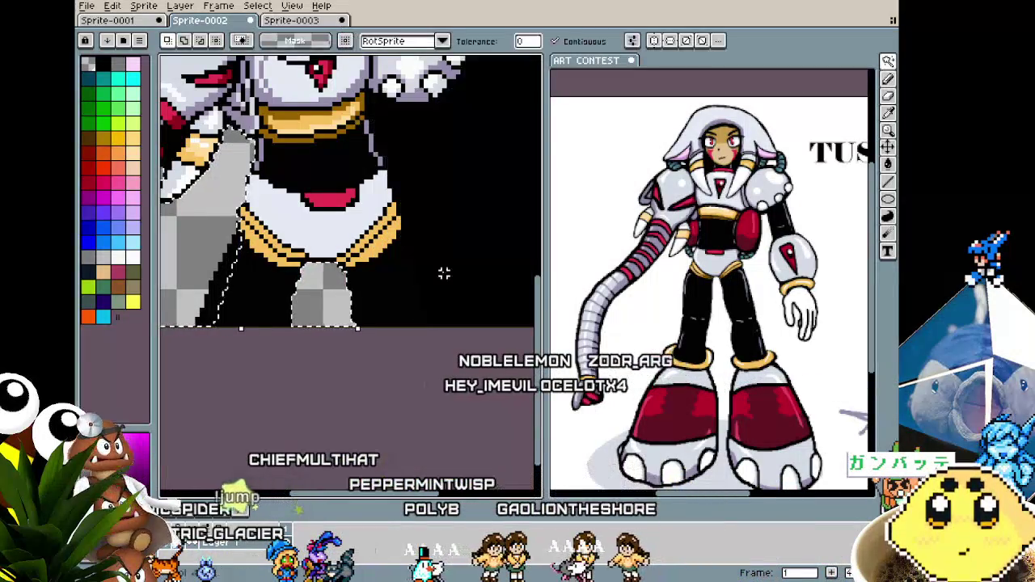
{"action": "left_click_drag", "start_coordinate": [418, 293], "coordinate": [436, 322]}
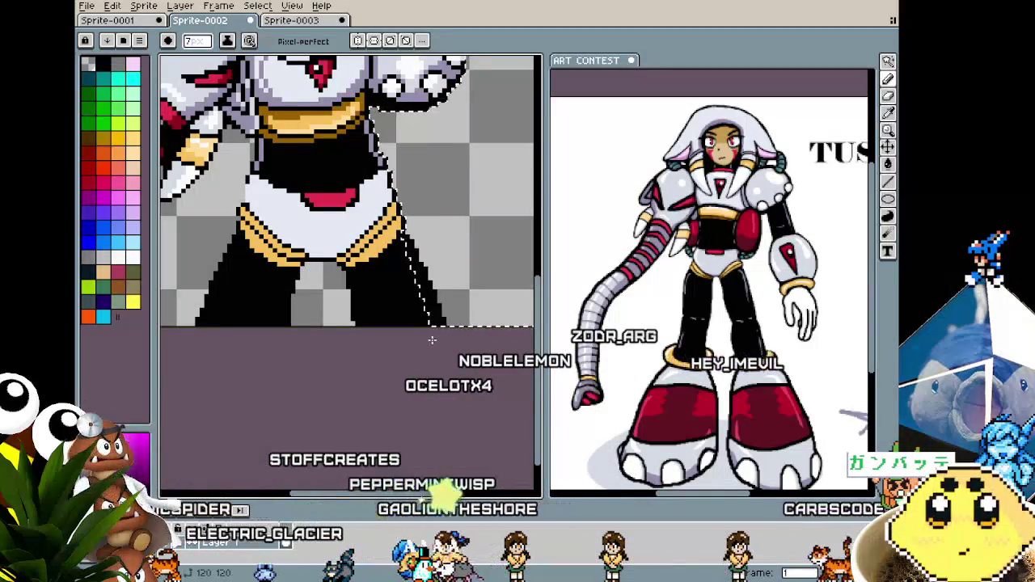
{"action": "key", "text": "ctrl+d"}
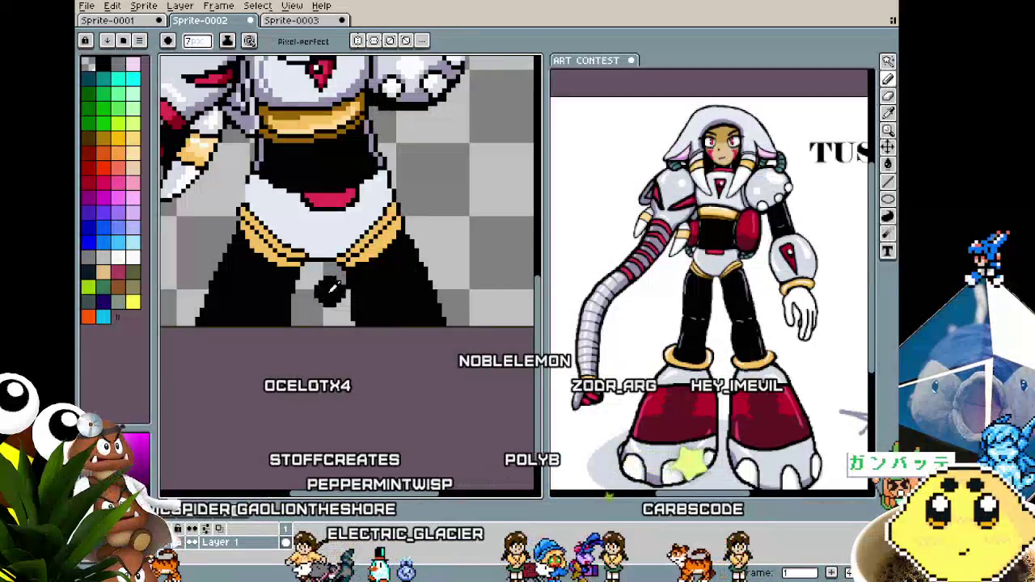
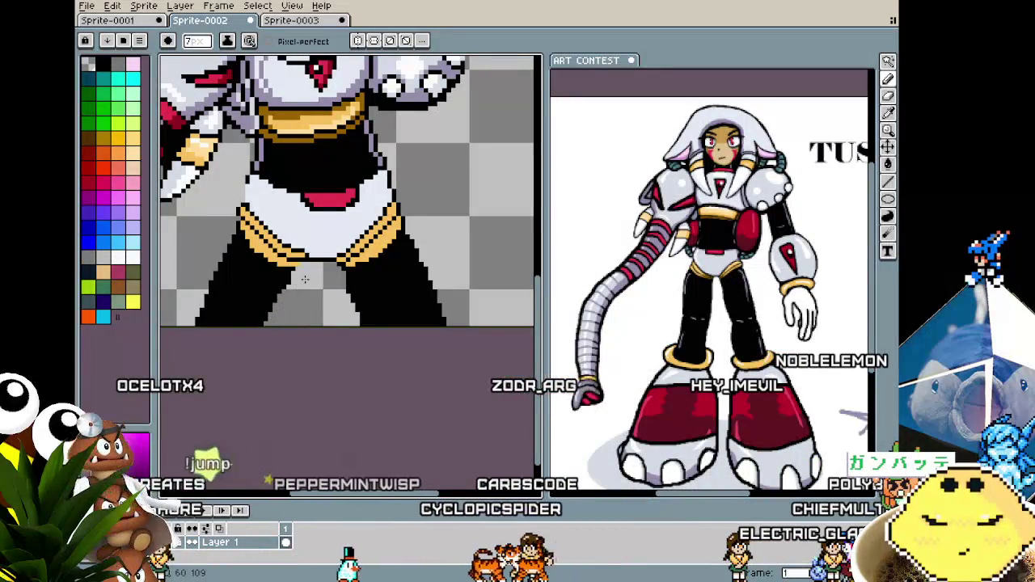
Magic-wand the gap between the legs, try filling it with black, then undo it.
{"action": "key", "text": "v"}
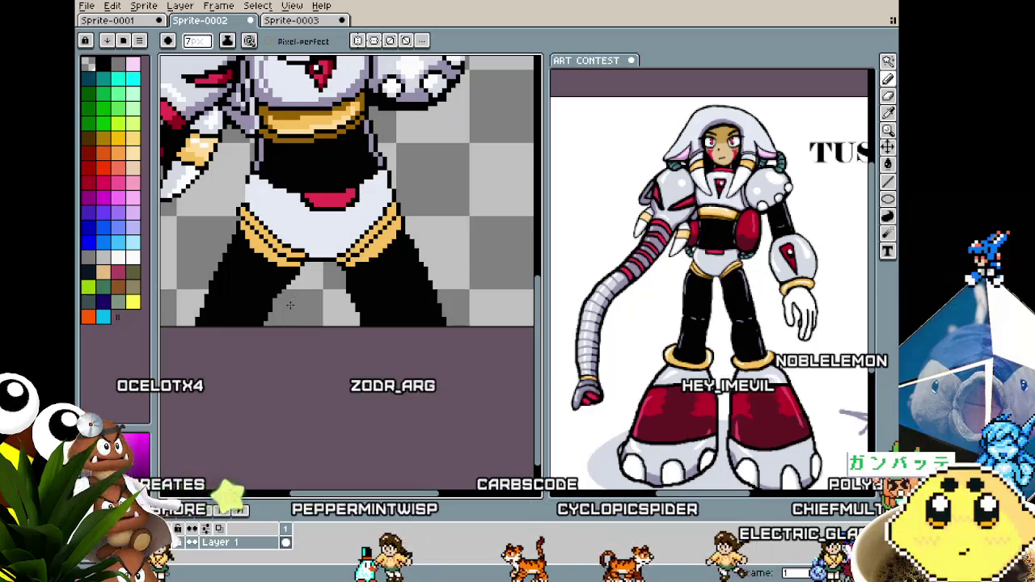
{"action": "key", "text": "w"}
{"action": "left_click", "coordinate": [316, 298]}
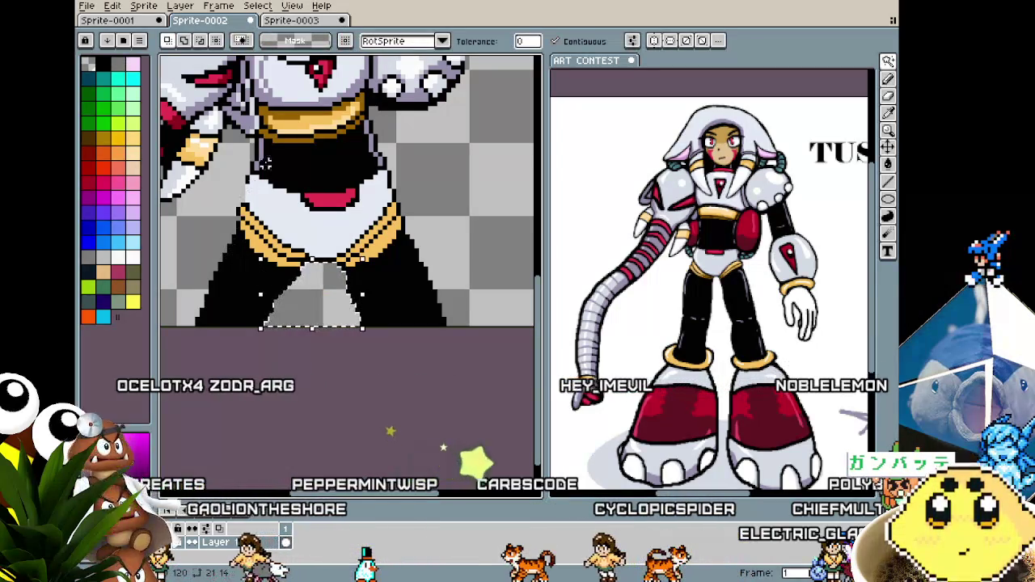
{"action": "key", "text": "b"}
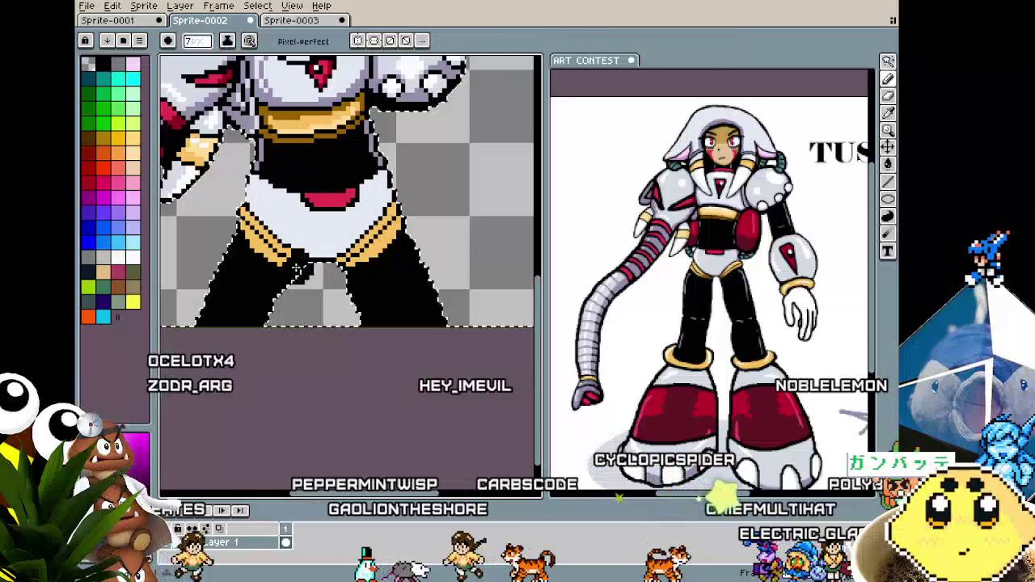
{"action": "left_click_drag", "start_coordinate": [279, 303], "coordinate": [295, 285]}
{"action": "key", "text": "ctrl+z"}
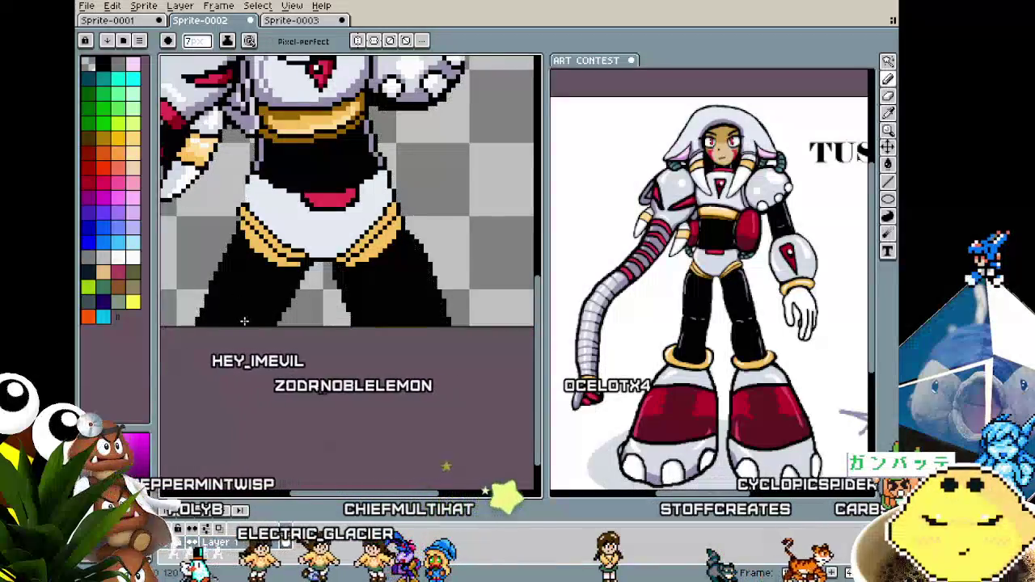
Shrink the pencil to 1 pixel and undo the stray black dots beside the inner leg.
{"action": "scroll", "coordinate": [239, 316], "scroll_direction": "down", "scroll_amount": 3}
{"action": "scroll", "coordinate": [244, 321], "scroll_direction": "up", "scroll_amount": 1}
{"action": "scroll", "coordinate": [244, 321], "scroll_direction": "up", "scroll_amount": 1}
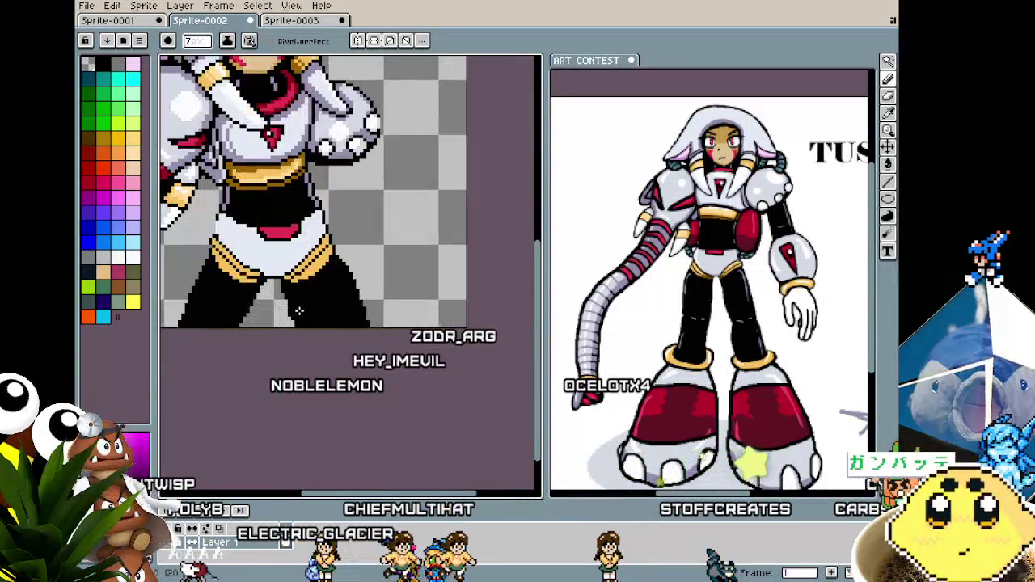
{"action": "scroll", "coordinate": [331, 271], "scroll_direction": "up", "scroll_amount": 1}
{"action": "key", "text": "b"}
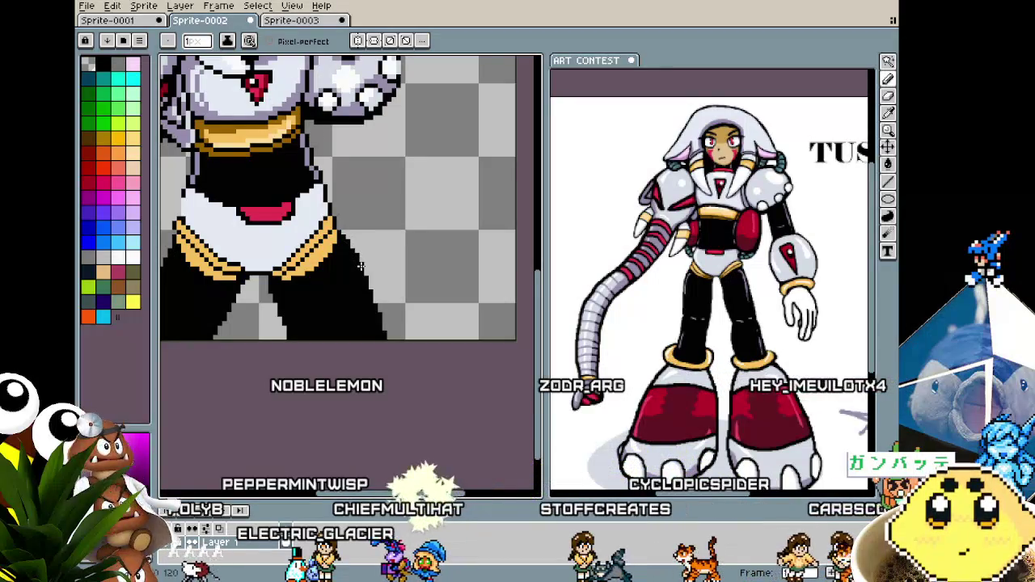
{"action": "scroll", "coordinate": [314, 329], "scroll_direction": "down", "scroll_amount": 4}
{"action": "scroll", "coordinate": [313, 328], "scroll_direction": "up", "scroll_amount": 3}
{"action": "scroll", "coordinate": [314, 328], "scroll_direction": "up", "scroll_amount": 1}
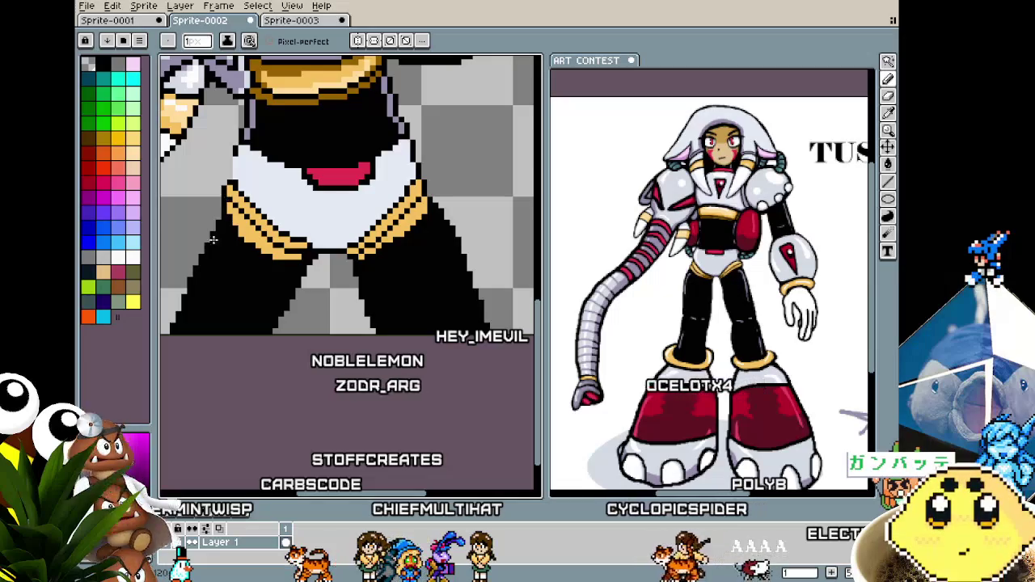
{"action": "scroll", "coordinate": [215, 232], "scroll_direction": "down", "scroll_amount": 2}
{"action": "scroll", "coordinate": [332, 256], "scroll_direction": "up", "scroll_amount": 2}
{"action": "scroll", "coordinate": [332, 255], "scroll_direction": "up", "scroll_amount": 1}
{"action": "key", "text": "i"}
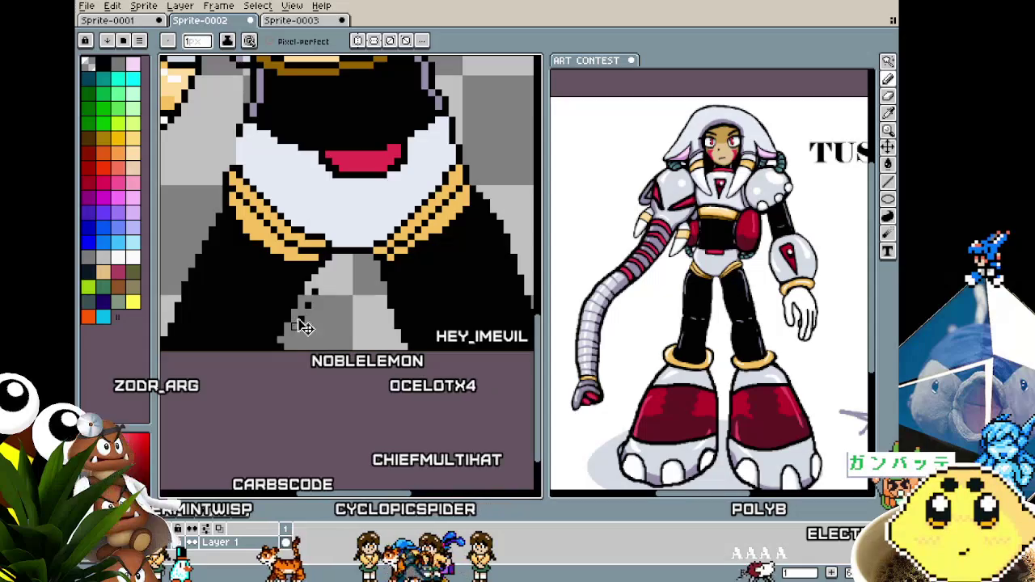
{"action": "key", "text": "ctrl+z"}
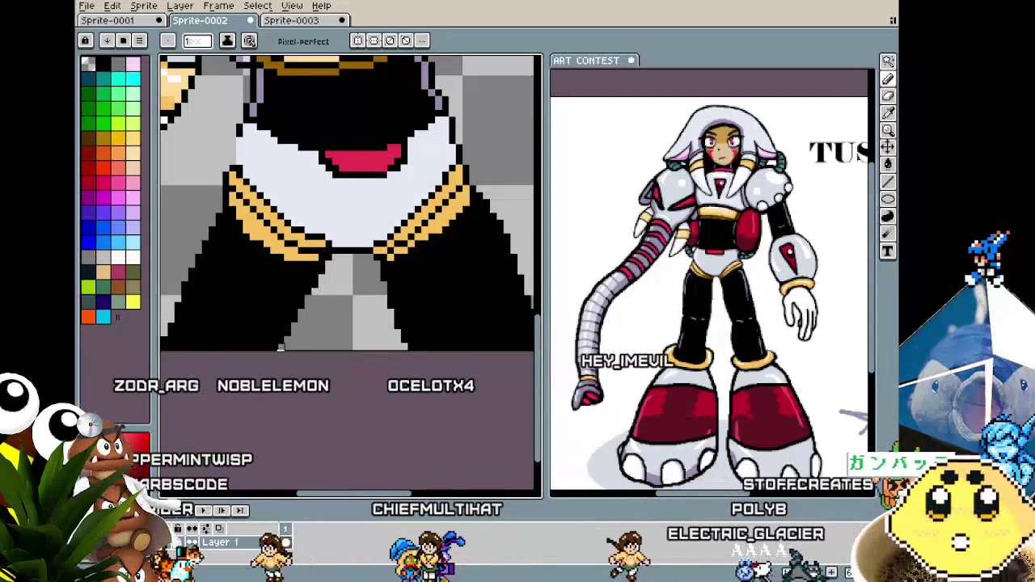
Inspect the waist close-up, resample a colour for the pencil and undo the last stroke.
{"action": "scroll", "coordinate": [294, 360], "scroll_direction": "down", "scroll_amount": 1}
{"action": "scroll", "coordinate": [297, 348], "scroll_direction": "down", "scroll_amount": 1}
{"action": "scroll", "coordinate": [264, 285], "scroll_direction": "up", "scroll_amount": 2}
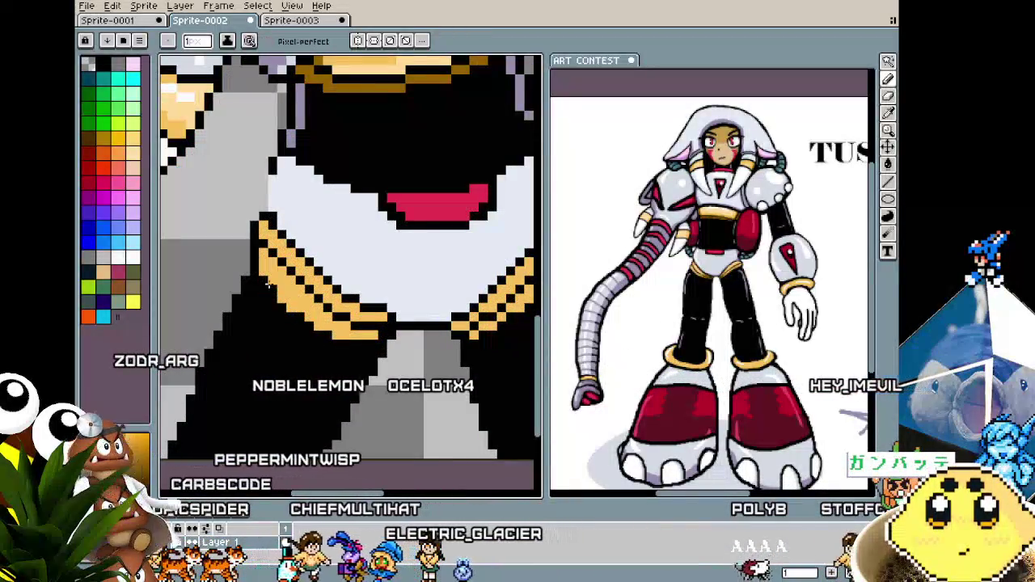
{"action": "scroll", "coordinate": [252, 320], "scroll_direction": "down", "scroll_amount": 2}
{"action": "scroll", "coordinate": [252, 320], "scroll_direction": "down", "scroll_amount": 1}
{"action": "scroll", "coordinate": [250, 263], "scroll_direction": "up", "scroll_amount": 3}
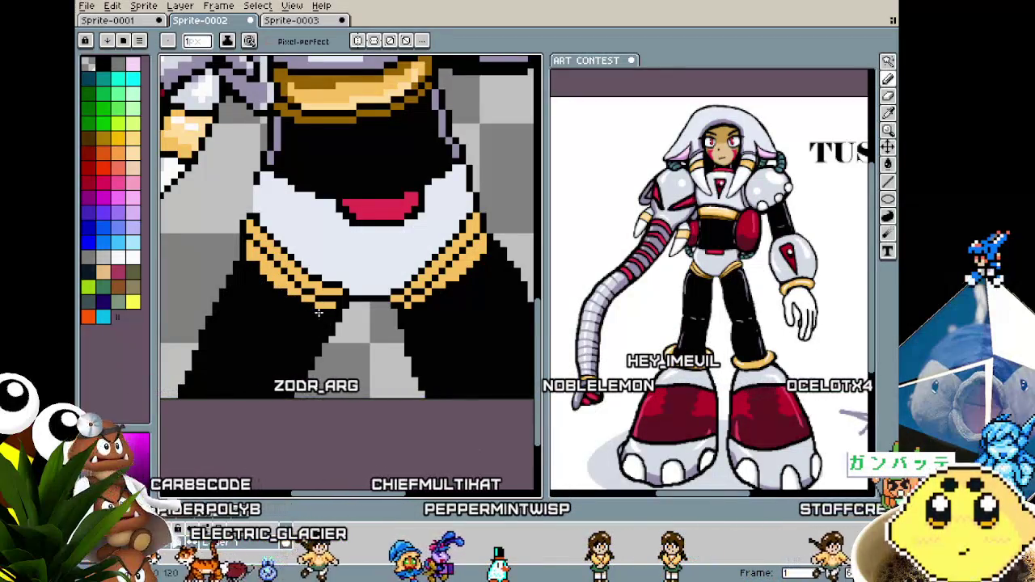
{"action": "scroll", "coordinate": [298, 241], "scroll_direction": "down", "scroll_amount": 1}
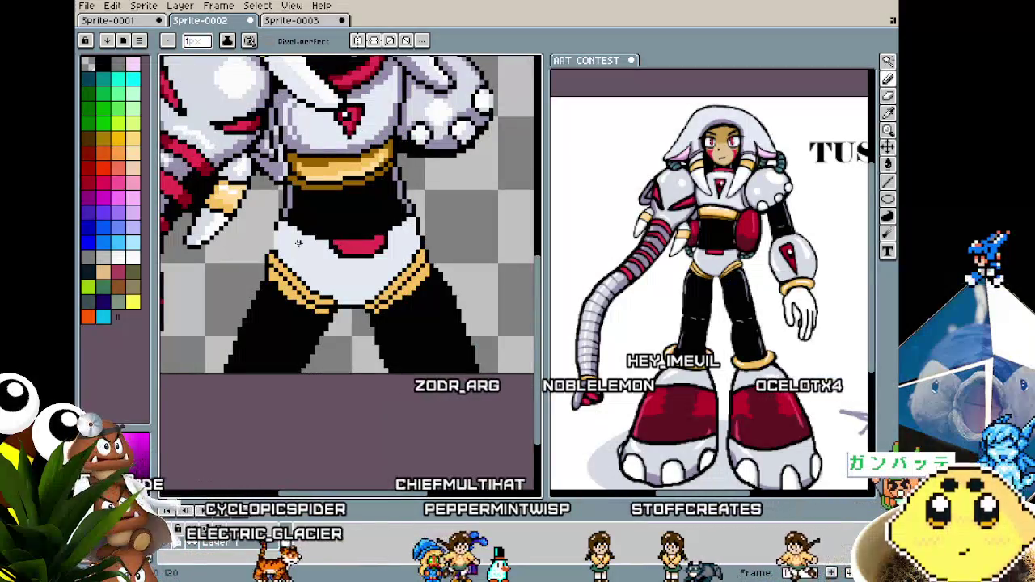
{"action": "scroll", "coordinate": [298, 241], "scroll_direction": "up", "scroll_amount": 1}
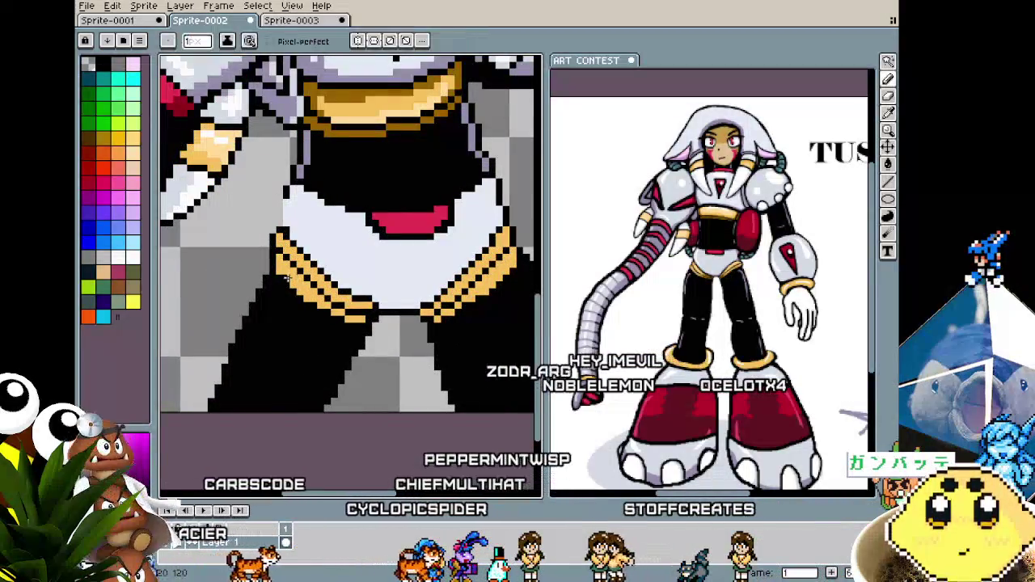
{"action": "left_click_drag", "start_coordinate": [474, 300], "coordinate": [438, 305]}
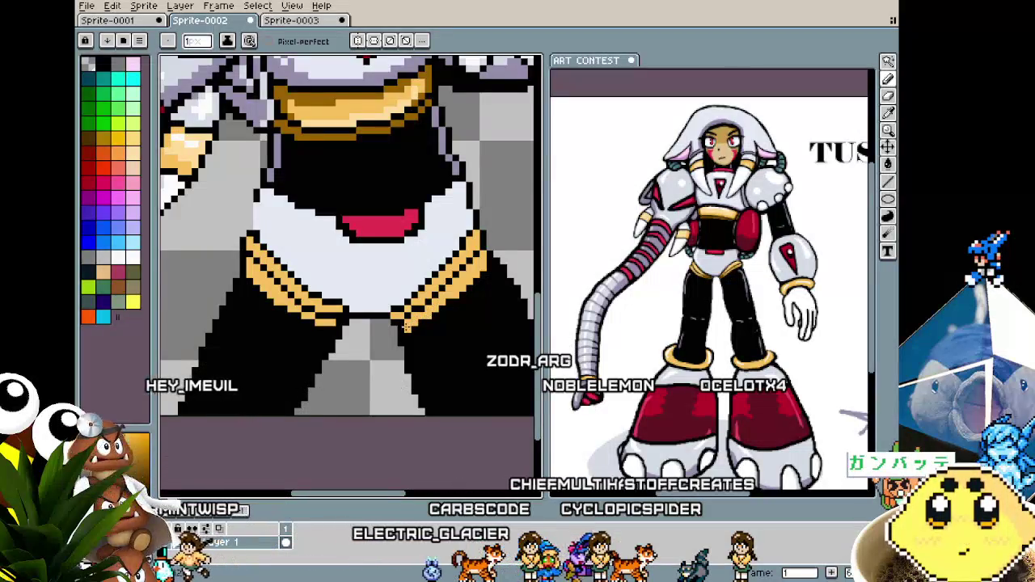
{"action": "scroll", "coordinate": [406, 328], "scroll_direction": "down", "scroll_amount": 3}
{"action": "scroll", "coordinate": [405, 350], "scroll_direction": "up", "scroll_amount": 3}
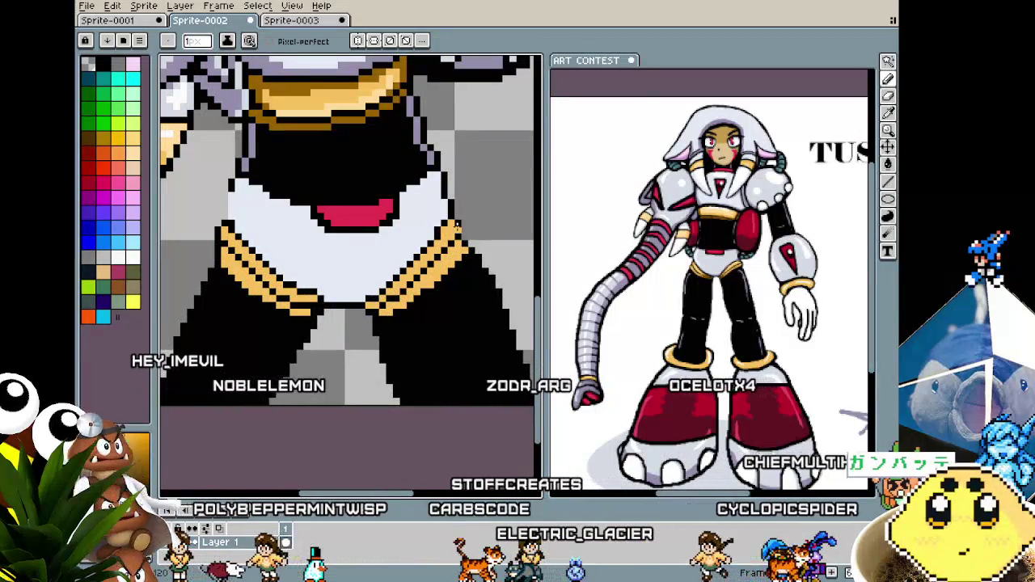
{"action": "scroll", "coordinate": [443, 299], "scroll_direction": "down", "scroll_amount": 2}
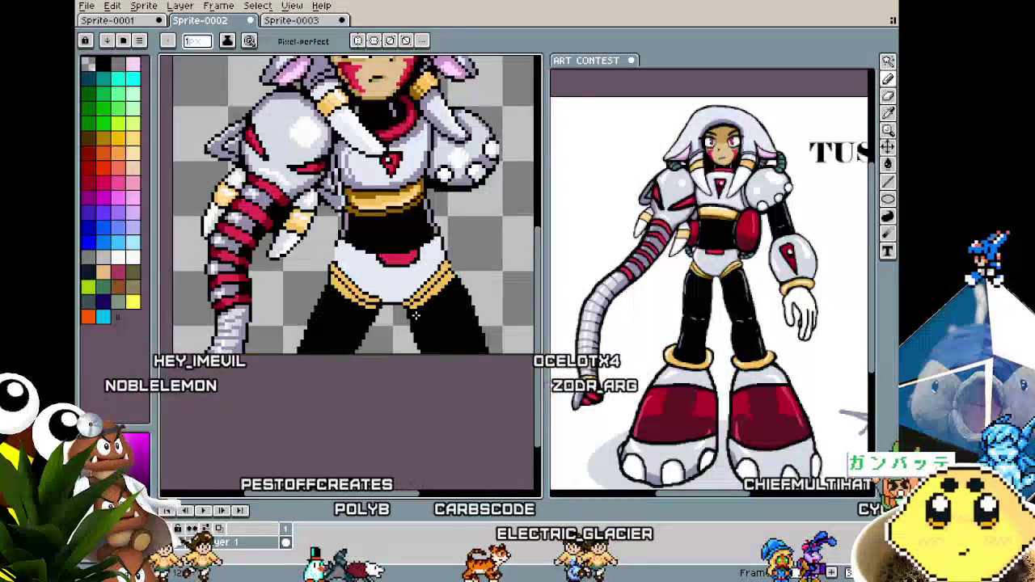
{"action": "scroll", "coordinate": [443, 301], "scroll_direction": "up", "scroll_amount": 2}
{"action": "key", "text": "i"}
{"action": "key", "text": "b"}
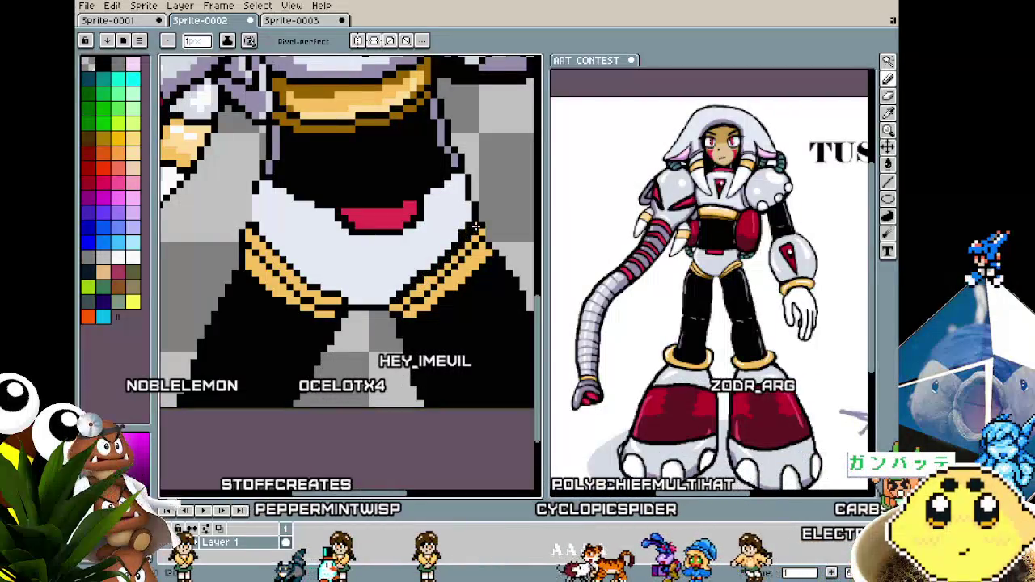
{"action": "key", "text": "ctrl+z"}
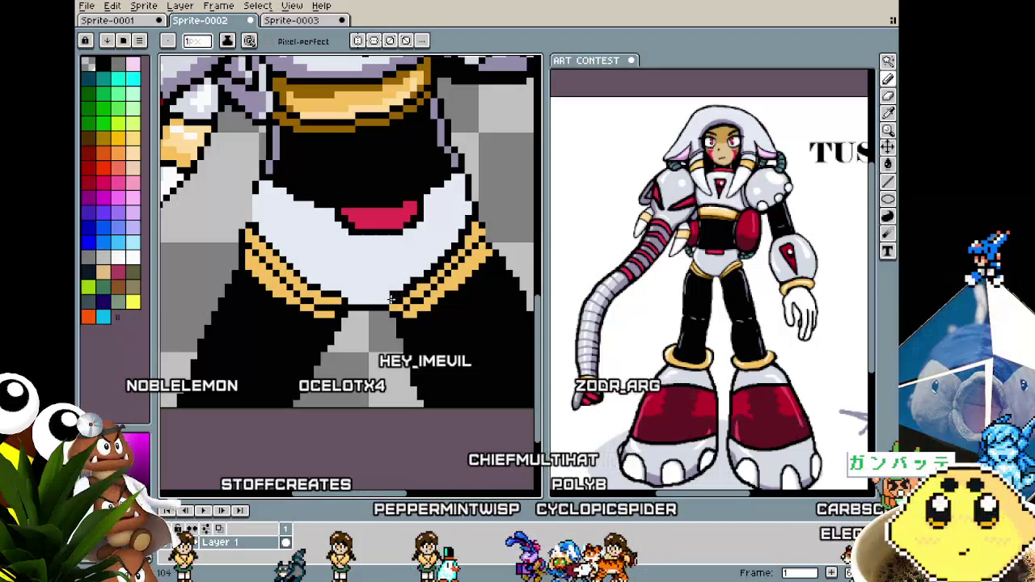
{"action": "scroll", "coordinate": [391, 299], "scroll_direction": "down", "scroll_amount": 2}
{"action": "scroll", "coordinate": [389, 311], "scroll_direction": "down", "scroll_amount": 2}
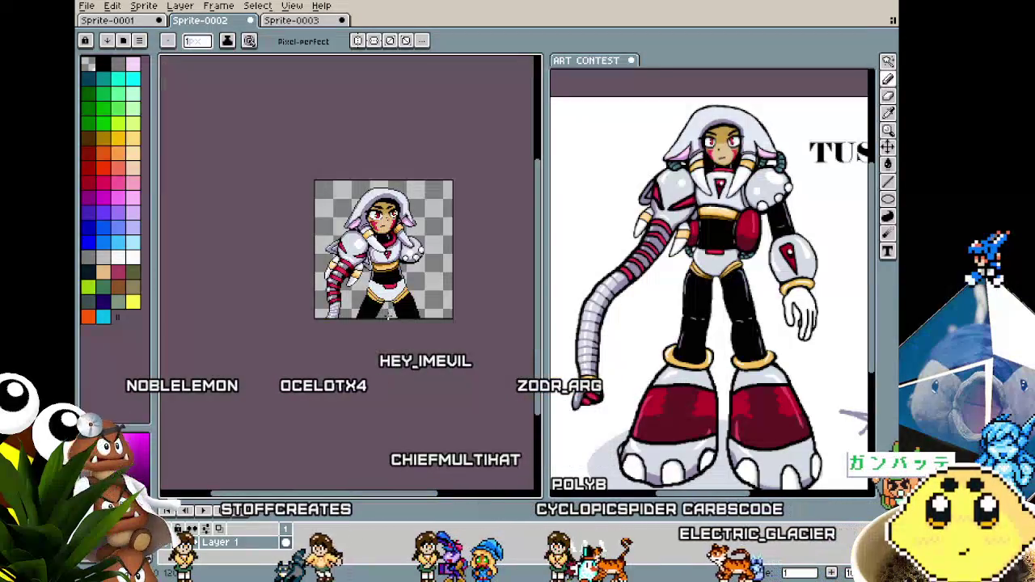
Add an orange pixel at the end of the belt stripe with the pencil.
{"action": "scroll", "coordinate": [388, 316], "scroll_direction": "up", "scroll_amount": 2}
{"action": "scroll", "coordinate": [373, 283], "scroll_direction": "up", "scroll_amount": 2}
{"action": "key", "text": "b"}
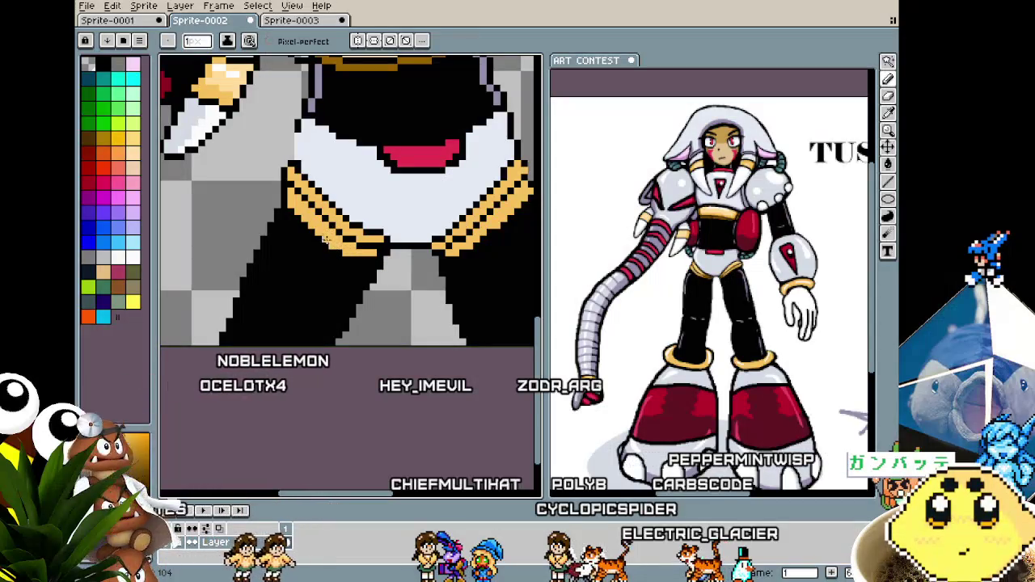
{"action": "scroll", "coordinate": [325, 275], "scroll_direction": "down", "scroll_amount": 1}
{"action": "scroll", "coordinate": [340, 277], "scroll_direction": "down", "scroll_amount": 2}
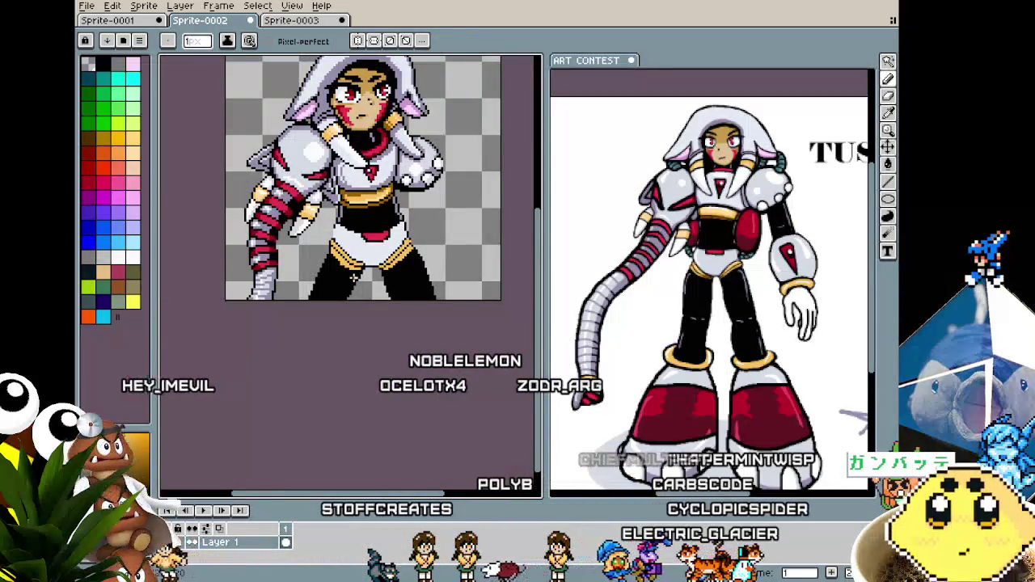
{"action": "scroll", "coordinate": [354, 277], "scroll_direction": "up", "scroll_amount": 3}
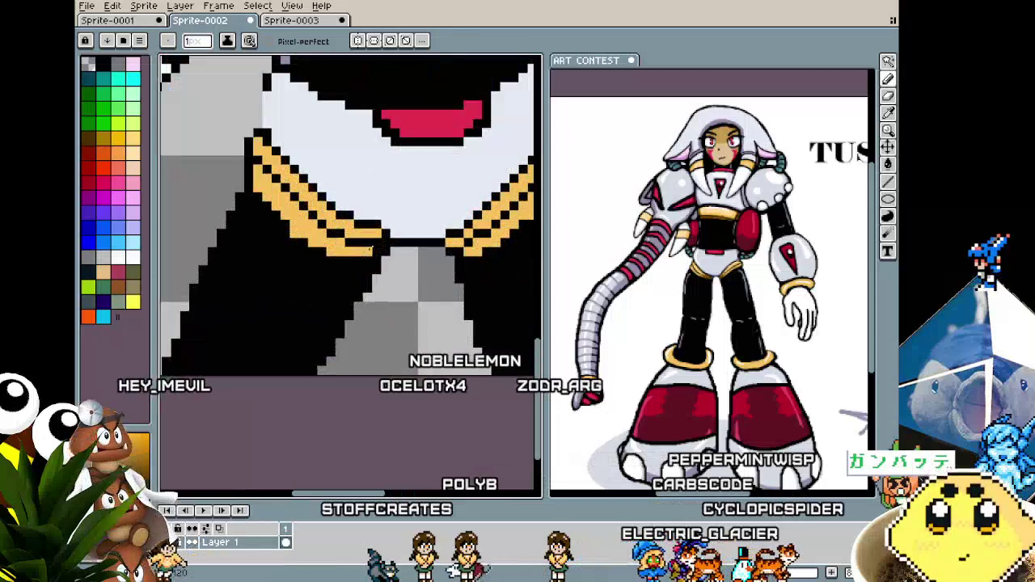
{"action": "left_click", "coordinate": [376, 232]}
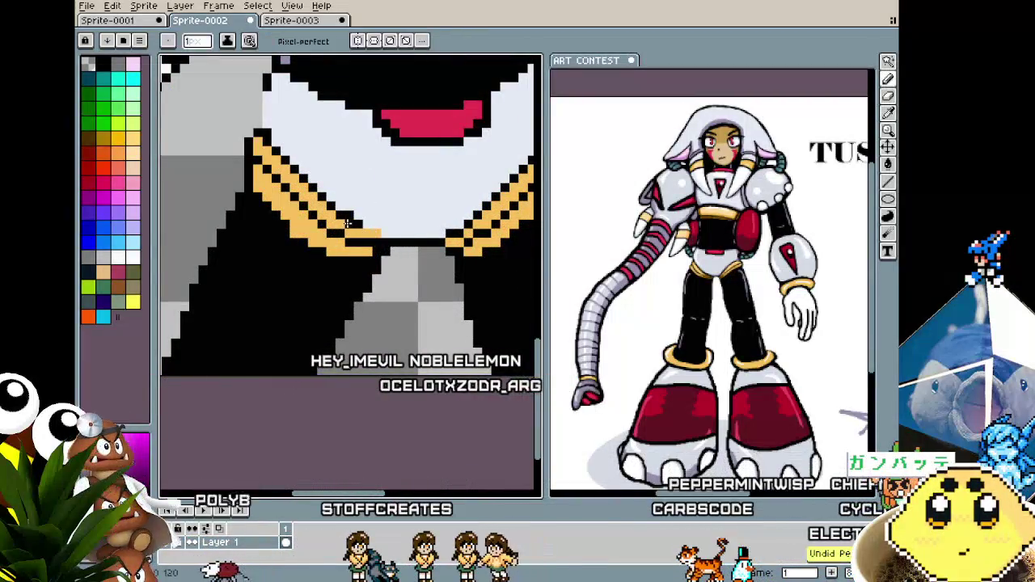
{"action": "scroll", "coordinate": [384, 240], "scroll_direction": "down", "scroll_amount": 3}
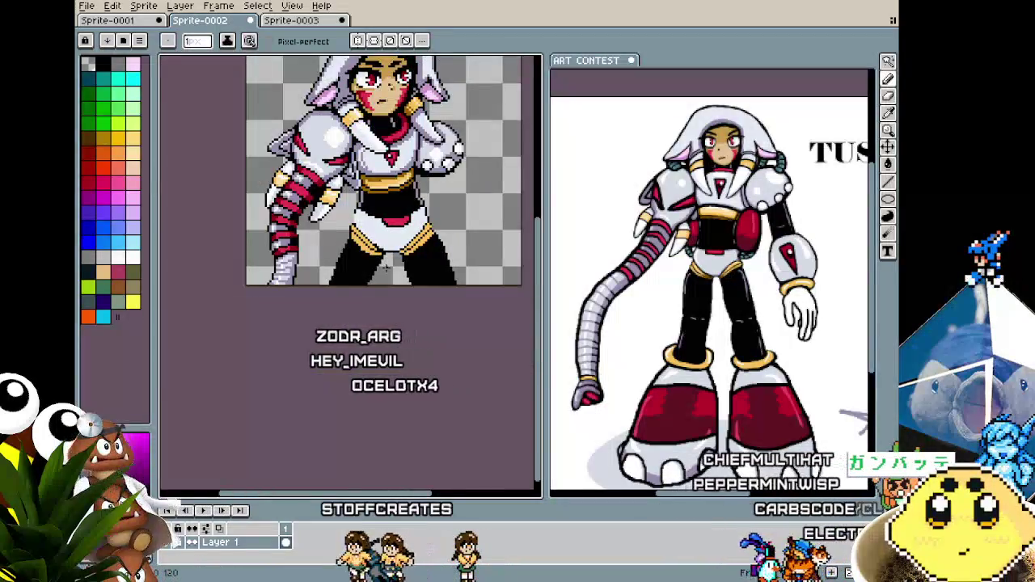
{"action": "scroll", "coordinate": [379, 267], "scroll_direction": "up", "scroll_amount": 1}
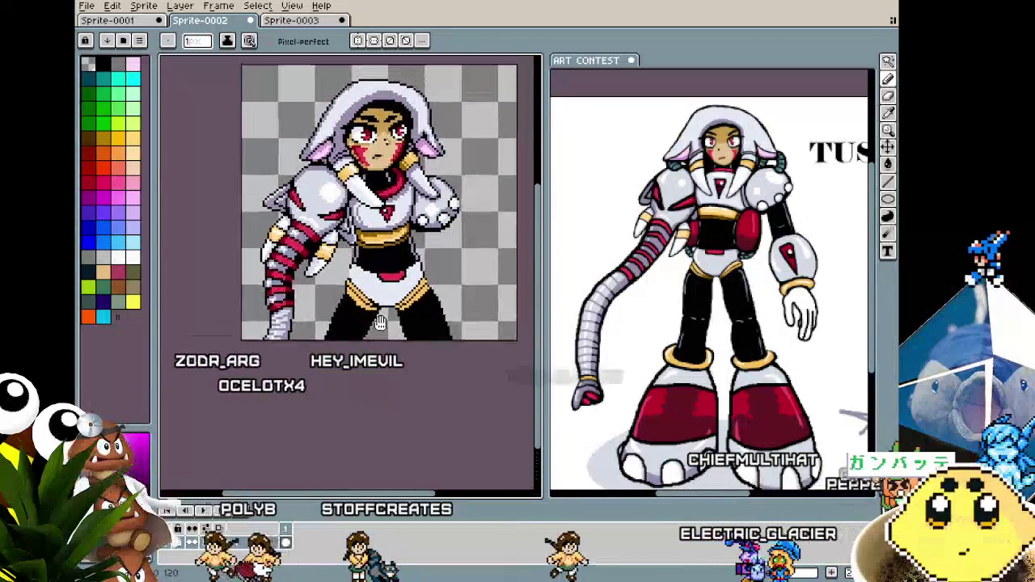
{"action": "scroll", "coordinate": [368, 266], "scroll_direction": "up", "scroll_amount": 2}
{"action": "scroll", "coordinate": [352, 265], "scroll_direction": "up", "scroll_amount": 1}
{"action": "key", "text": "b"}
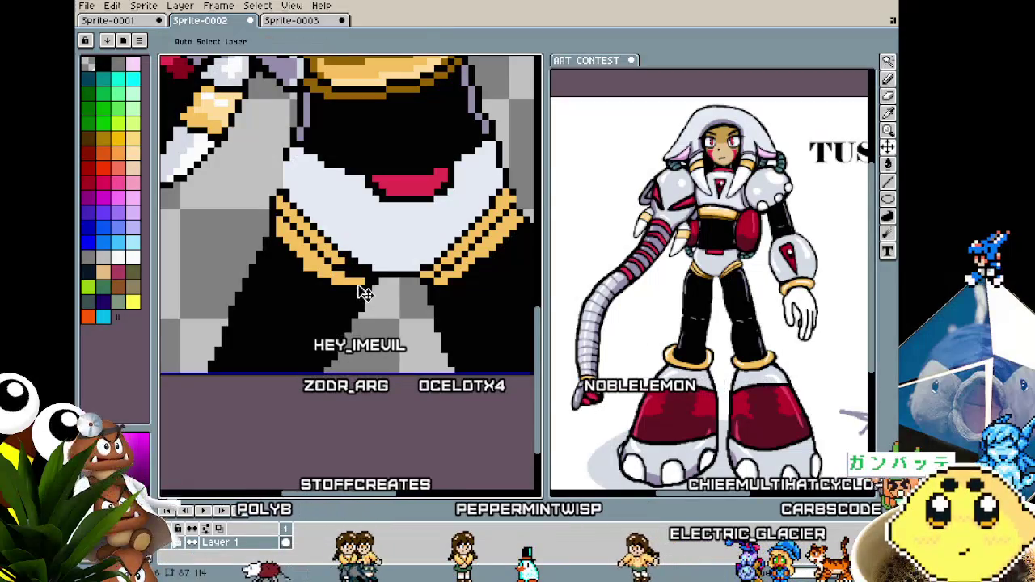
{"action": "scroll", "coordinate": [371, 291], "scroll_direction": "down", "scroll_amount": 2}
{"action": "scroll", "coordinate": [370, 291], "scroll_direction": "down", "scroll_amount": 2}
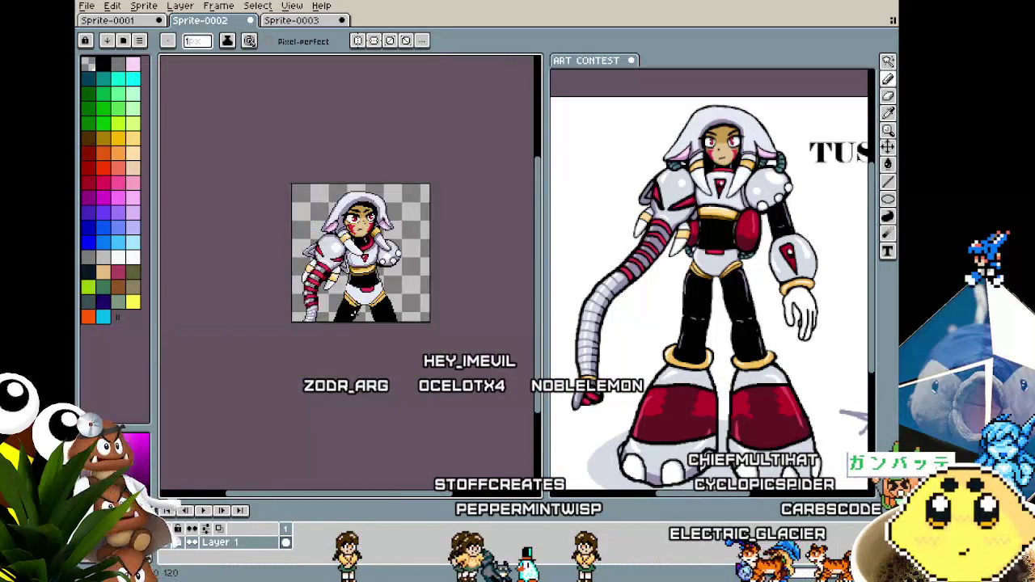
{"action": "scroll", "coordinate": [372, 279], "scroll_direction": "up", "scroll_amount": 3}
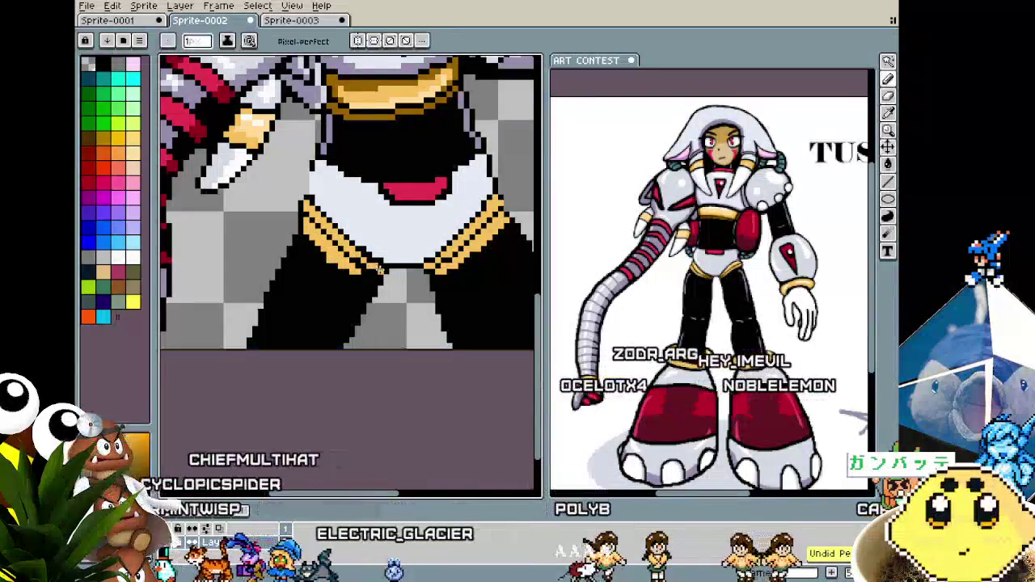
Pick a colour from the sprite and return to the 1-pixel pencil to clear the hip bands.
{"action": "key", "text": "i"}
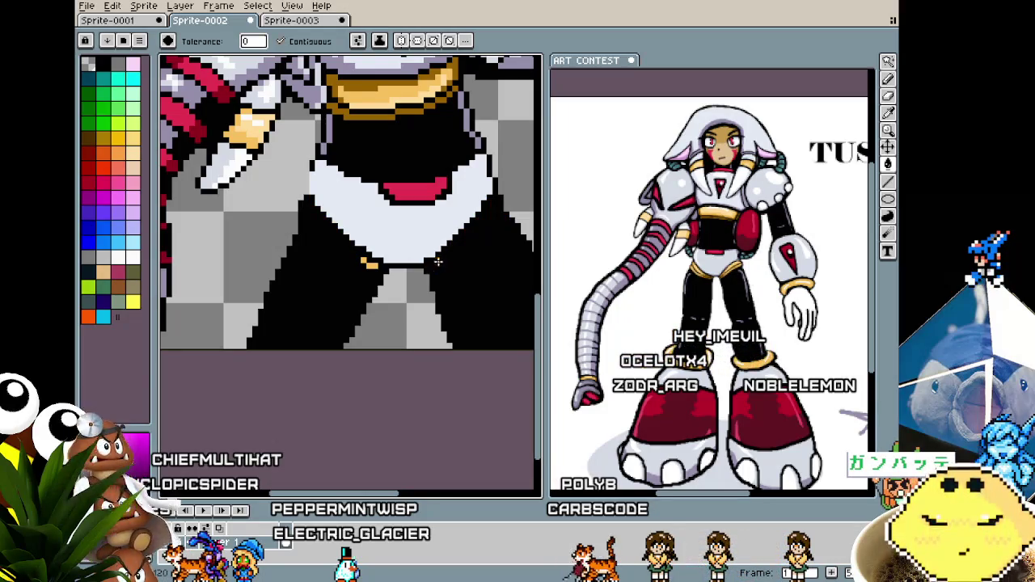
{"action": "key", "text": "b"}
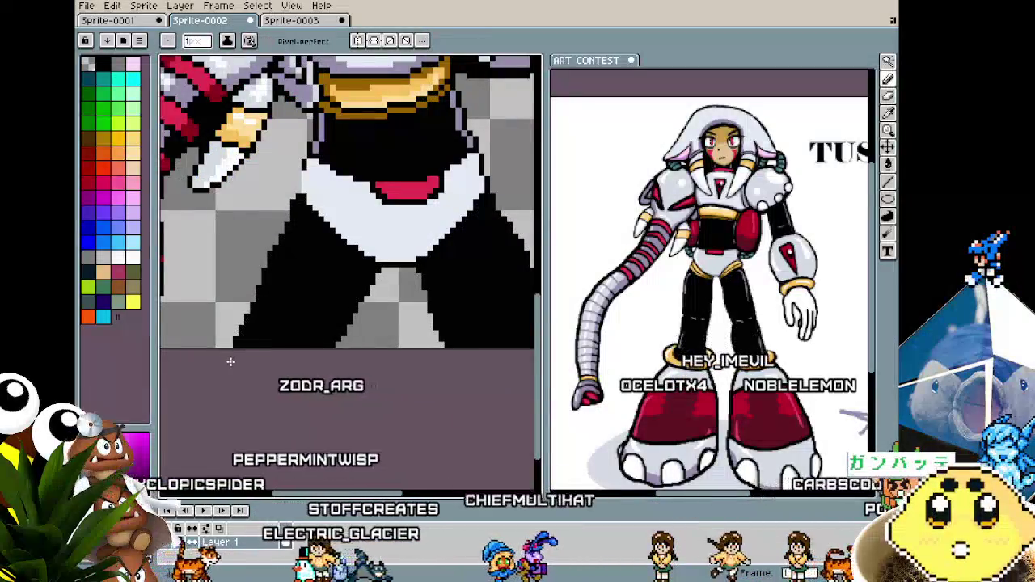
{"action": "scroll", "coordinate": [253, 305], "scroll_direction": "down", "scroll_amount": 1}
{"action": "scroll", "coordinate": [323, 343], "scroll_direction": "down", "scroll_amount": 1}
{"action": "scroll", "coordinate": [327, 348], "scroll_direction": "down", "scroll_amount": 1}
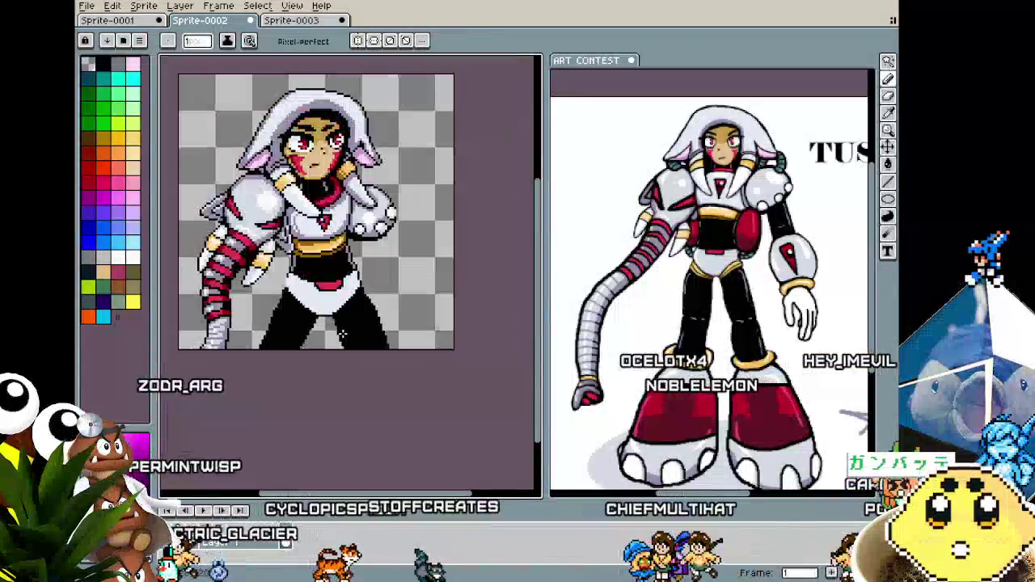
{"action": "scroll", "coordinate": [251, 243], "scroll_direction": "up", "scroll_amount": 2}
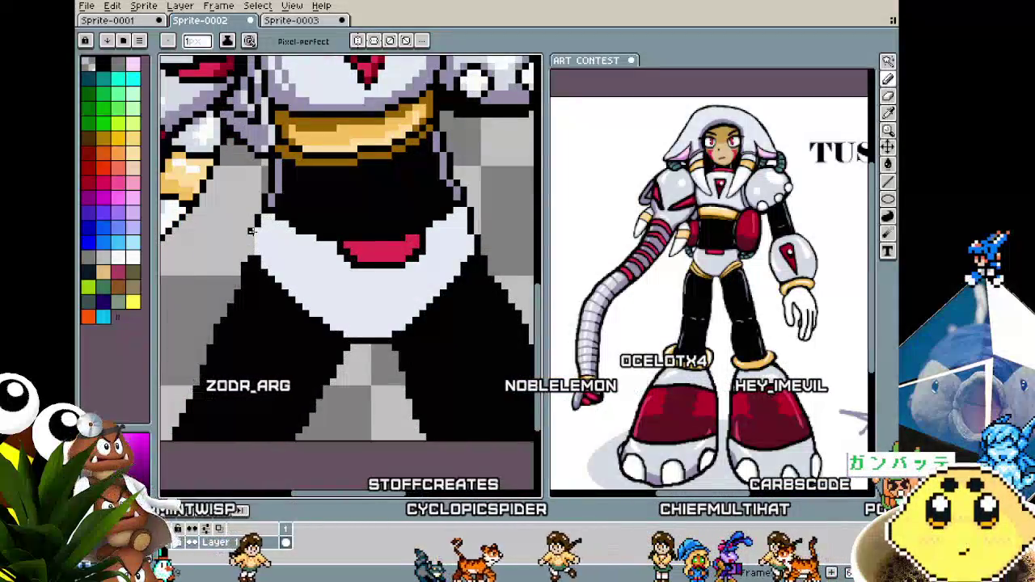
{"action": "scroll", "coordinate": [251, 275], "scroll_direction": "down", "scroll_amount": 1}
{"action": "scroll", "coordinate": [248, 307], "scroll_direction": "down", "scroll_amount": 1}
{"action": "scroll", "coordinate": [249, 308], "scroll_direction": "down", "scroll_amount": 1}
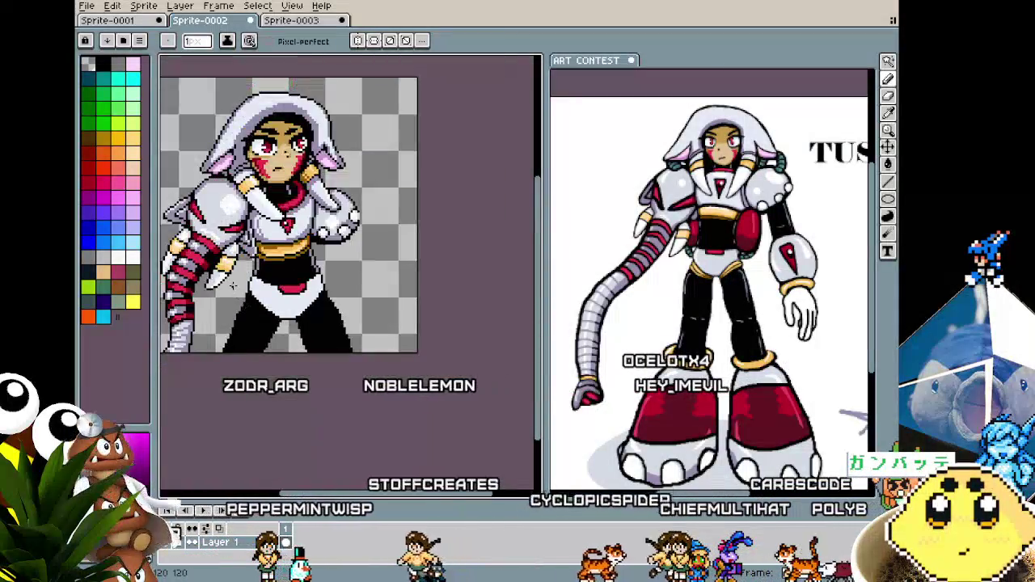
{"action": "scroll", "coordinate": [243, 323], "scroll_direction": "up", "scroll_amount": 1}
{"action": "scroll", "coordinate": [312, 306], "scroll_direction": "up", "scroll_amount": 1}
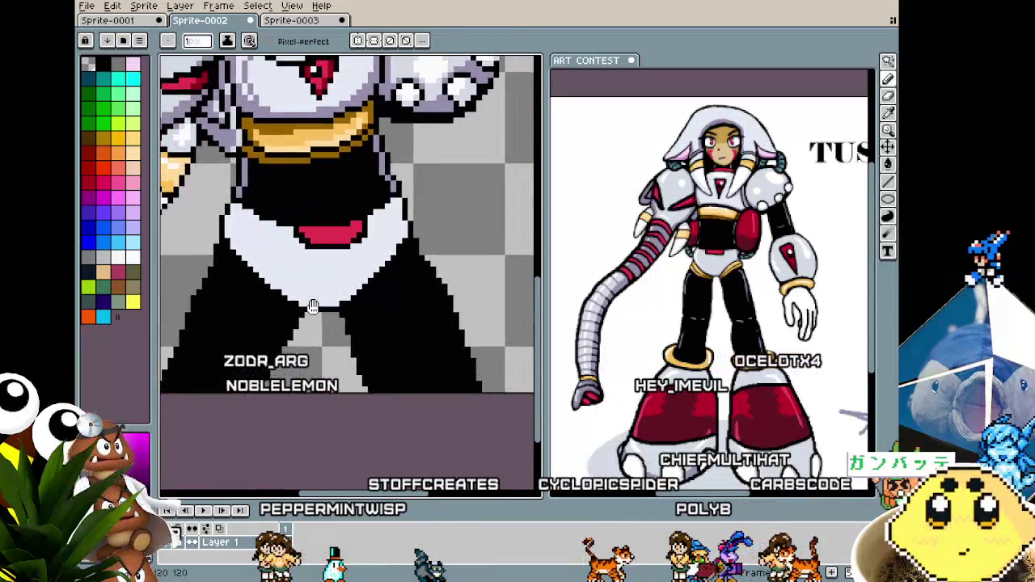
{"action": "scroll", "coordinate": [605, 273], "scroll_direction": "up", "scroll_amount": 1}
{"action": "scroll", "coordinate": [605, 273], "scroll_direction": "up", "scroll_amount": 1}
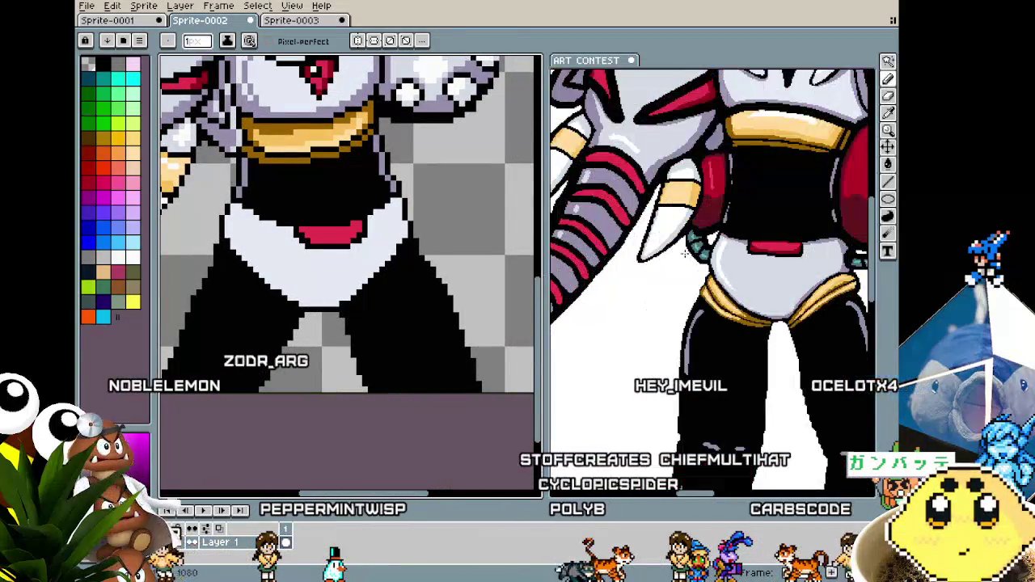
Select the black leggings and draw a gold diagonal line across the hip, undoing a bad stroke.
{"action": "scroll", "coordinate": [605, 273], "scroll_direction": "up", "scroll_amount": 1}
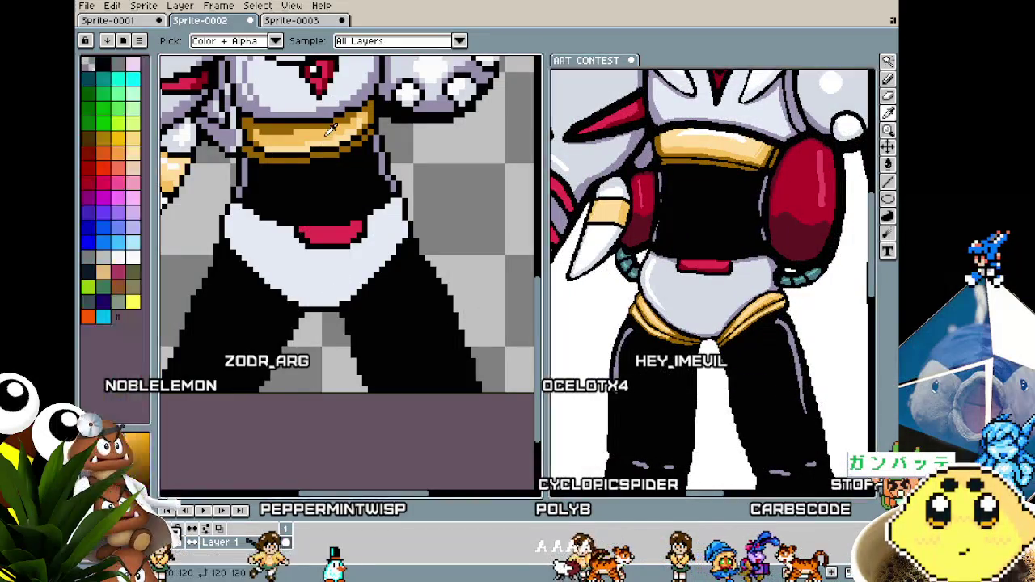
{"action": "scroll", "coordinate": [352, 299], "scroll_direction": "up", "scroll_amount": 1}
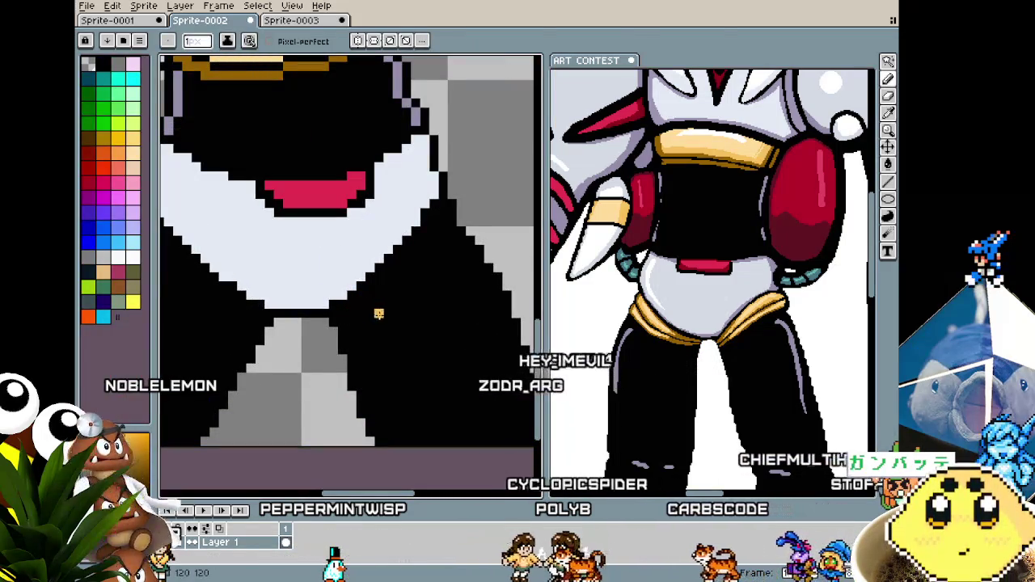
{"action": "left_click", "coordinate": [379, 314]}
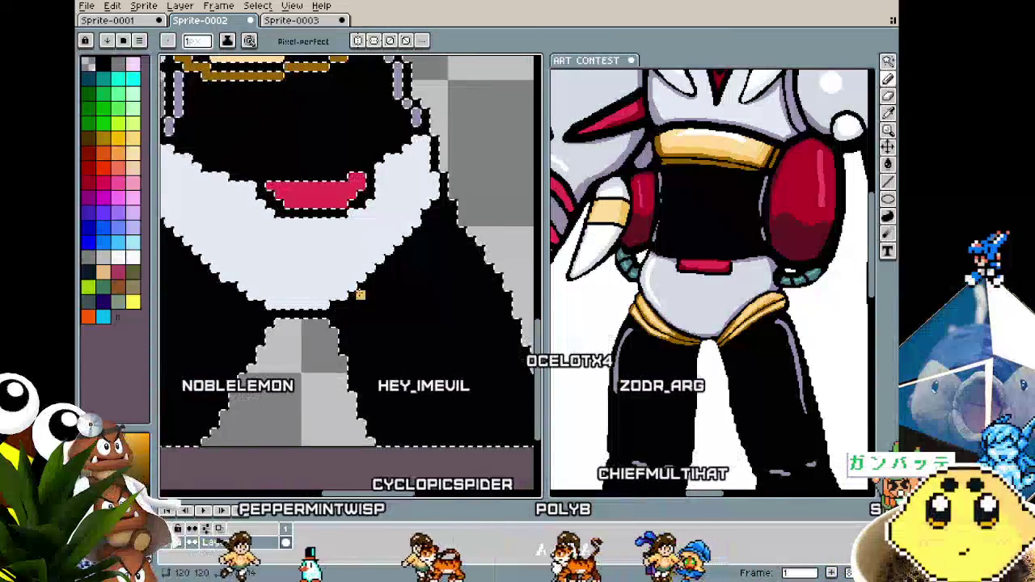
{"action": "left_click_drag", "start_coordinate": [341, 311], "coordinate": [453, 233]}
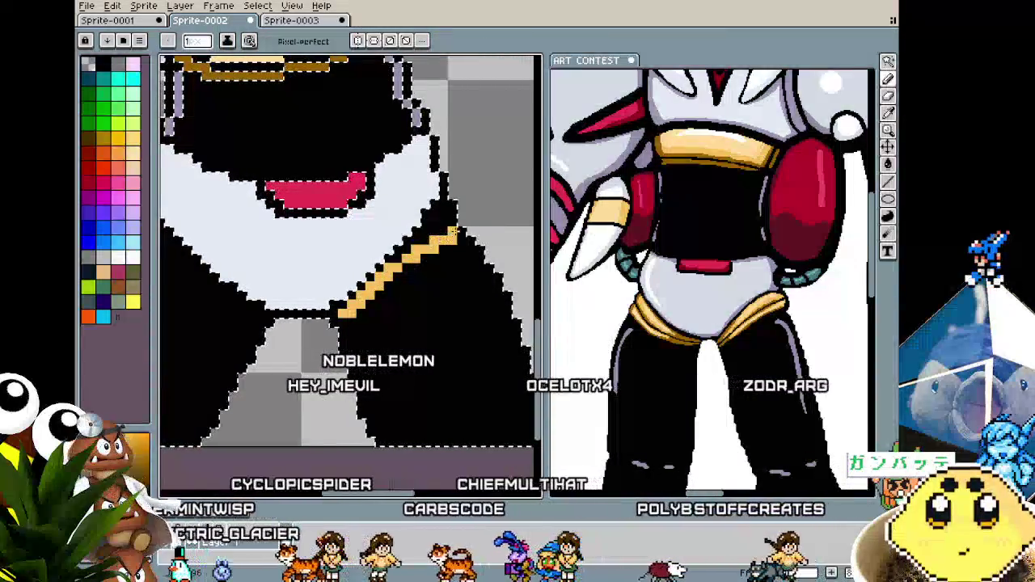
{"action": "left_click_drag", "start_coordinate": [455, 231], "coordinate": [412, 258]}
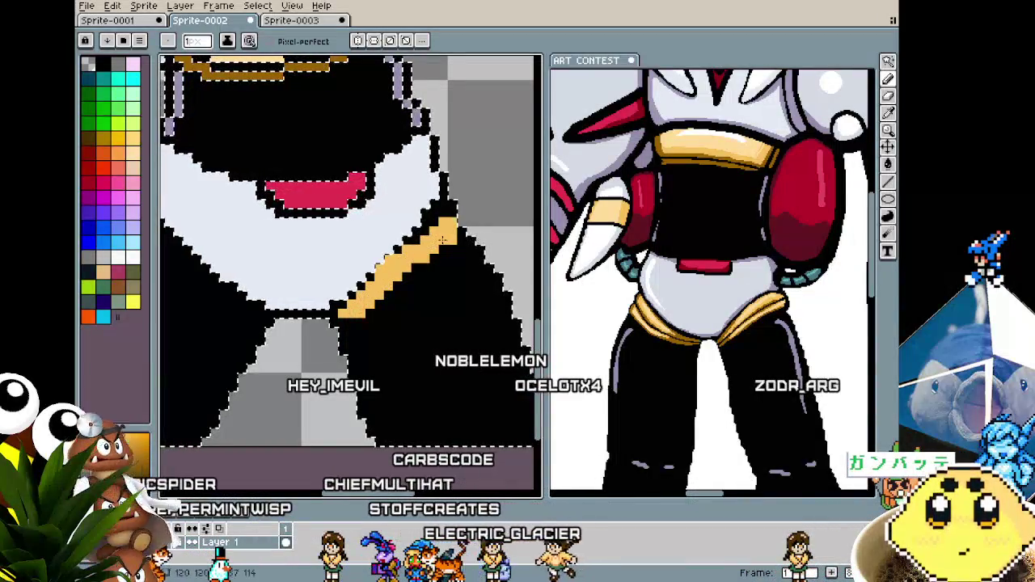
{"action": "key", "text": "ctrl+z"}
{"action": "key", "text": "ctrl+z"}
{"action": "key", "text": "ctrl+z"}
Add a parallel gold stroke below the first one to widen the hip band.
{"action": "scroll", "coordinate": [414, 267], "scroll_direction": "up", "scroll_amount": 1}
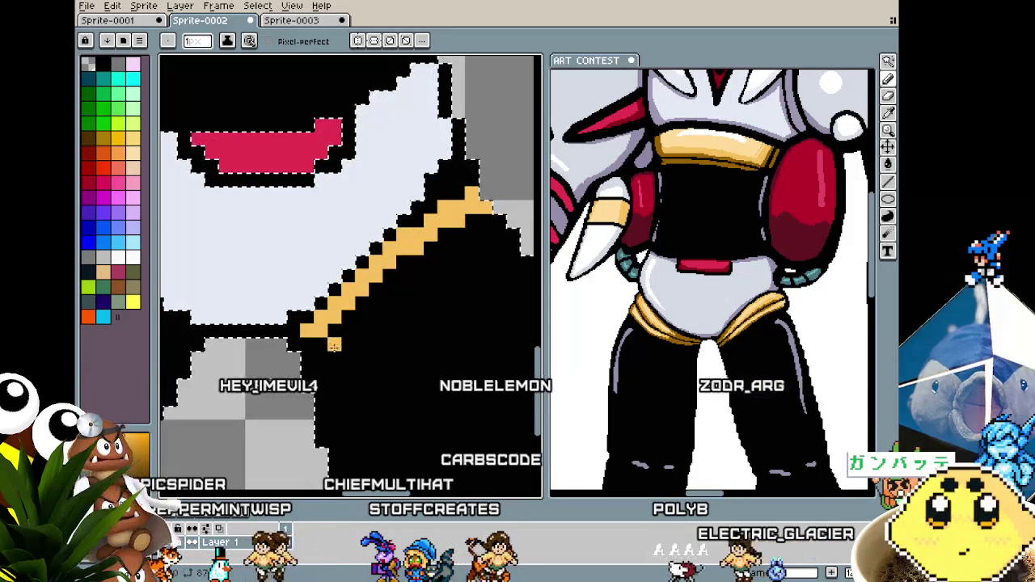
{"action": "mouse_move", "coordinate": [320, 356]}
{"action": "left_mouse_down"}
{"action": "mouse_move", "coordinate": [502, 244]}
{"action": "mouse_move", "coordinate": [429, 265]}
{"action": "left_mouse_up"}
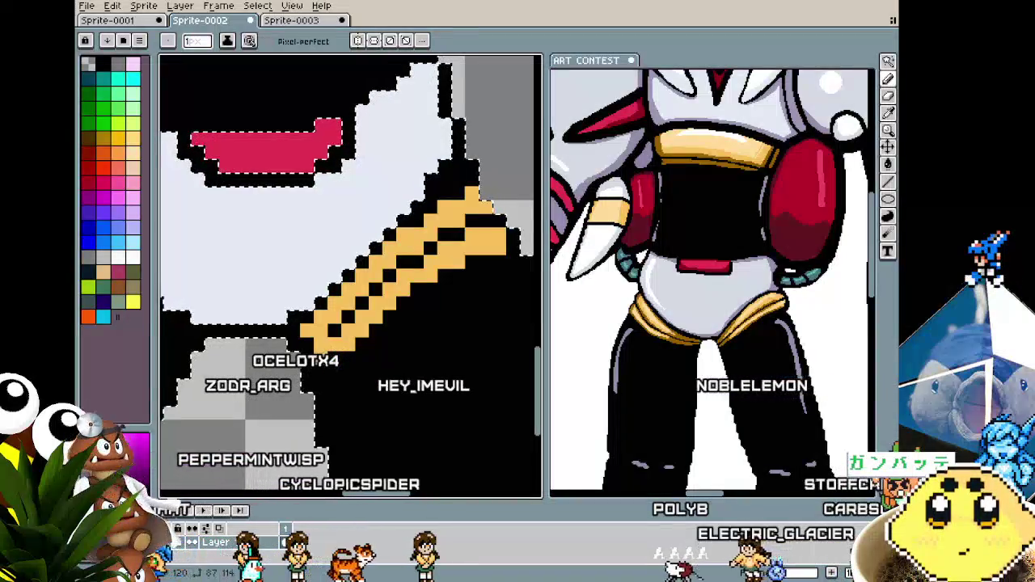
{"action": "scroll", "coordinate": [305, 347], "scroll_direction": "down", "scroll_amount": 2}
{"action": "scroll", "coordinate": [305, 347], "scroll_direction": "down", "scroll_amount": 1}
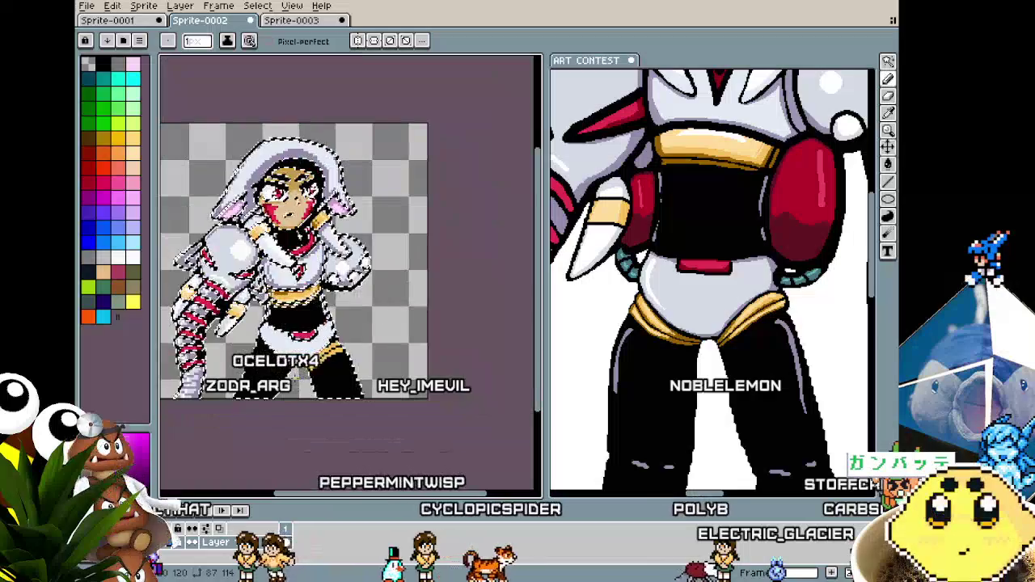
{"action": "scroll", "coordinate": [305, 347], "scroll_direction": "up", "scroll_amount": 1}
{"action": "scroll", "coordinate": [321, 364], "scroll_direction": "up", "scroll_amount": 2}
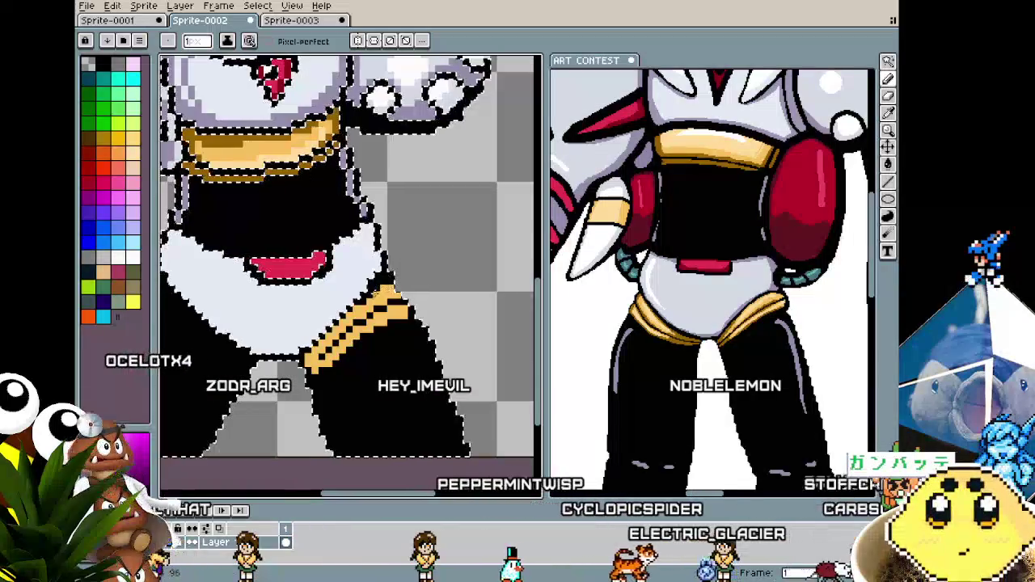
{"action": "scroll", "coordinate": [342, 353], "scroll_direction": "up", "scroll_amount": 1}
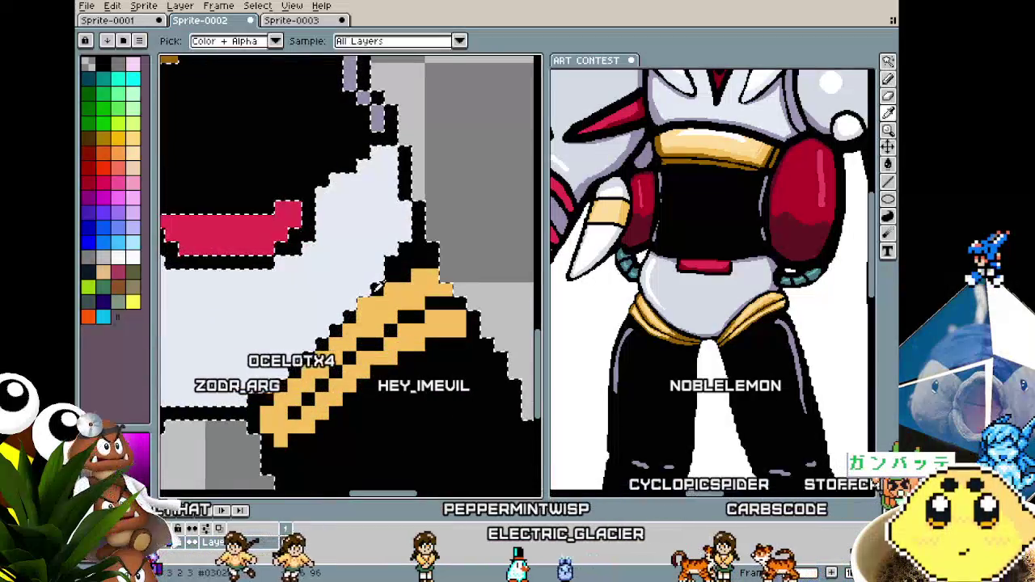
{"action": "scroll", "coordinate": [341, 354], "scroll_direction": "down", "scroll_amount": 2}
{"action": "scroll", "coordinate": [405, 334], "scroll_direction": "down", "scroll_amount": 2}
{"action": "scroll", "coordinate": [405, 334], "scroll_direction": "up", "scroll_amount": 3}
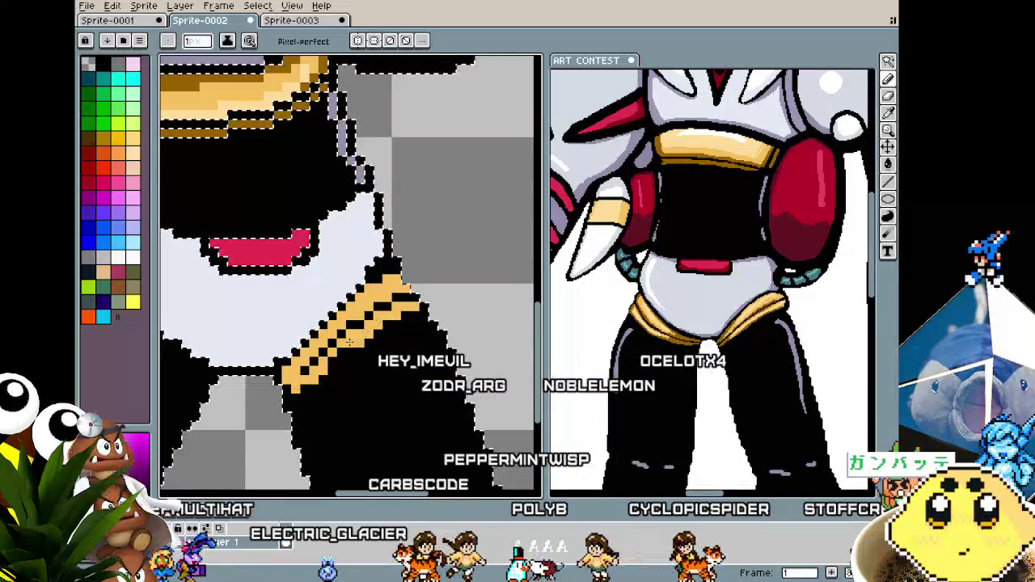
{"action": "scroll", "coordinate": [309, 378], "scroll_direction": "down", "scroll_amount": 1}
{"action": "scroll", "coordinate": [310, 378], "scroll_direction": "down", "scroll_amount": 2}
{"action": "scroll", "coordinate": [309, 378], "scroll_direction": "up", "scroll_amount": 2}
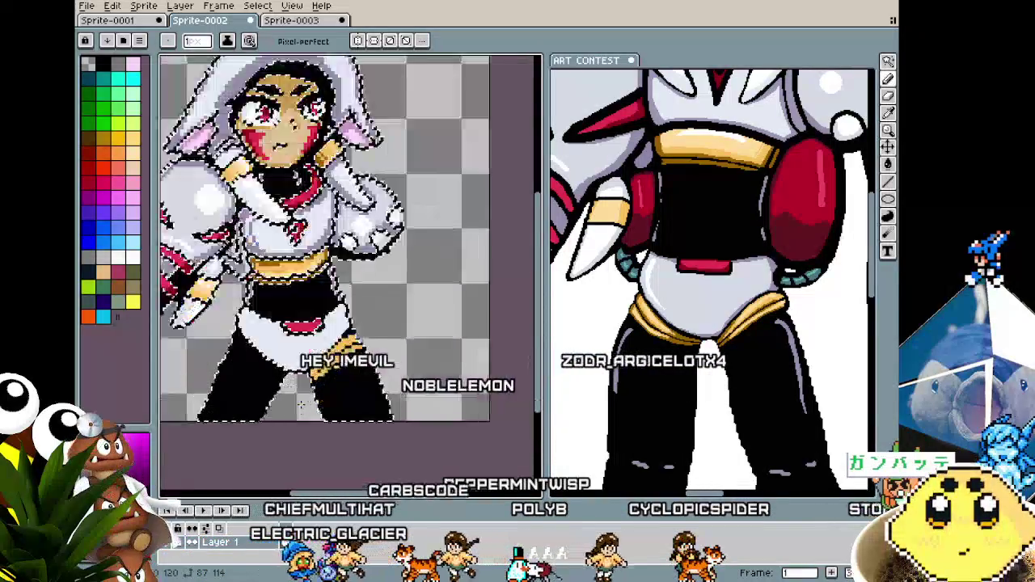
{"action": "scroll", "coordinate": [310, 377], "scroll_direction": "up", "scroll_amount": 1}
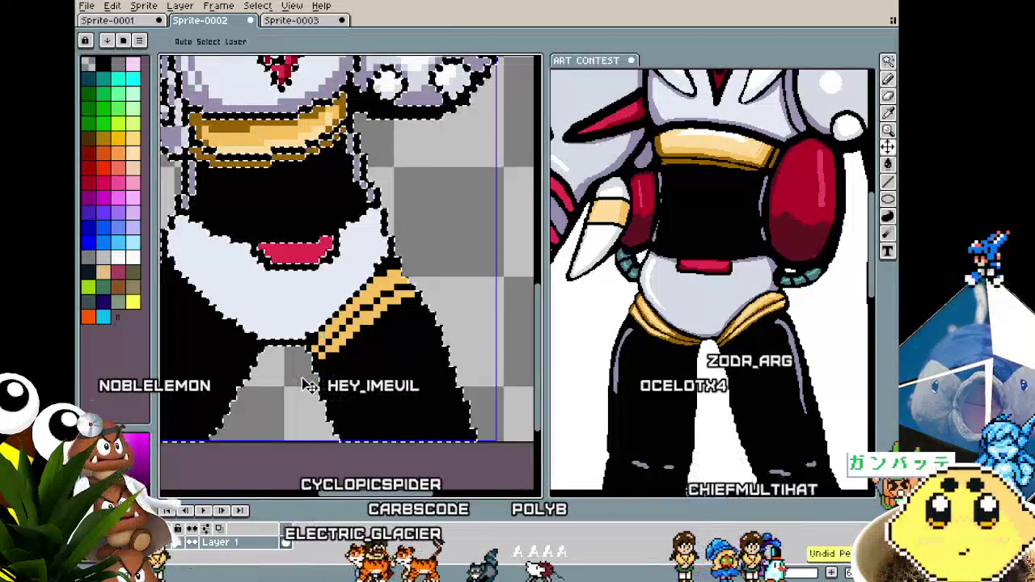
Bring the gold hip band into view, undo the last edit and zoom in to check it.
{"action": "scroll", "coordinate": [466, 211], "scroll_direction": "up", "scroll_amount": 2}
{"action": "left_click_drag", "start_coordinate": [467, 212], "coordinate": [385, 257]}
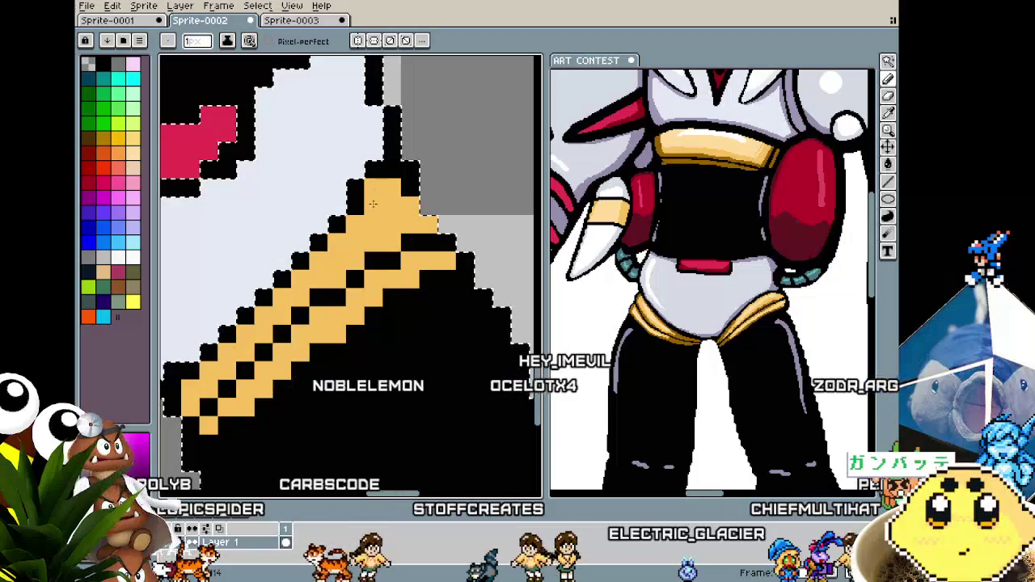
{"action": "scroll", "coordinate": [353, 234], "scroll_direction": "down", "scroll_amount": 2}
{"action": "scroll", "coordinate": [336, 259], "scroll_direction": "up", "scroll_amount": 1}
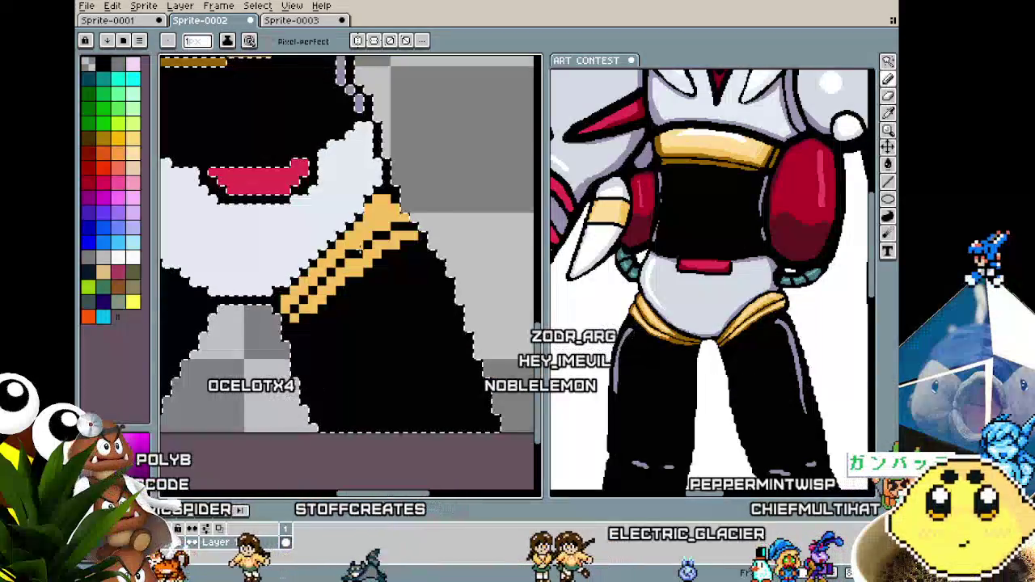
{"action": "key", "text": "ctrl+z"}
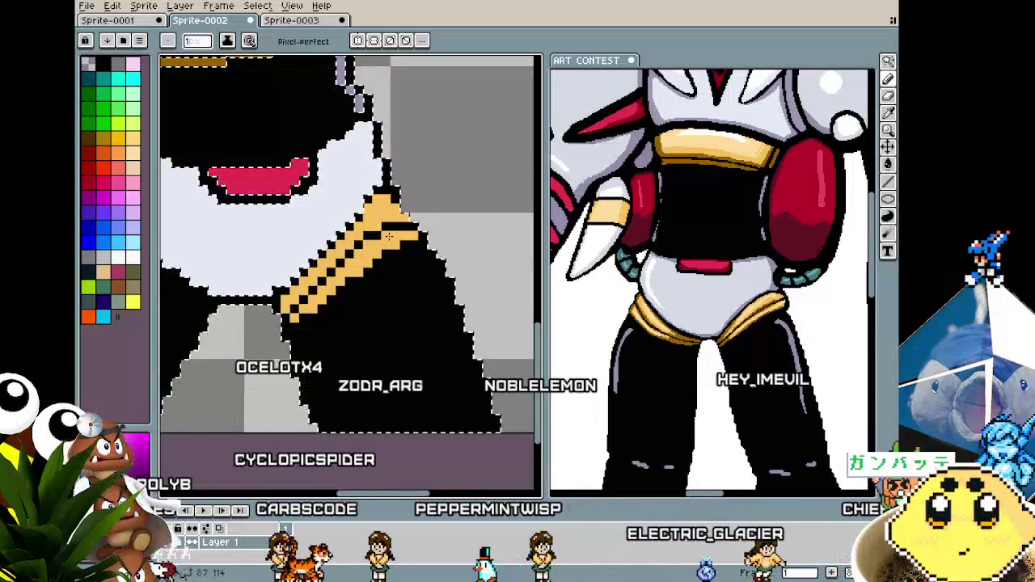
{"action": "scroll", "coordinate": [376, 245], "scroll_direction": "down", "scroll_amount": 2}
{"action": "scroll", "coordinate": [376, 245], "scroll_direction": "up", "scroll_amount": 1}
{"action": "scroll", "coordinate": [353, 291], "scroll_direction": "up", "scroll_amount": 1}
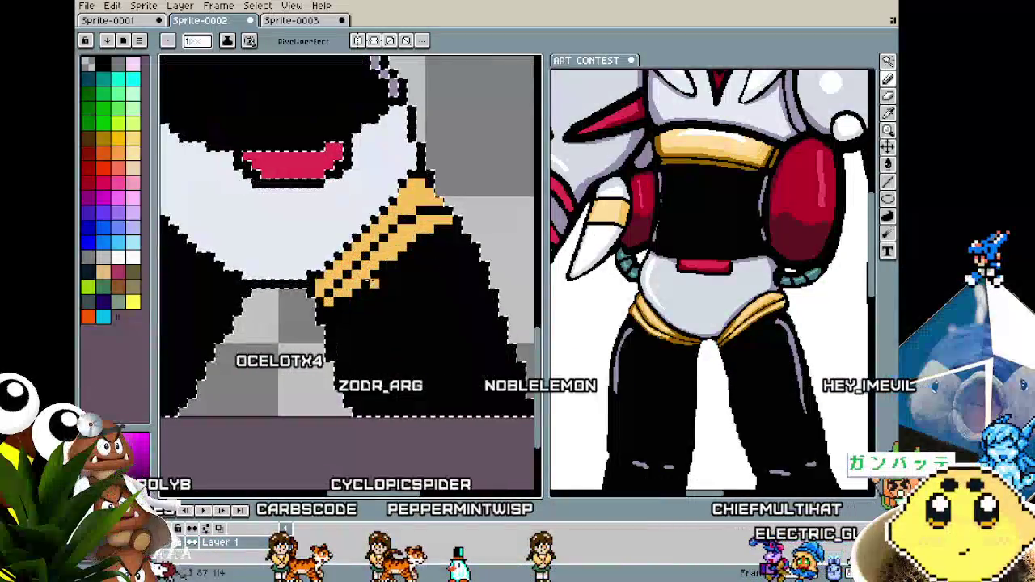
{"action": "scroll", "coordinate": [353, 291], "scroll_direction": "down", "scroll_amount": 2}
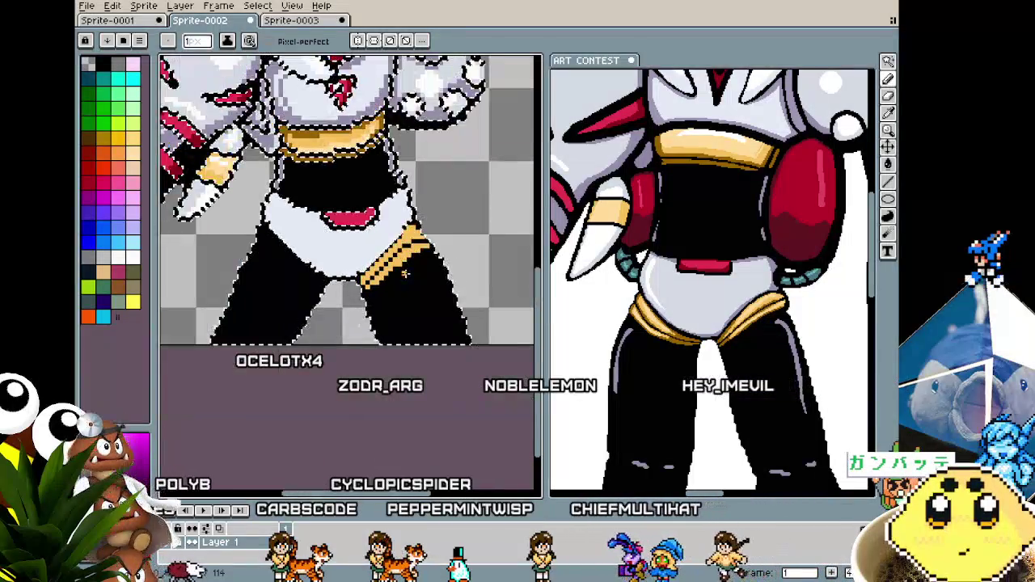
{"action": "scroll", "coordinate": [427, 236], "scroll_direction": "up", "scroll_amount": 1}
{"action": "scroll", "coordinate": [427, 236], "scroll_direction": "up", "scroll_amount": 1}
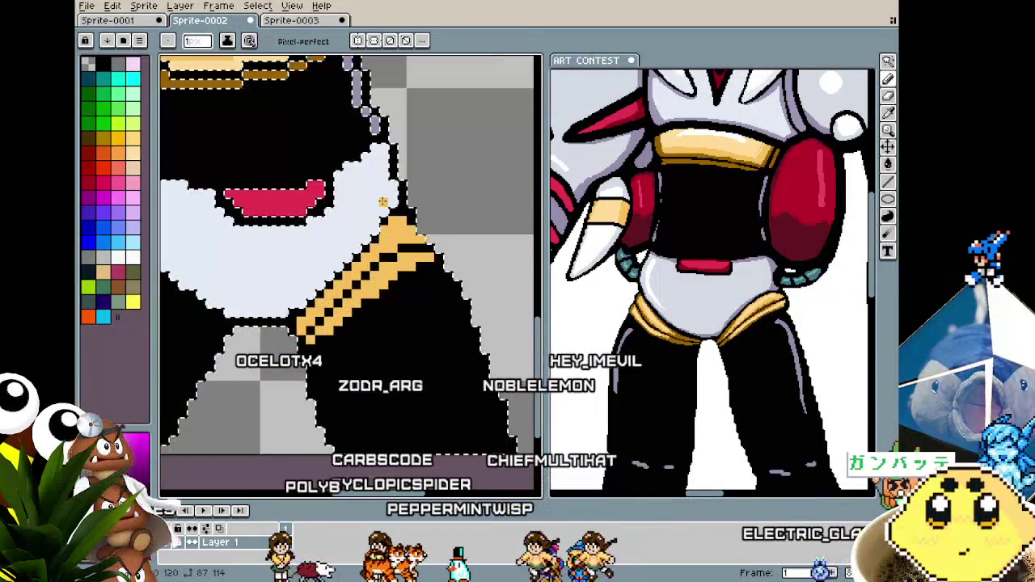
{"action": "scroll", "coordinate": [397, 277], "scroll_direction": "down", "scroll_amount": 2}
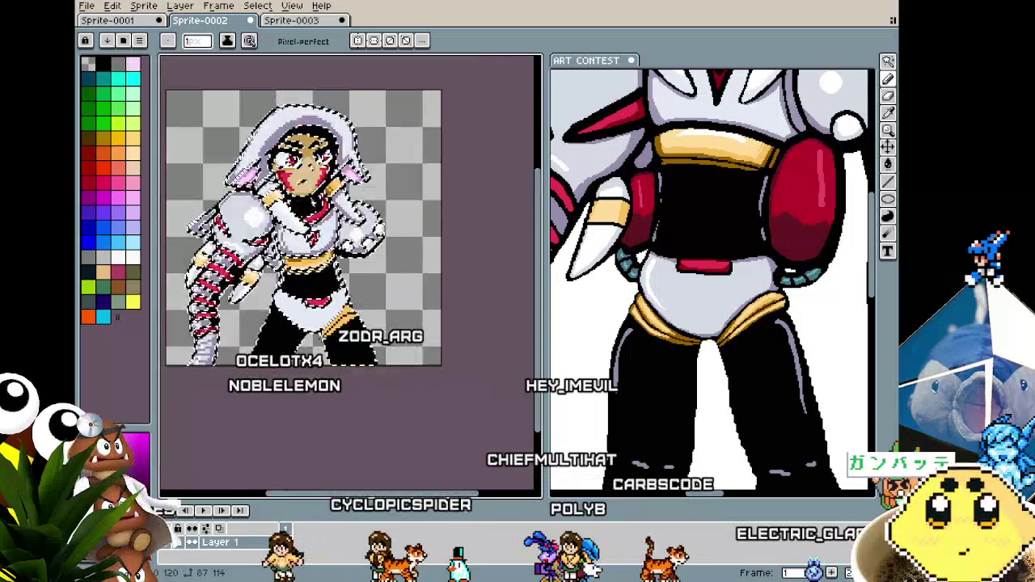
{"action": "scroll", "coordinate": [380, 284], "scroll_direction": "up", "scroll_amount": 2}
{"action": "scroll", "coordinate": [378, 289], "scroll_direction": "up", "scroll_amount": 1}
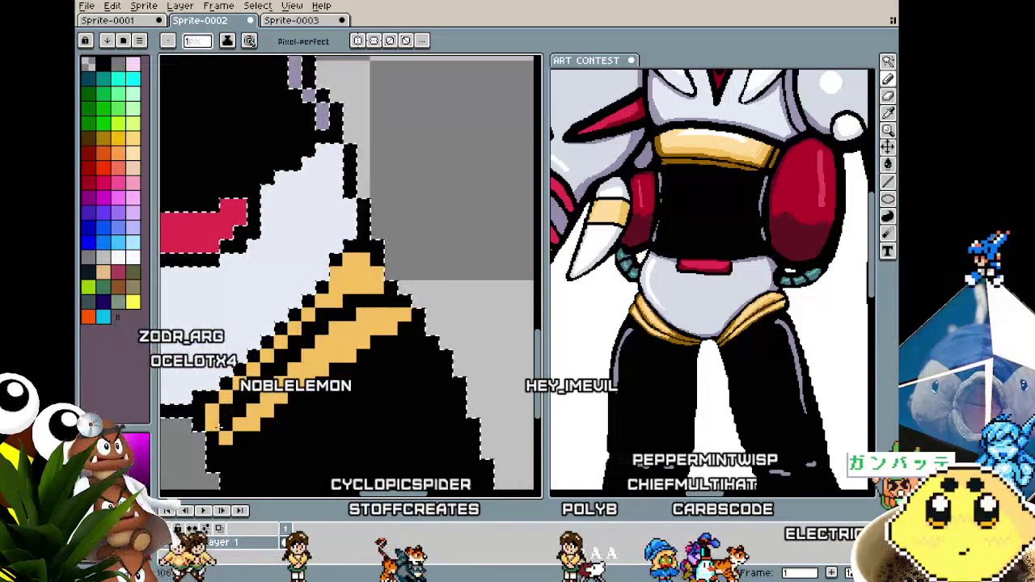
{"action": "scroll", "coordinate": [347, 275], "scroll_direction": "down", "scroll_amount": 2}
{"action": "scroll", "coordinate": [342, 371], "scroll_direction": "up", "scroll_amount": 1}
{"action": "scroll", "coordinate": [341, 371], "scroll_direction": "up", "scroll_amount": 1}
{"action": "scroll", "coordinate": [342, 371], "scroll_direction": "down", "scroll_amount": 1}
{"action": "scroll", "coordinate": [341, 371], "scroll_direction": "down", "scroll_amount": 1}
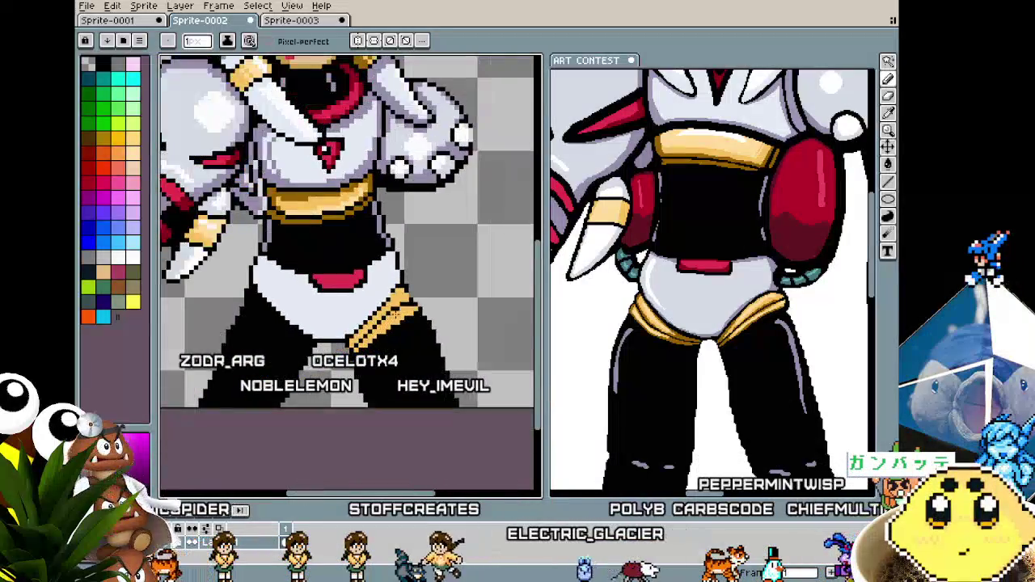
{"action": "scroll", "coordinate": [341, 370], "scroll_direction": "down", "scroll_amount": 1}
{"action": "scroll", "coordinate": [380, 299], "scroll_direction": "up", "scroll_amount": 1}
{"action": "scroll", "coordinate": [380, 299], "scroll_direction": "up", "scroll_amount": 1}
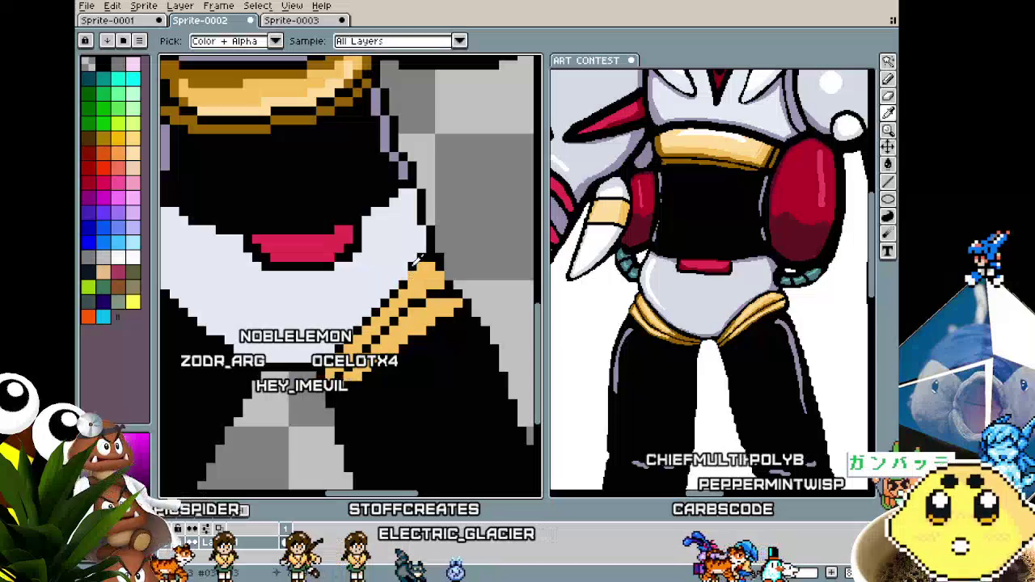
{"action": "scroll", "coordinate": [405, 274], "scroll_direction": "down", "scroll_amount": 1}
{"action": "scroll", "coordinate": [407, 276], "scroll_direction": "down", "scroll_amount": 1}
{"action": "scroll", "coordinate": [410, 277], "scroll_direction": "up", "scroll_amount": 1}
{"action": "scroll", "coordinate": [414, 280], "scroll_direction": "up", "scroll_amount": 1}
Switch back to the pencil and touch up the gold band on the right hip.
{"action": "left_click", "coordinate": [403, 266], "text": "alt"}
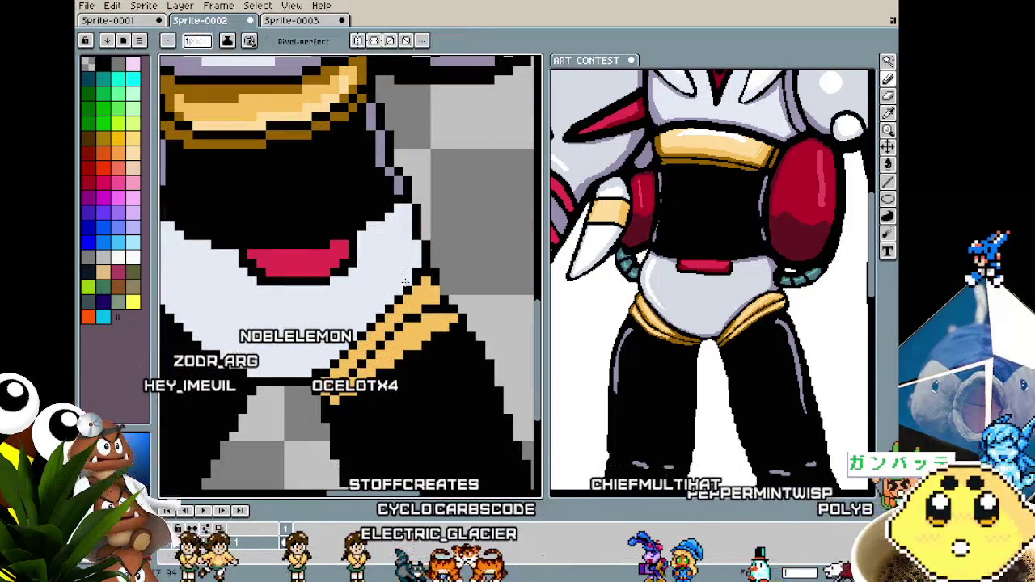
{"action": "scroll", "coordinate": [386, 327], "scroll_direction": "down", "scroll_amount": 2}
{"action": "scroll", "coordinate": [415, 302], "scroll_direction": "up", "scroll_amount": 2}
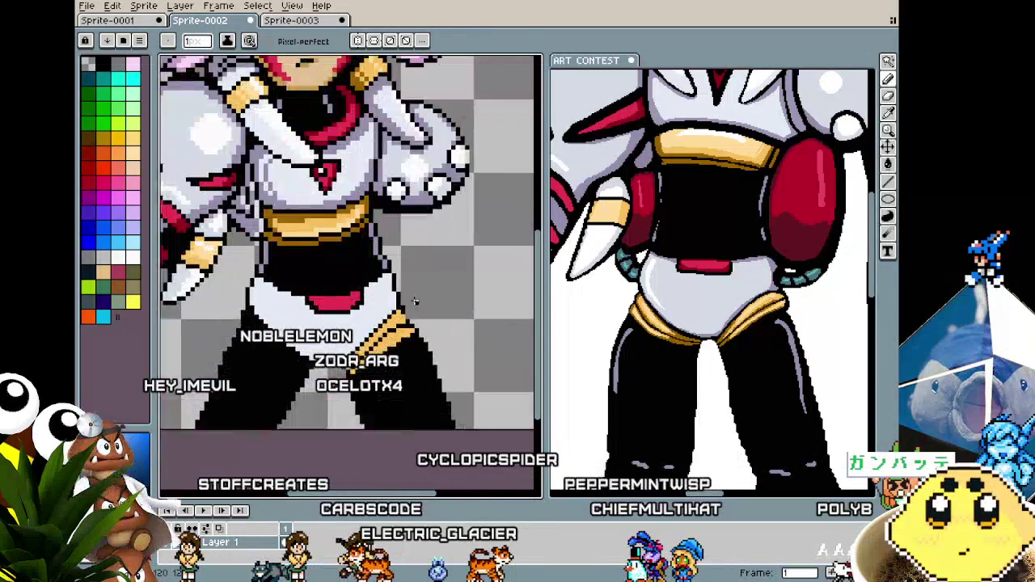
{"action": "scroll", "coordinate": [414, 301], "scroll_direction": "up", "scroll_amount": 1}
{"action": "scroll", "coordinate": [415, 301], "scroll_direction": "up", "scroll_amount": 1}
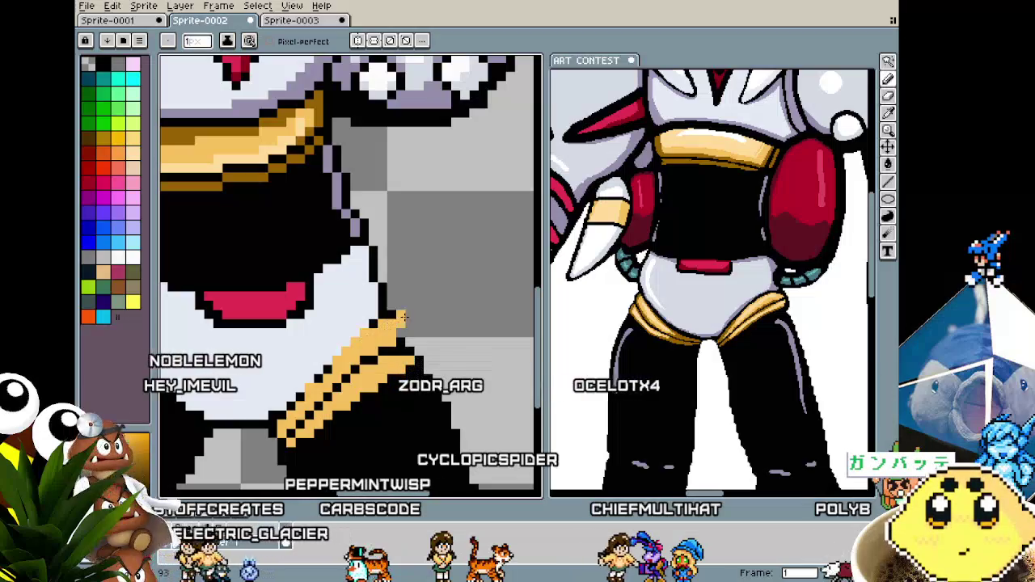
{"action": "scroll", "coordinate": [396, 334], "scroll_direction": "down", "scroll_amount": 2}
{"action": "scroll", "coordinate": [396, 334], "scroll_direction": "down", "scroll_amount": 1}
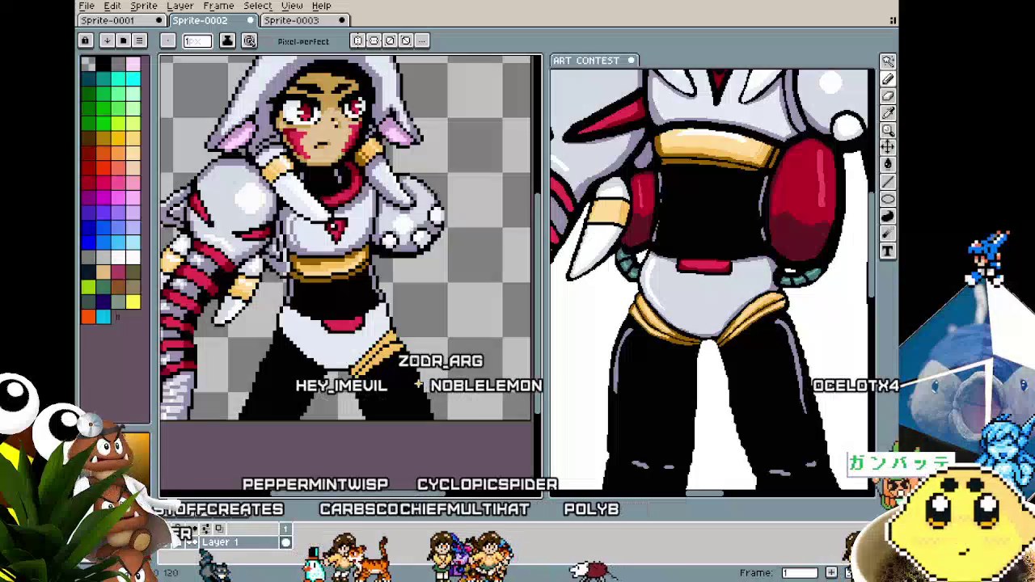
Select the whole character with the Move tool to compare against an earlier version.
{"action": "key", "text": "v"}
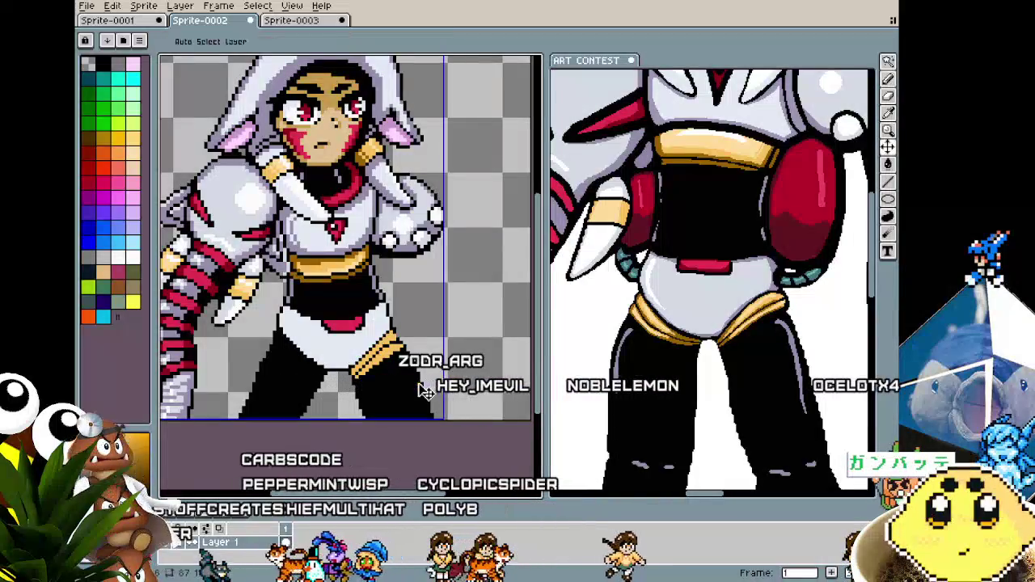
{"action": "left_click", "coordinate": [426, 392], "text": "ctrl"}
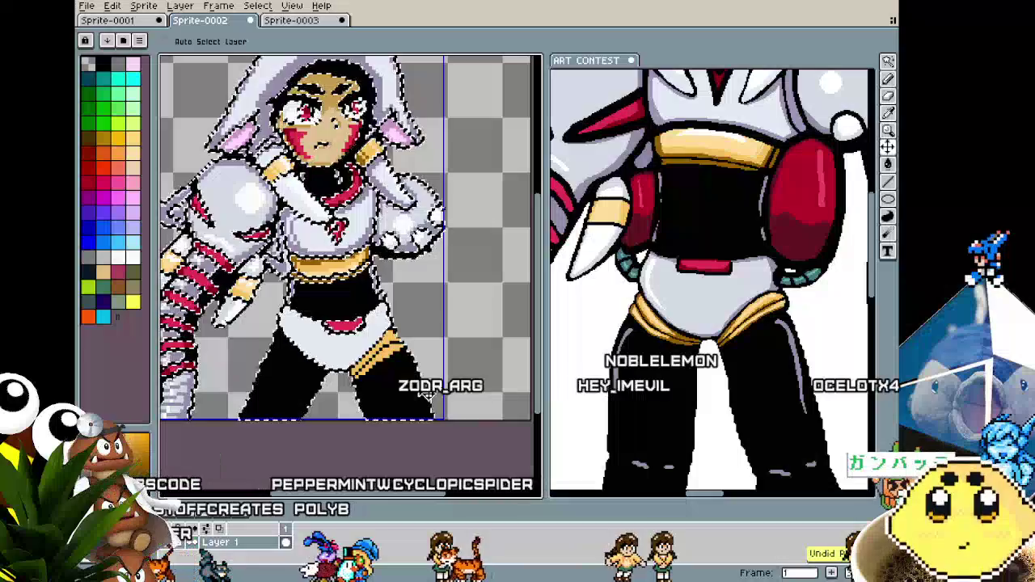
{"action": "key", "text": "Return"}
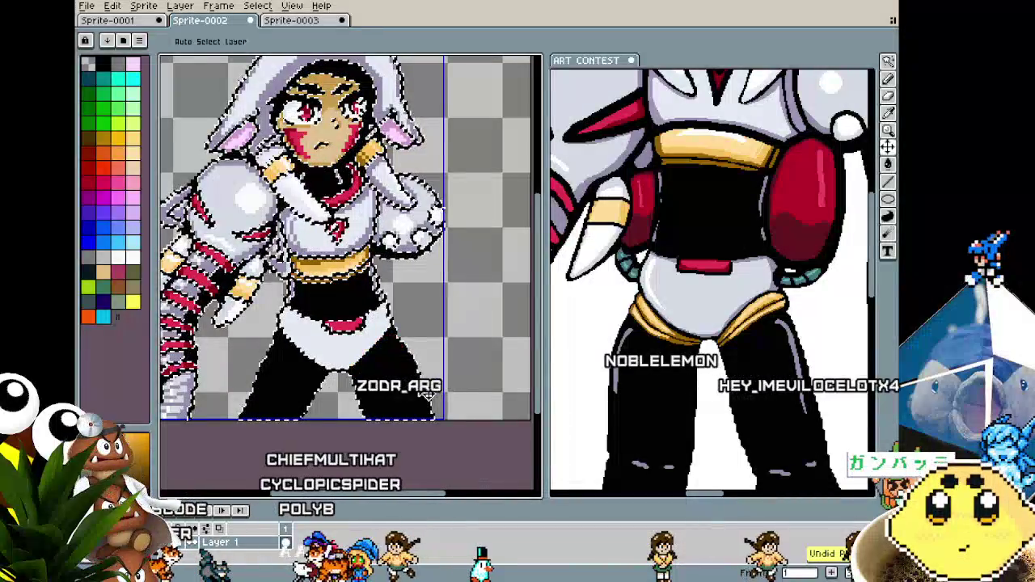
{"action": "key", "text": "b"}
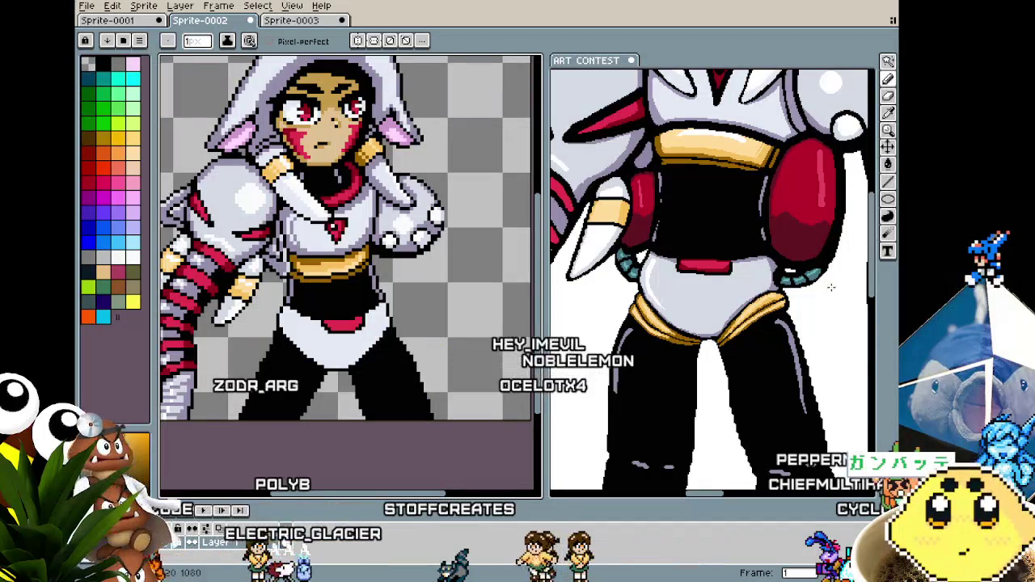
Zoom out to see the full reference, then draw a thin gold diagonal stroke across the left hip.
{"action": "scroll", "coordinate": [830, 286], "scroll_direction": "down", "scroll_amount": 2}
{"action": "scroll", "coordinate": [808, 299], "scroll_direction": "down", "scroll_amount": 1}
{"action": "scroll", "coordinate": [795, 312], "scroll_direction": "up", "scroll_amount": 1}
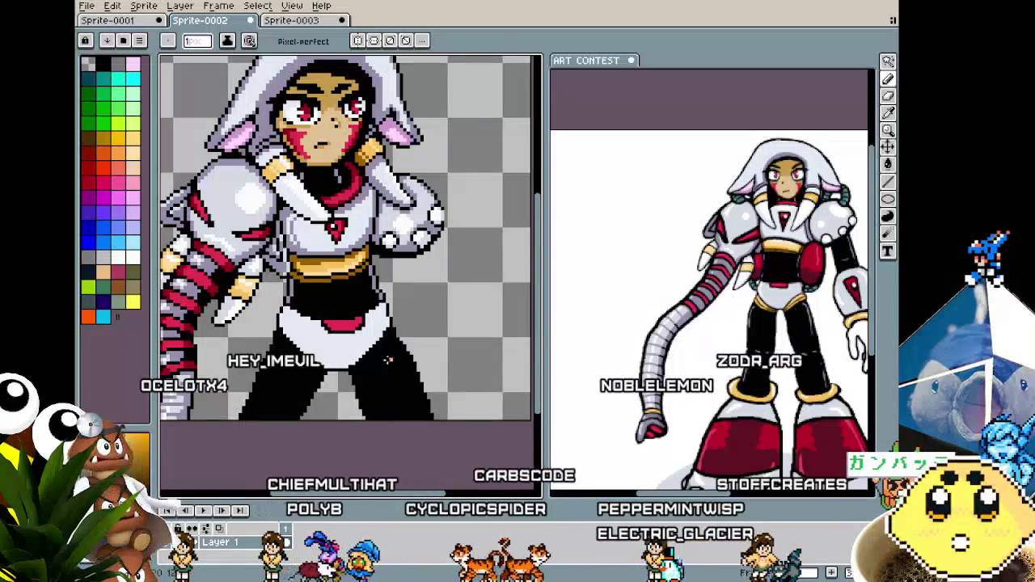
{"action": "scroll", "coordinate": [285, 344], "scroll_direction": "up", "scroll_amount": 2}
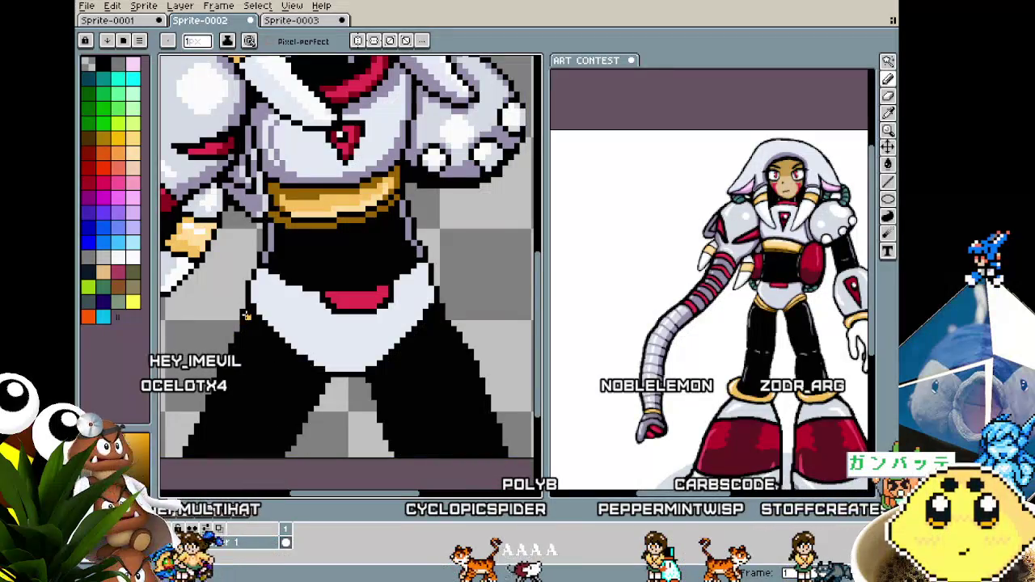
{"action": "left_click_drag", "start_coordinate": [247, 315], "coordinate": [298, 368]}
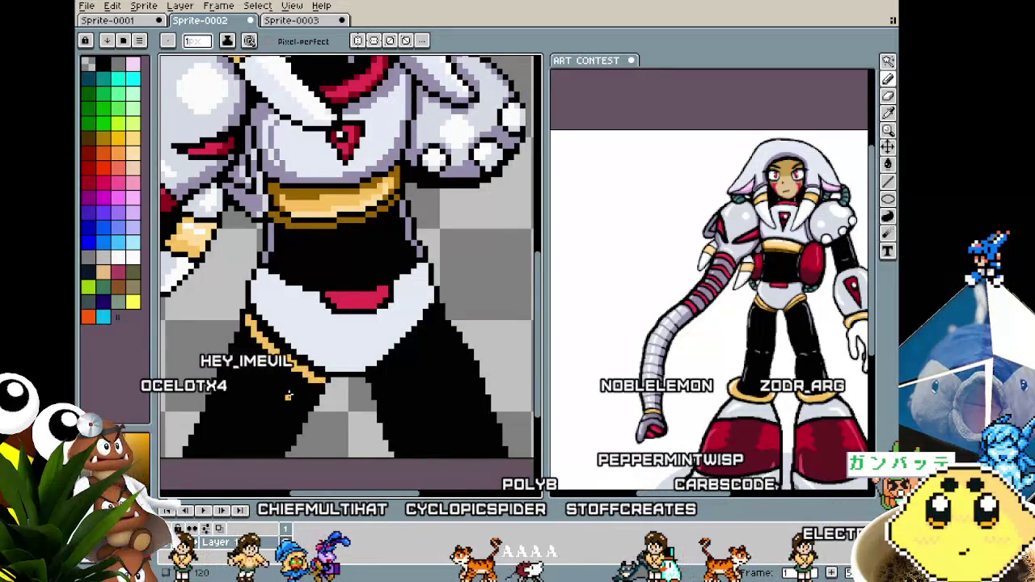
Zoom in and draw a diagonal gold stroke across the left hip over the black leg.
{"action": "scroll", "coordinate": [267, 359], "scroll_direction": "down", "scroll_amount": 4}
{"action": "scroll", "coordinate": [267, 359], "scroll_direction": "up", "scroll_amount": 2}
{"action": "scroll", "coordinate": [266, 360], "scroll_direction": "up", "scroll_amount": 2}
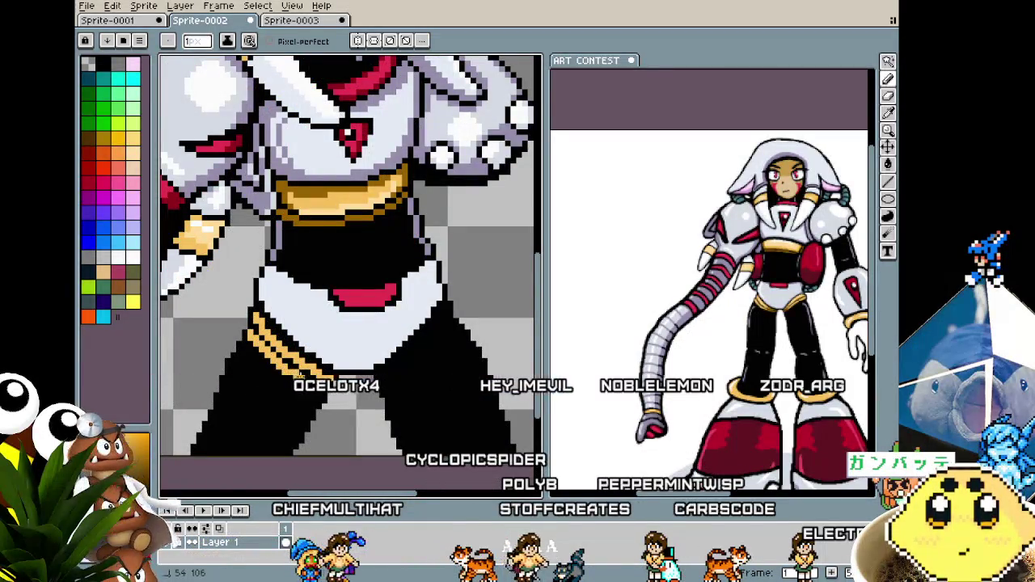
{"action": "scroll", "coordinate": [323, 388], "scroll_direction": "down", "scroll_amount": 4}
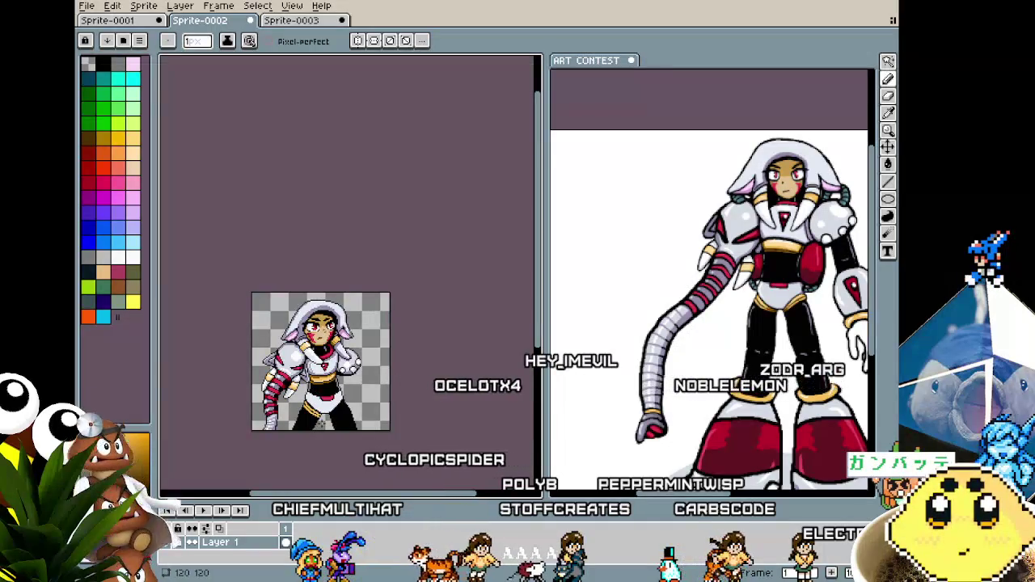
{"action": "scroll", "coordinate": [321, 421], "scroll_direction": "up", "scroll_amount": 2}
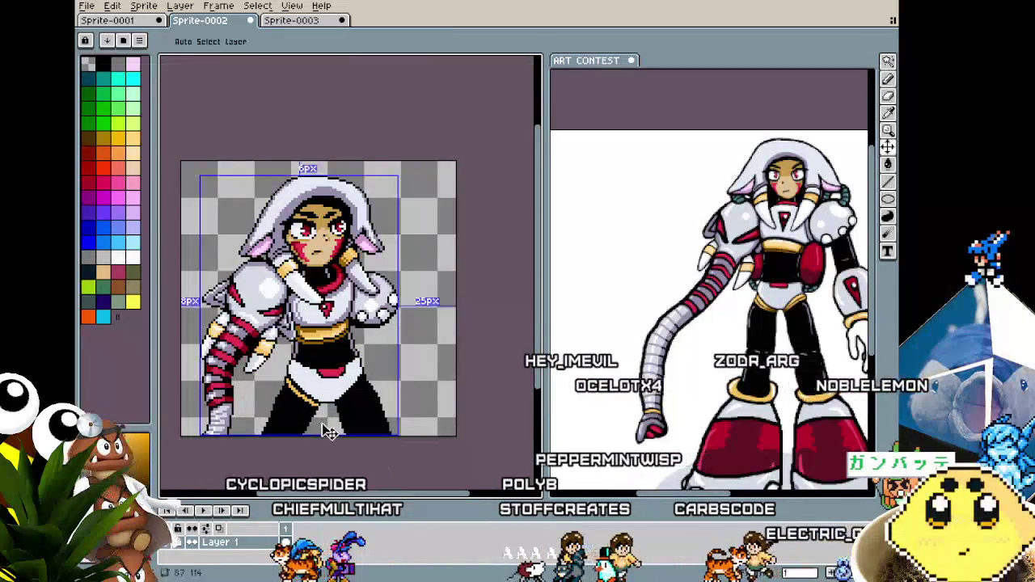
{"action": "scroll", "coordinate": [313, 418], "scroll_direction": "up", "scroll_amount": 2}
{"action": "scroll", "coordinate": [311, 418], "scroll_direction": "up", "scroll_amount": 1}
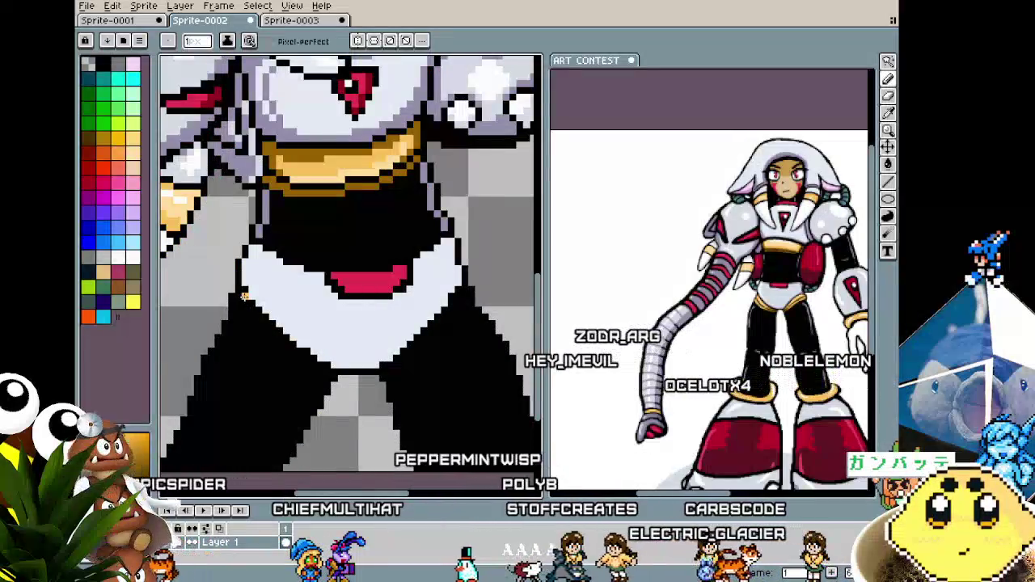
{"action": "left_click_drag", "start_coordinate": [238, 296], "coordinate": [326, 375]}
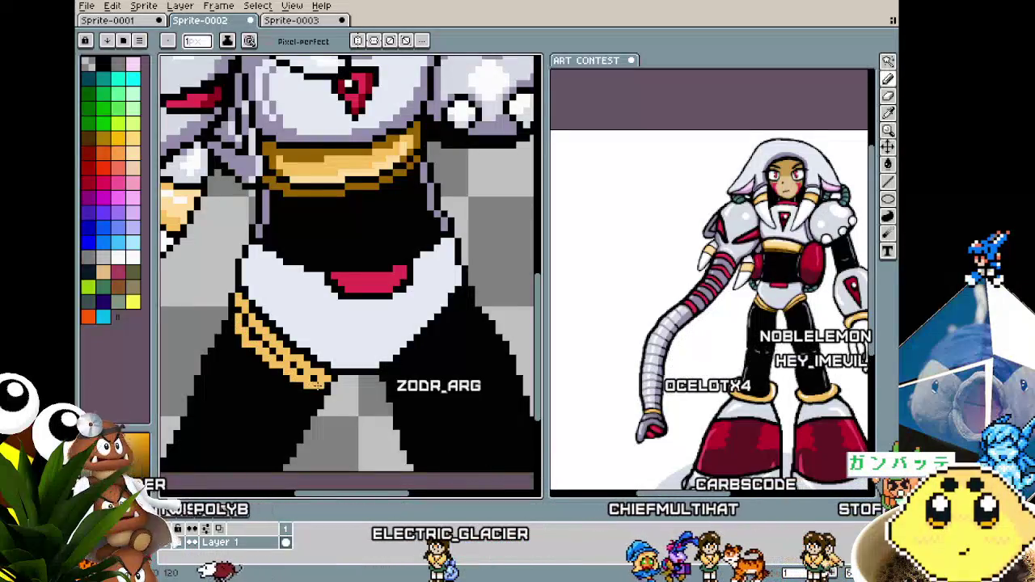
Zoom in and out to check the new striped hip band against the reference.
{"action": "scroll", "coordinate": [315, 422], "scroll_direction": "down", "scroll_amount": 2}
{"action": "scroll", "coordinate": [315, 422], "scroll_direction": "down", "scroll_amount": 1}
{"action": "scroll", "coordinate": [283, 396], "scroll_direction": "up", "scroll_amount": 2}
{"action": "scroll", "coordinate": [279, 394], "scroll_direction": "down", "scroll_amount": 1}
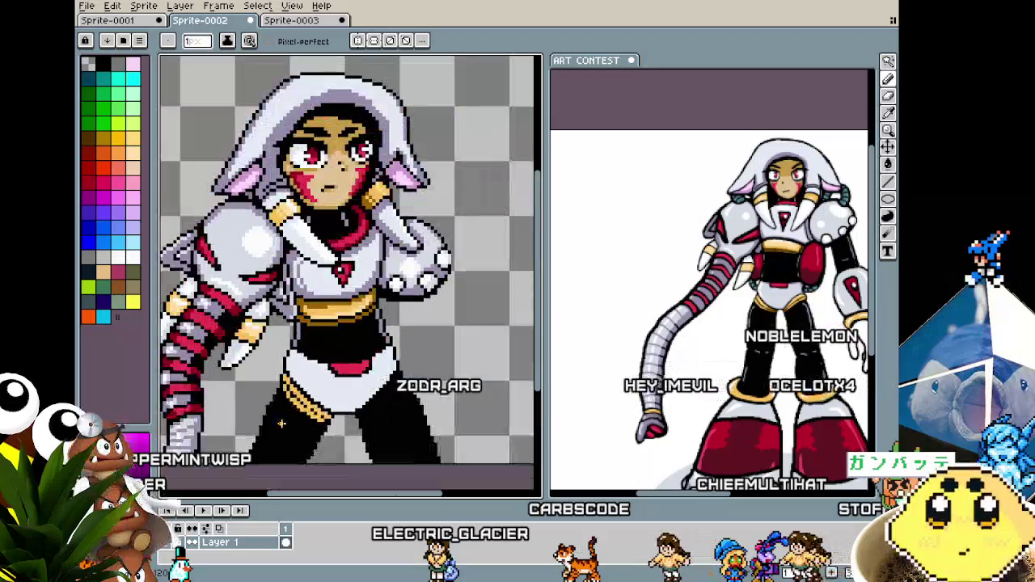
{"action": "scroll", "coordinate": [279, 393], "scroll_direction": "down", "scroll_amount": 2}
{"action": "scroll", "coordinate": [296, 383], "scroll_direction": "up", "scroll_amount": 4}
{"action": "scroll", "coordinate": [300, 370], "scroll_direction": "down", "scroll_amount": 2}
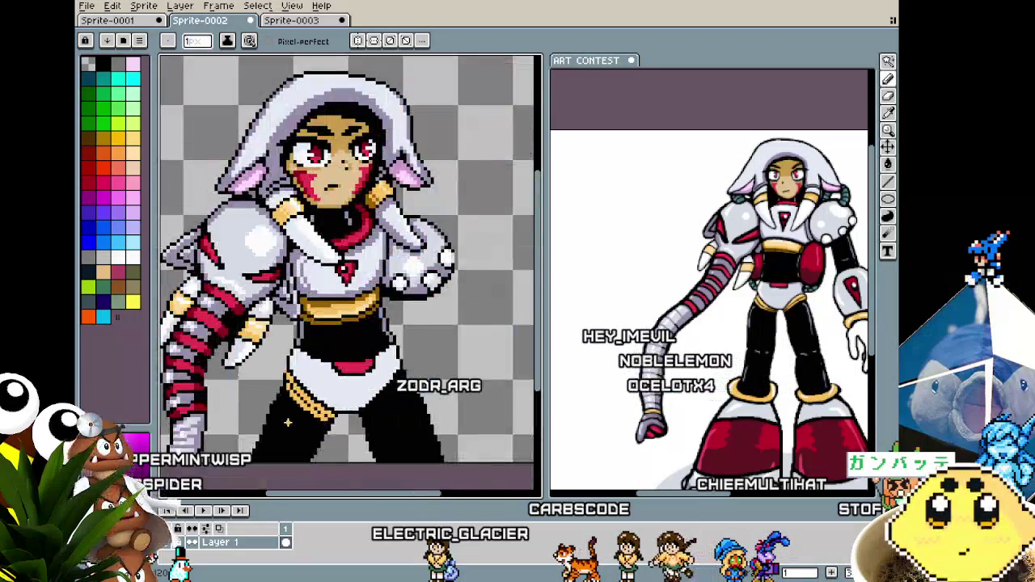
{"action": "scroll", "coordinate": [316, 437], "scroll_direction": "down", "scroll_amount": 2}
{"action": "scroll", "coordinate": [315, 436], "scroll_direction": "up", "scroll_amount": 2}
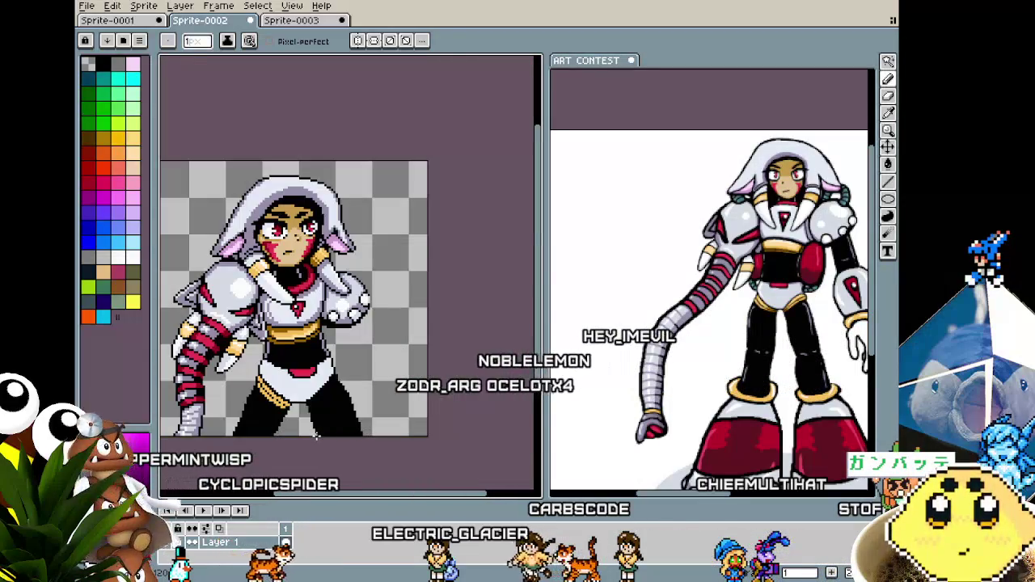
{"action": "scroll", "coordinate": [285, 404], "scroll_direction": "up", "scroll_amount": 2}
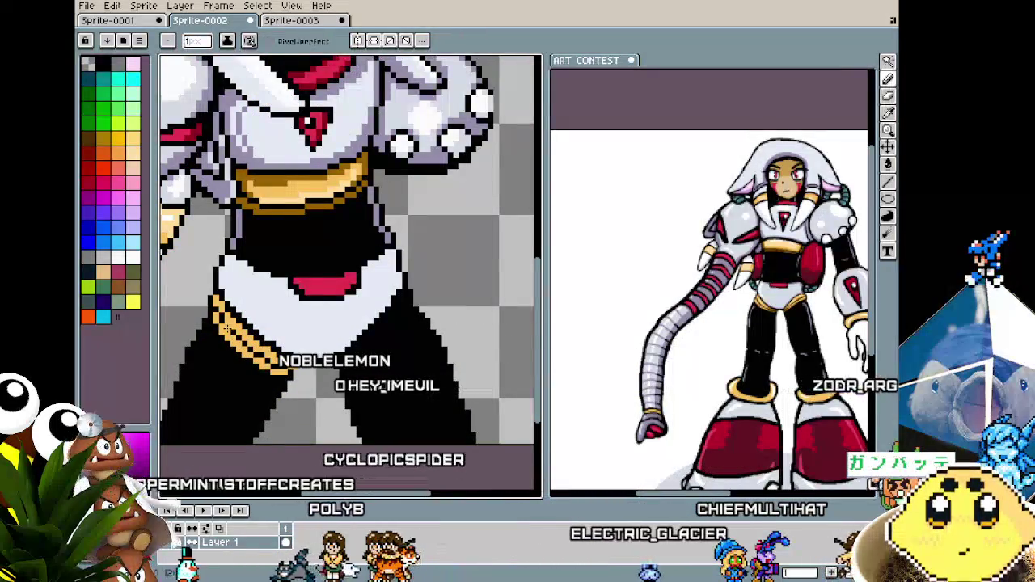
{"action": "scroll", "coordinate": [255, 350], "scroll_direction": "down", "scroll_amount": 3}
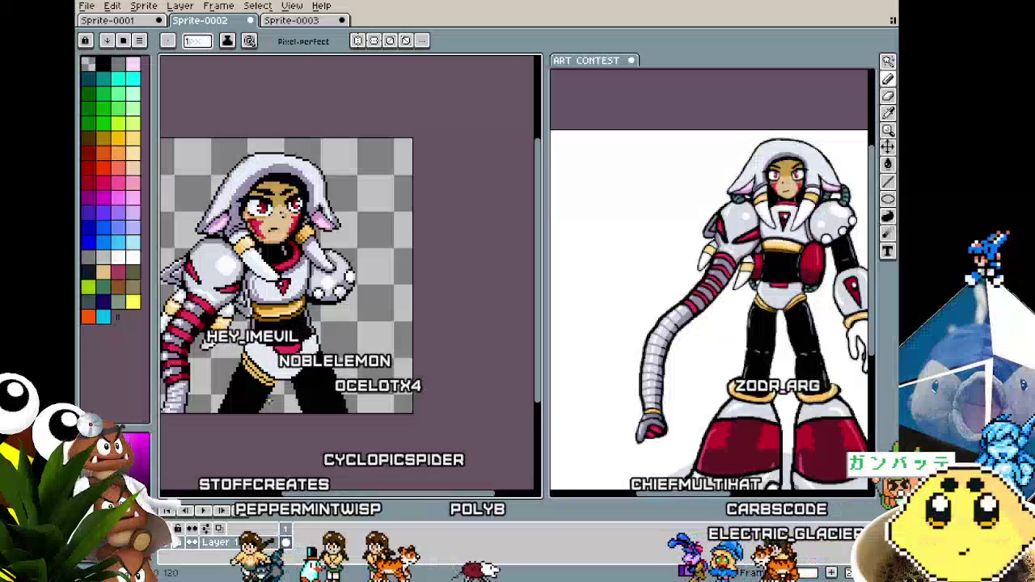
{"action": "scroll", "coordinate": [269, 397], "scroll_direction": "up", "scroll_amount": 3}
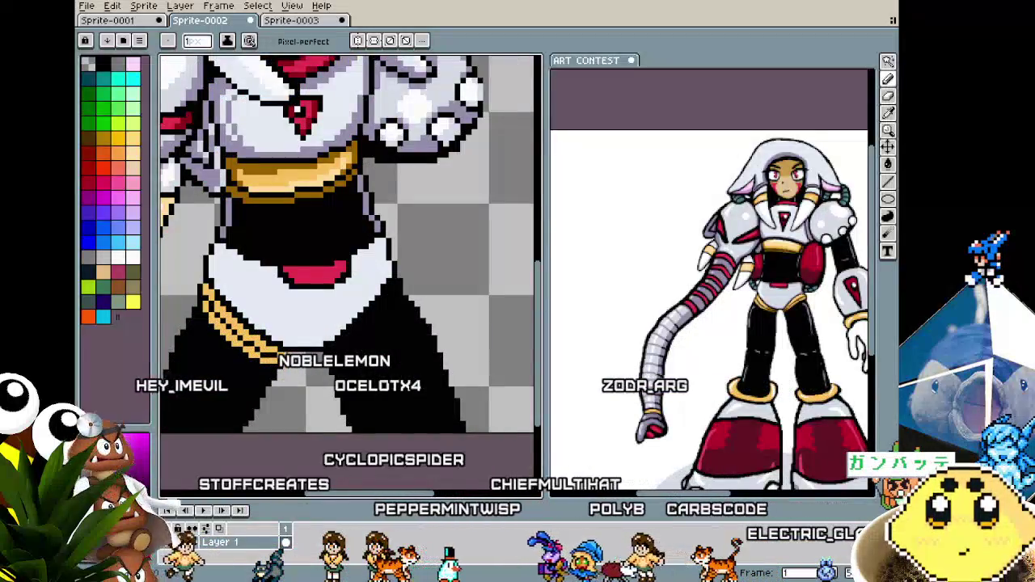